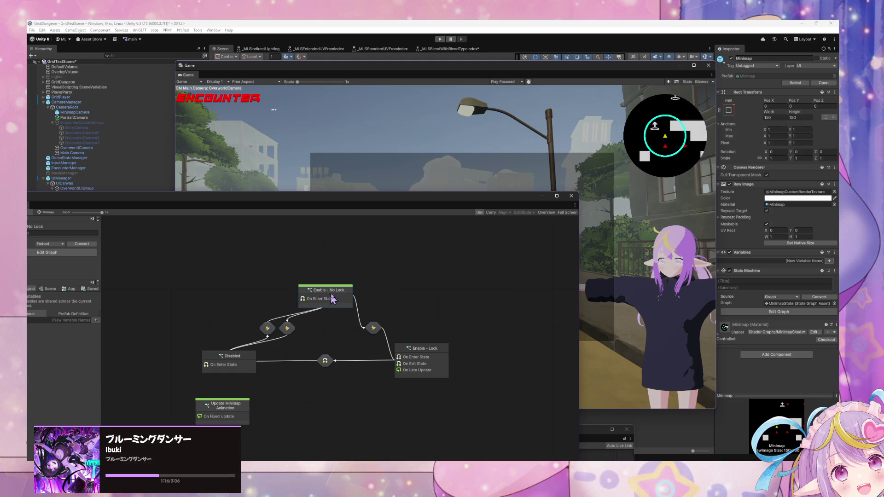
- Open the Update Minimap Animation script graph and move its window aside
{"action": "key", "text": "Home"}
{"action": "double_click", "coordinate": [333, 391]}
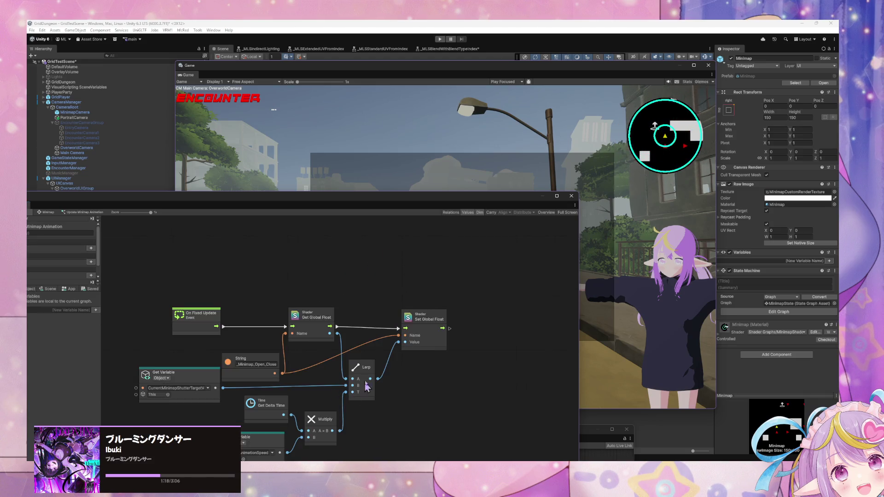
{"action": "left_click_drag", "start_coordinate": [201, 201], "coordinate": [389, 132]}
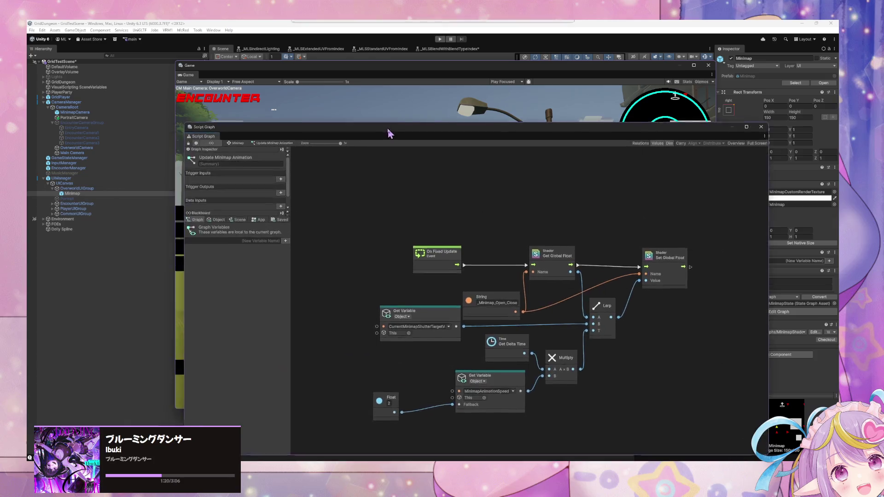
- Return to the state graph and drag its window down to the bottom
{"action": "left_click", "coordinate": [194, 134]}
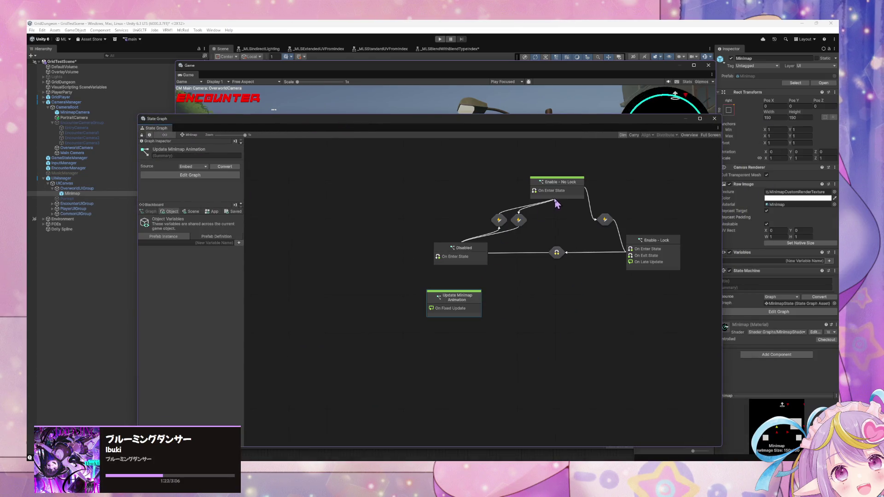
{"action": "mouse_move", "coordinate": [620, 126]}
{"action": "left_mouse_down"}
{"action": "mouse_move", "coordinate": [515, 268]}
{"action": "mouse_move", "coordinate": [582, 109]}
{"action": "mouse_move", "coordinate": [570, 248]}
{"action": "mouse_move", "coordinate": [627, 327]}
{"action": "left_mouse_up"}
{"action": "mouse_move", "coordinate": [363, 326]}
{"action": "left_mouse_down"}
{"action": "mouse_move", "coordinate": [427, 413]}
{"action": "mouse_move", "coordinate": [414, 420]}
{"action": "left_mouse_up"}
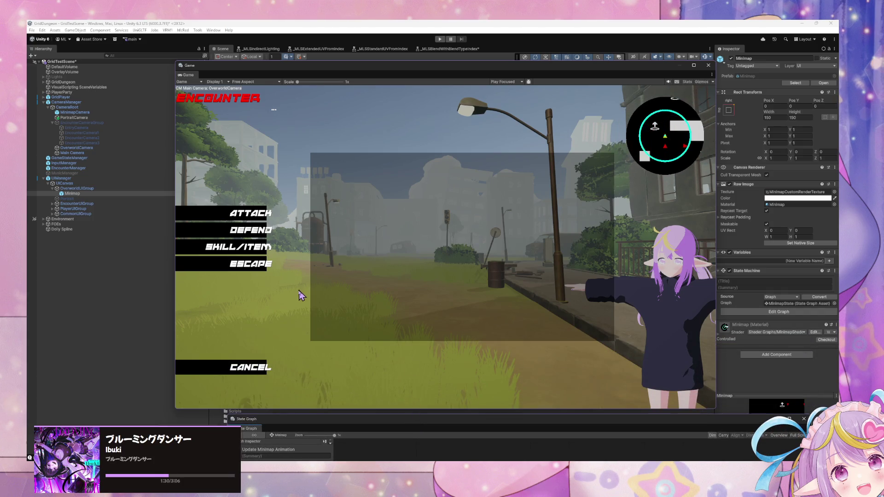
- Expand EncounterUIGroup, EncounterTitle, CommonUIGroup and PlayerUIGroup, then delete PlayerUIGroup's empty GameObject
{"action": "left_click", "coordinate": [69, 188]}
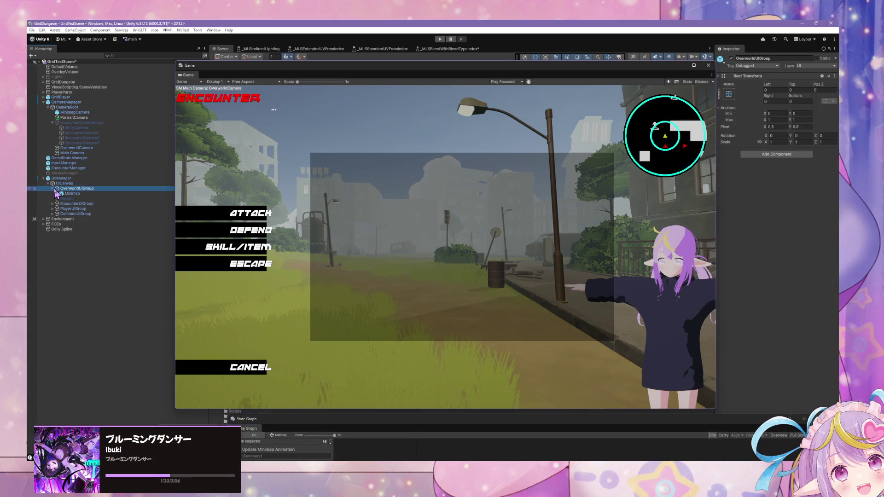
{"action": "left_click", "coordinate": [52, 204]}
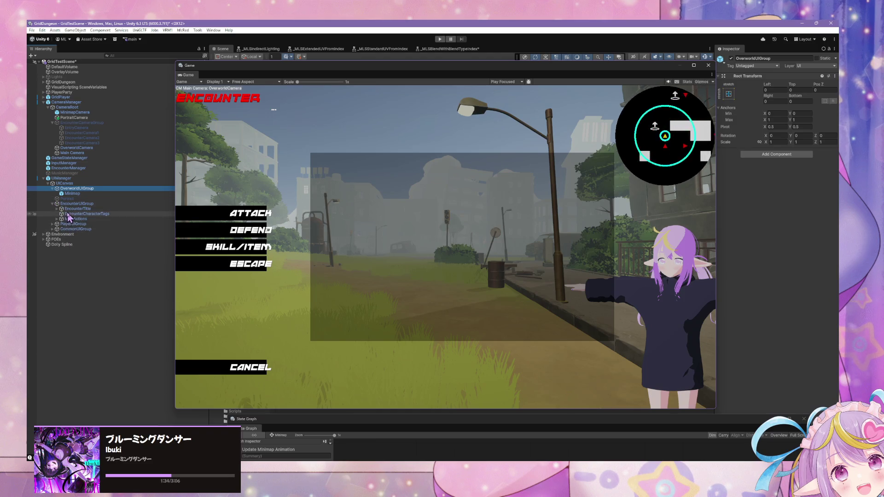
{"action": "left_click", "coordinate": [56, 209]}
{"action": "left_click", "coordinate": [53, 239]}
{"action": "left_click", "coordinate": [53, 234]}
{"action": "left_click", "coordinate": [73, 239]}
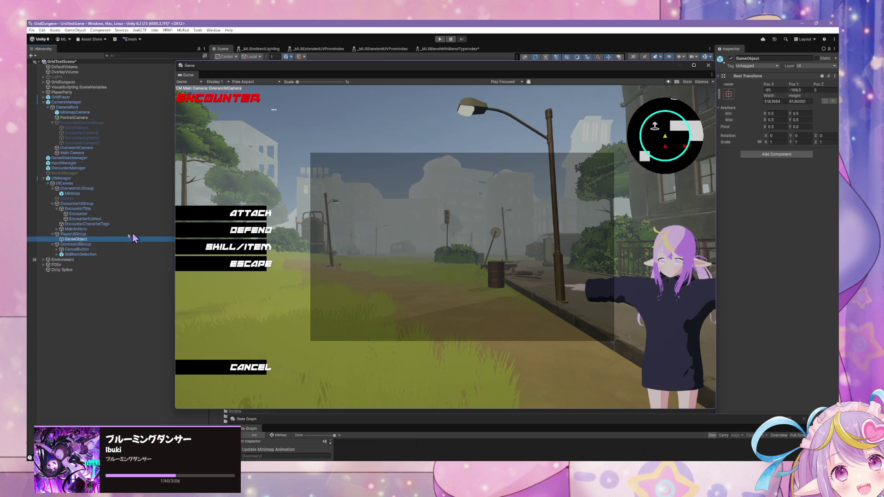
{"action": "key", "text": "Delete"}
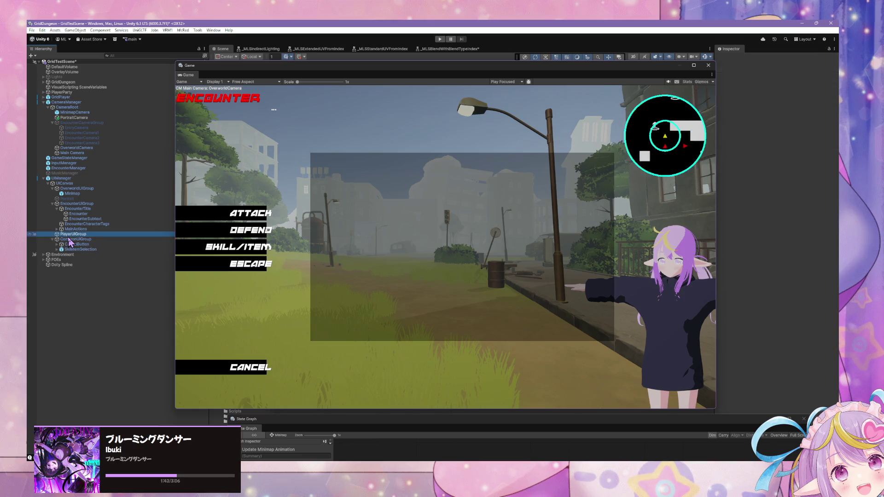
- Create a UI Panel under PlayerUIGroup and name it PartyUI
{"action": "right_click", "coordinate": [69, 234]}
{"action": "mouse_move", "coordinate": [146, 302]}
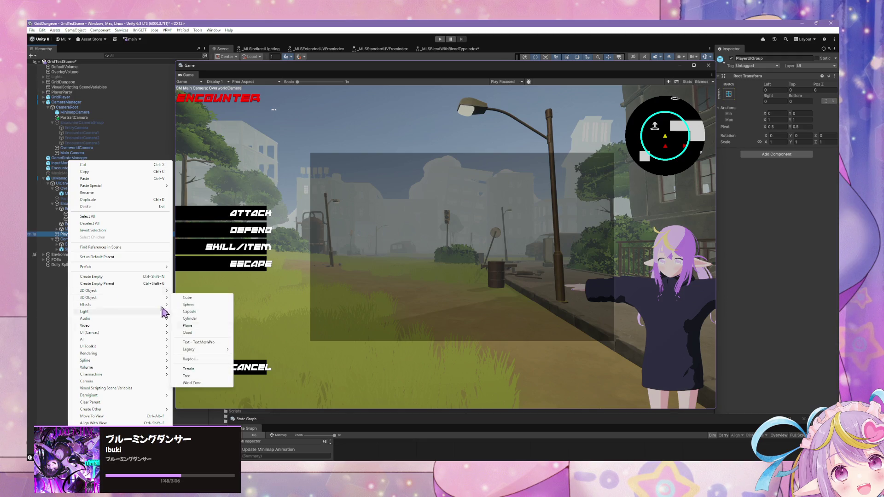
{"action": "mouse_move", "coordinate": [133, 336]}
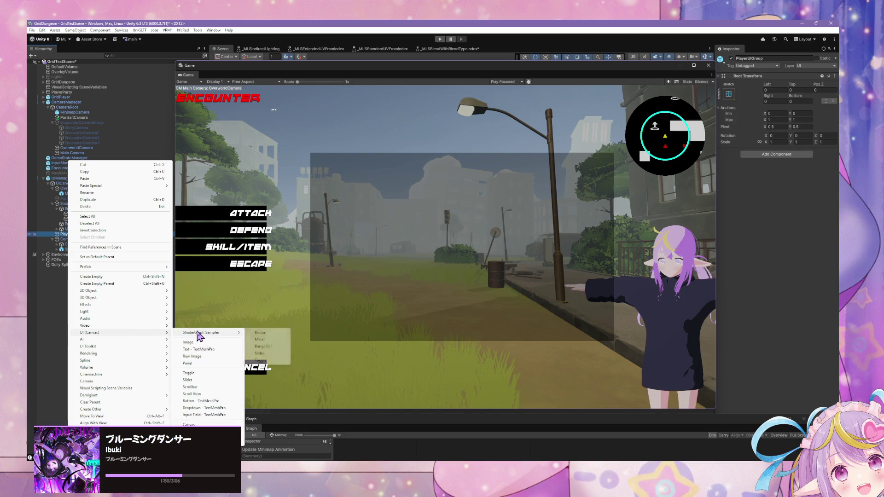
{"action": "left_click", "coordinate": [219, 364]}
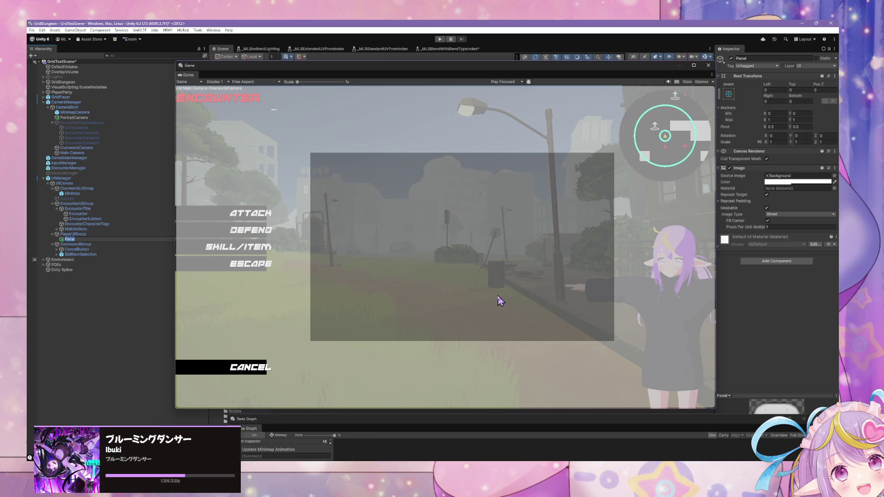
{"action": "type", "text": "Par"}
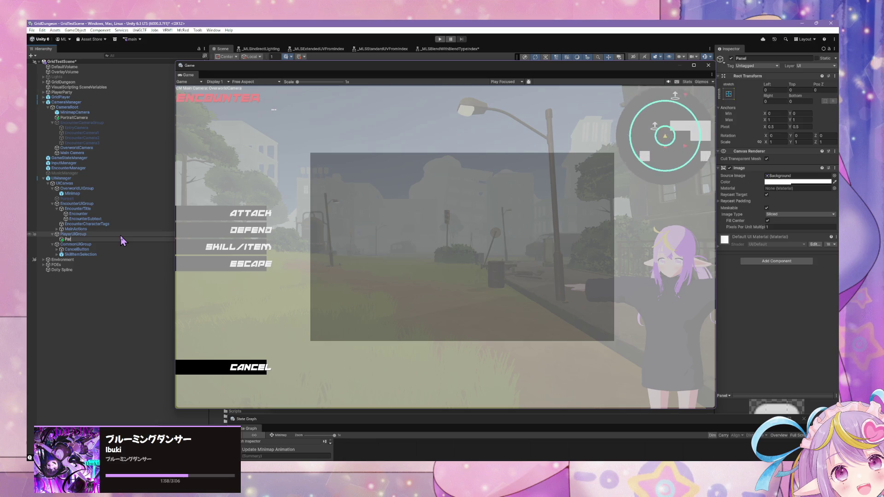
{"action": "type", "text": "tyUI"}
{"action": "key", "text": "Return"}
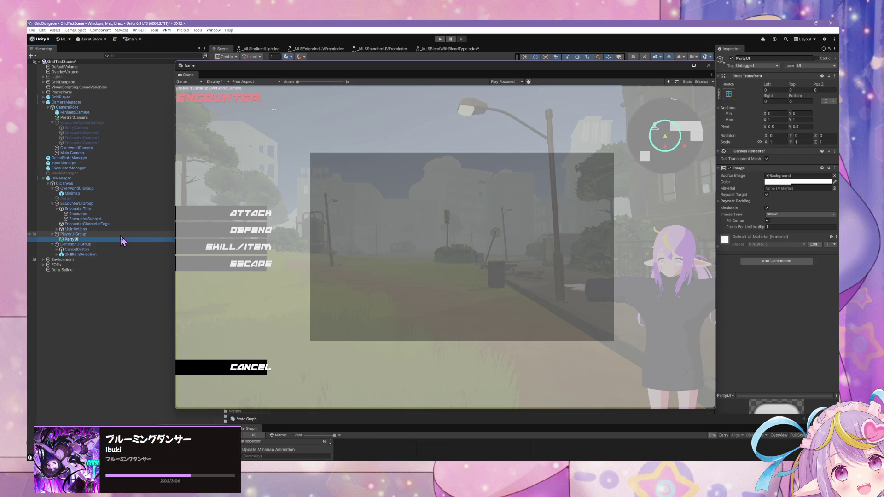
- After trying purple and green swatches, set the panel's Image colour to fully opaque red
{"action": "left_click", "coordinate": [798, 182]}
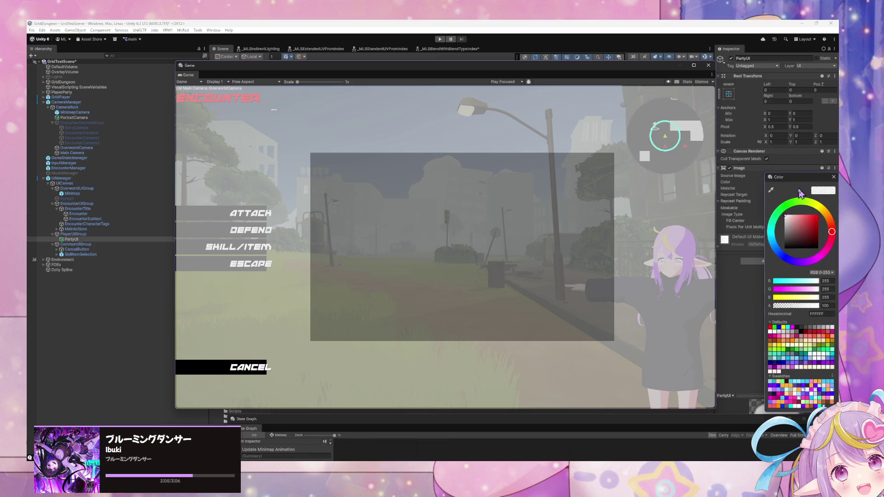
{"action": "left_click", "coordinate": [776, 391]}
{"action": "left_click", "coordinate": [775, 391]}
{"action": "left_click", "coordinate": [777, 390]}
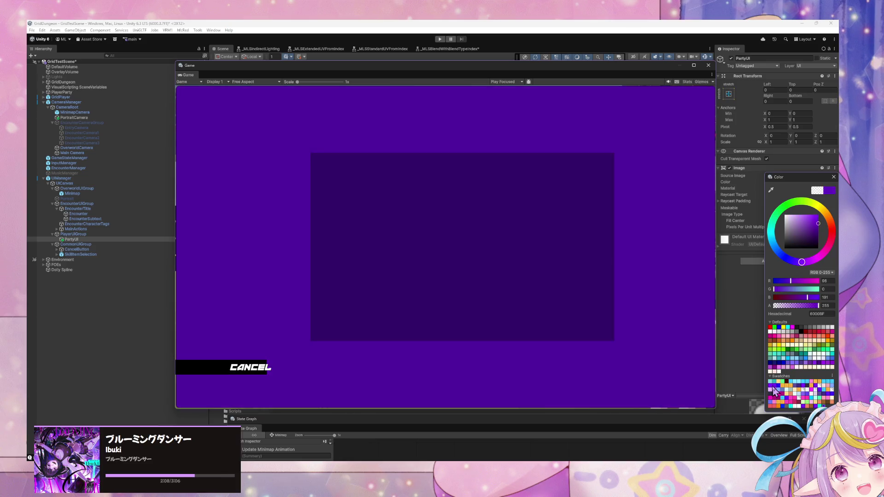
{"action": "left_click_drag", "start_coordinate": [821, 306], "coordinate": [801, 312]}
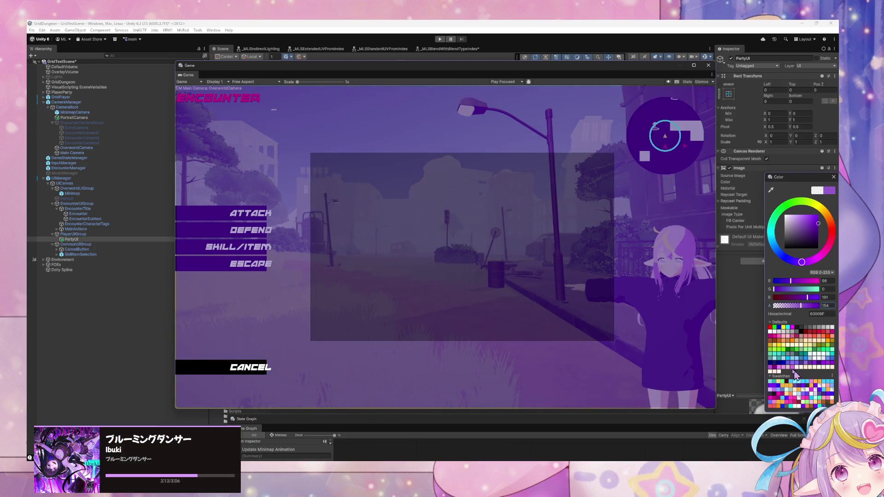
{"action": "left_click", "coordinate": [774, 327]}
{"action": "left_click", "coordinate": [770, 327]}
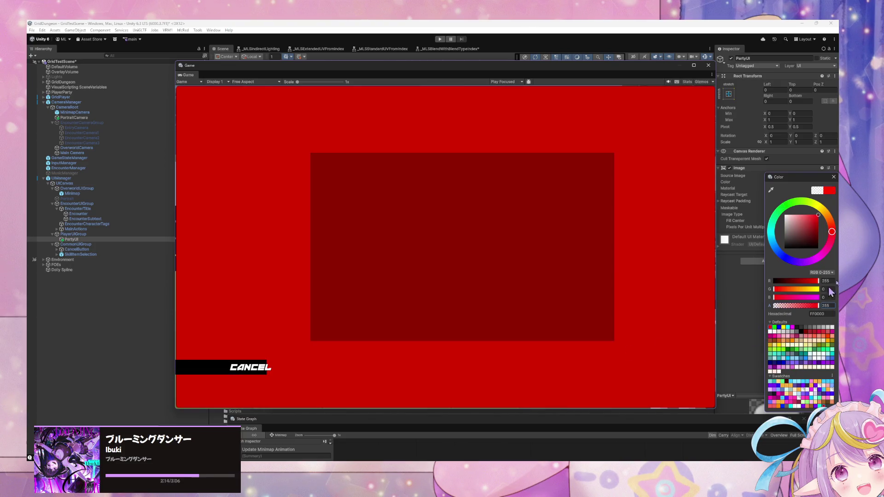
{"action": "left_click_drag", "start_coordinate": [798, 306], "coordinate": [822, 306]}
{"action": "left_click", "coordinate": [630, 270]}
- Set the panel's right offset to 100 in the Rect Transform
{"action": "left_click", "coordinate": [728, 94]}
{"action": "left_click", "coordinate": [815, 276]}
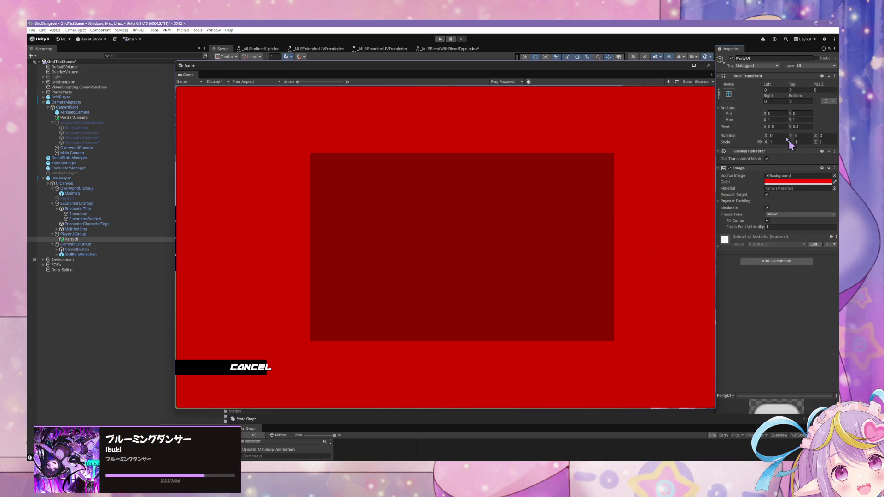
{"action": "left_click", "coordinate": [774, 101]}
{"action": "type", "text": "100"}
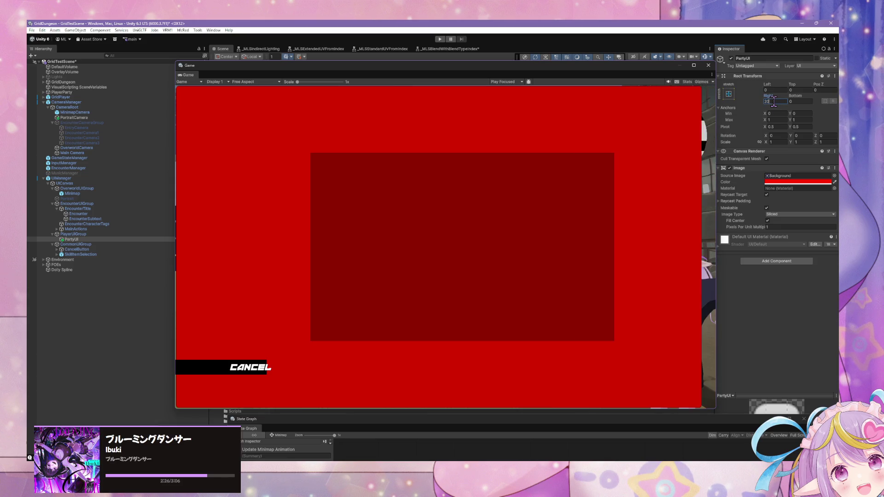
- Try right offsets 200, 100 and 300, settling on 100, with bottom kept at 0
{"action": "key", "text": "BackSpace"}
{"action": "key", "text": "BackSpace"}
{"action": "key", "text": "BackSpace"}
{"action": "type", "text": "200"}
{"action": "key", "text": "BackSpace"}
{"action": "key", "text": "BackSpace"}
{"action": "key", "text": "BackSpace"}
{"action": "type", "text": "1"}
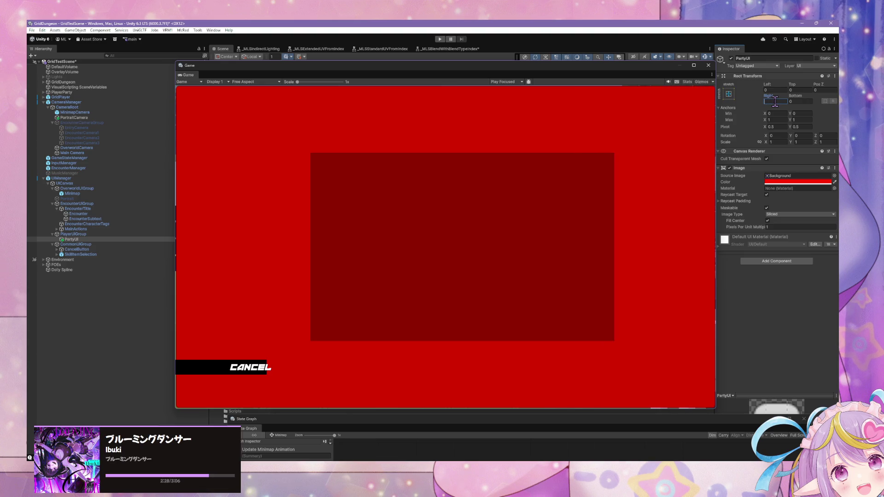
{"action": "type", "text": "00"}
{"action": "key", "text": "BackSpace"}
{"action": "key", "text": "BackSpace"}
{"action": "key", "text": "BackSpace"}
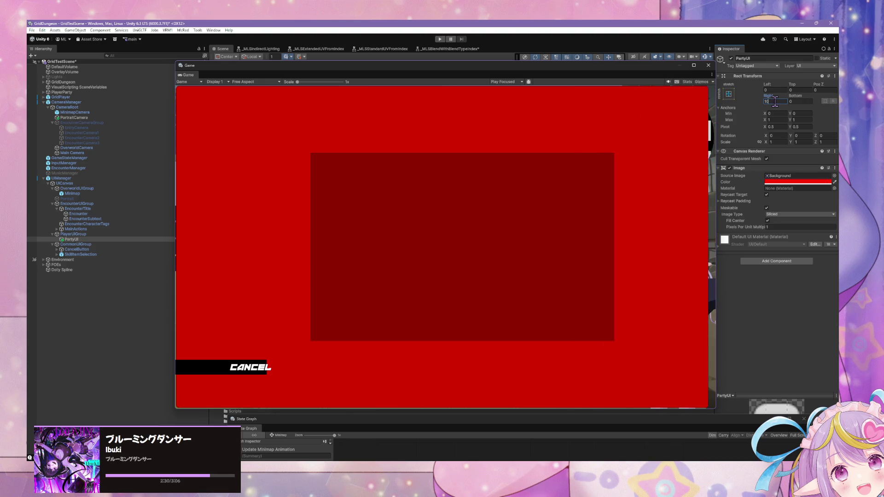
{"action": "type", "text": "300"}
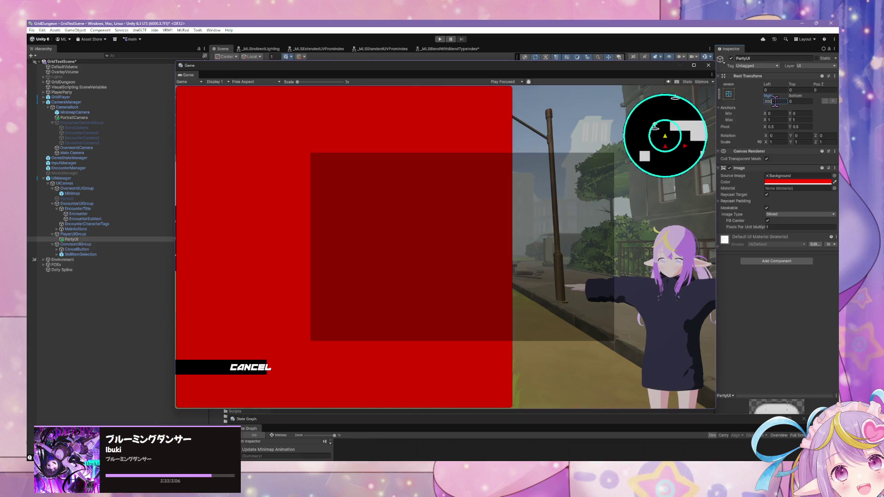
{"action": "key", "text": "BackSpace"}
{"action": "key", "text": "BackSpace"}
{"action": "key", "text": "BackSpace"}
{"action": "type", "text": "100"}
{"action": "left_click", "coordinate": [794, 101]}
{"action": "type", "text": "10"}
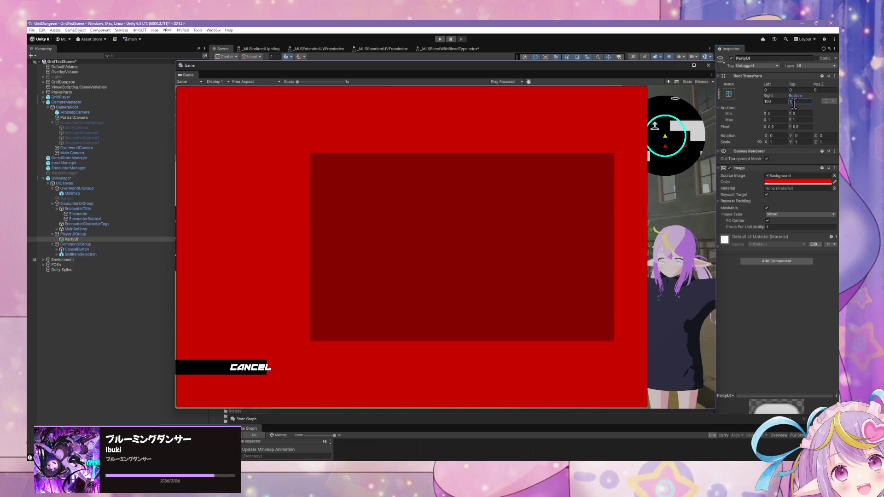
{"action": "key", "text": "BackSpace"}
{"action": "key", "text": "BackSpace"}
- Set the panel's left offset to 200 and right offset to 150
{"action": "left_click", "coordinate": [768, 90]}
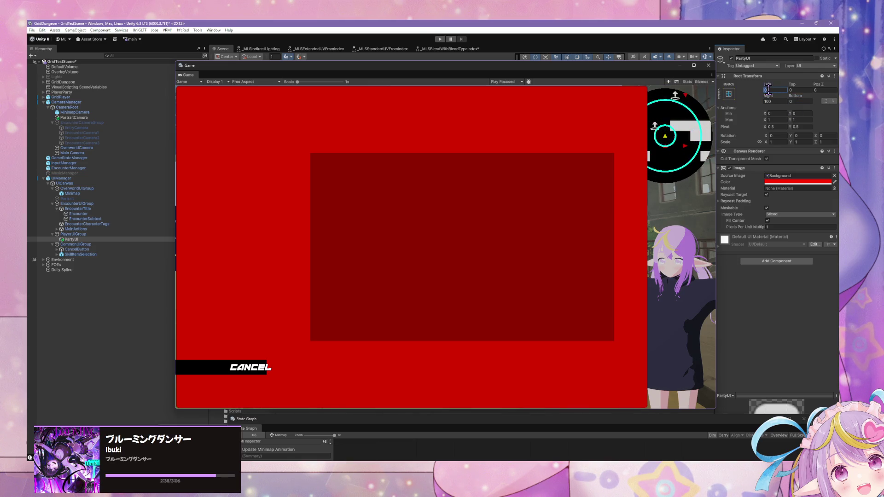
{"action": "type", "text": "100"}
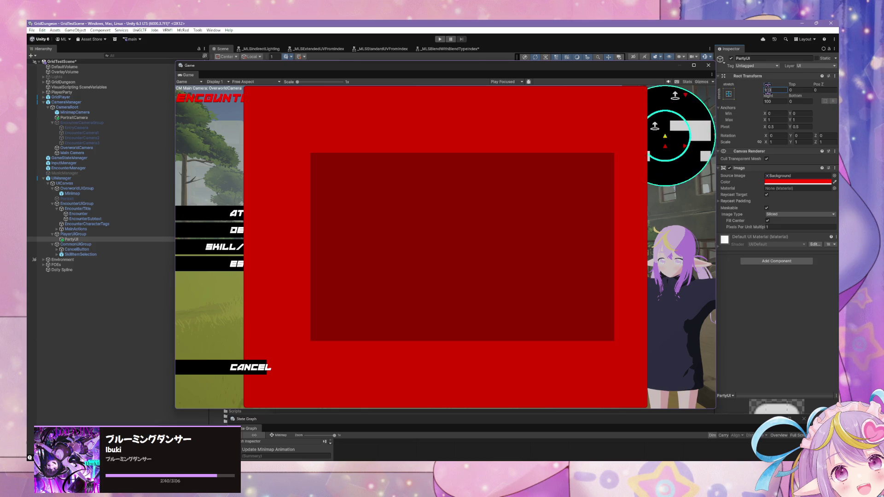
{"action": "type", "text": "200"}
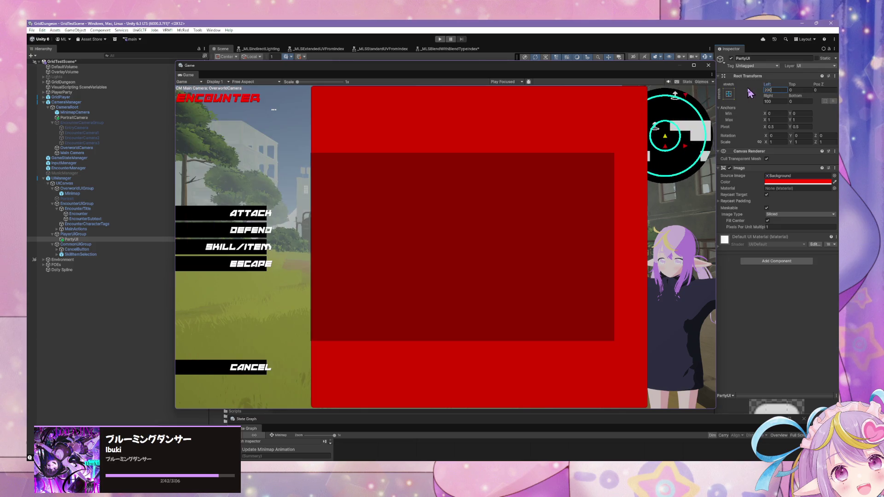
{"action": "left_click", "coordinate": [770, 102]}
{"action": "type", "text": "200"}
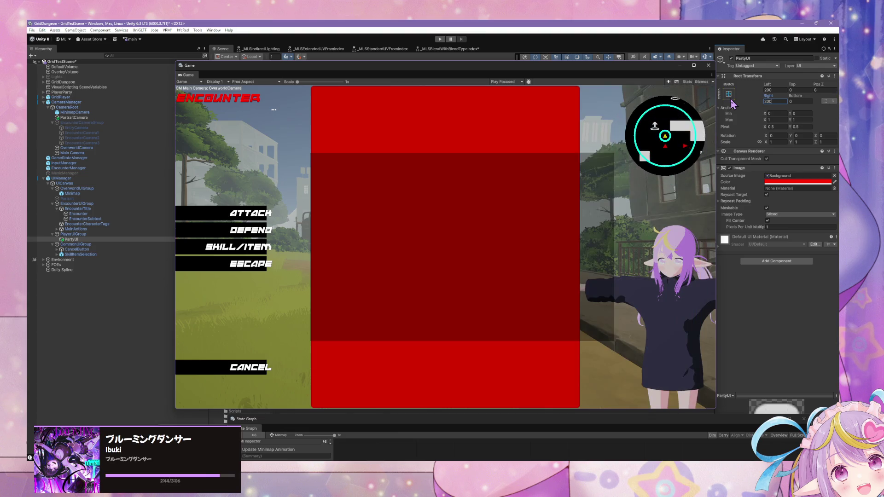
{"action": "key", "text": "BackSpace"}
{"action": "key", "text": "BackSpace"}
{"action": "key", "text": "BackSpace"}
{"action": "type", "text": "100"}
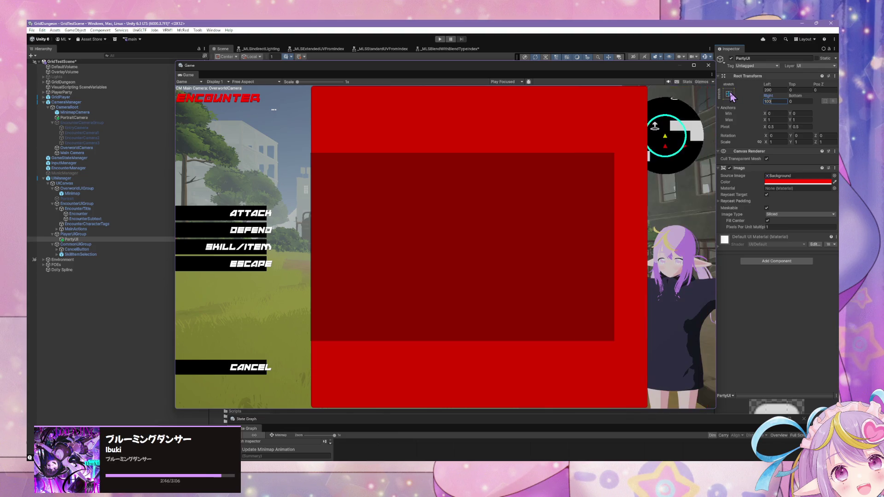
{"action": "key", "text": "BackSpace"}
{"action": "key", "text": "BackSpace"}
{"action": "key", "text": "BackSpace"}
{"action": "type", "text": "150"}
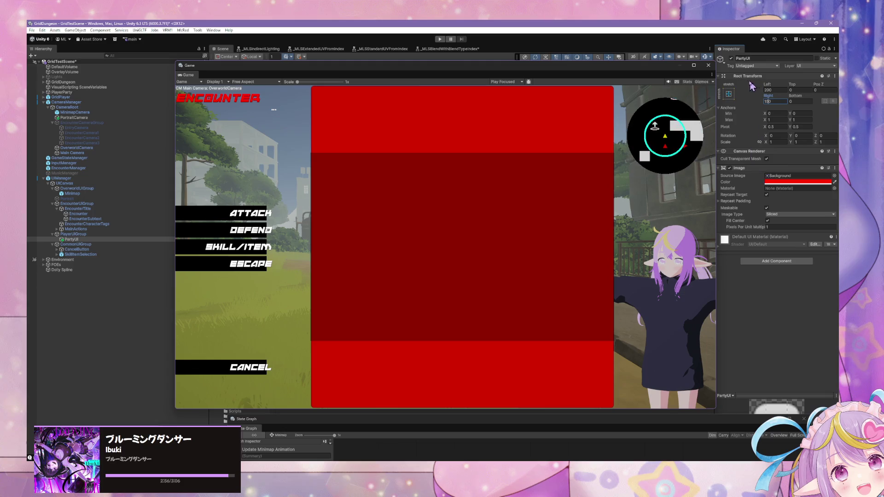
{"action": "left_click", "coordinate": [729, 93]}
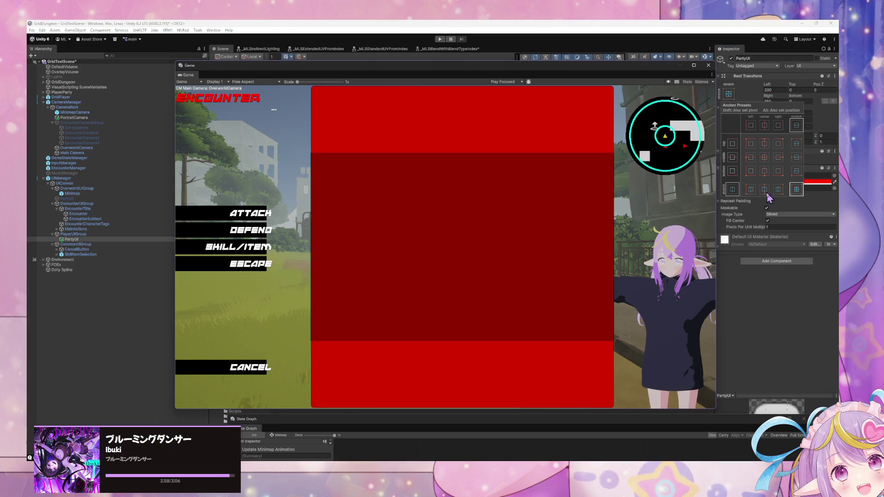
- Apply the bottom-stretch anchor preset and set the panel's Height to 100
{"action": "left_click", "coordinate": [796, 171], "text": "alt"}
{"action": "left_click", "coordinate": [783, 94]}
{"action": "left_click", "coordinate": [798, 102]}
{"action": "type", "text": "00"}
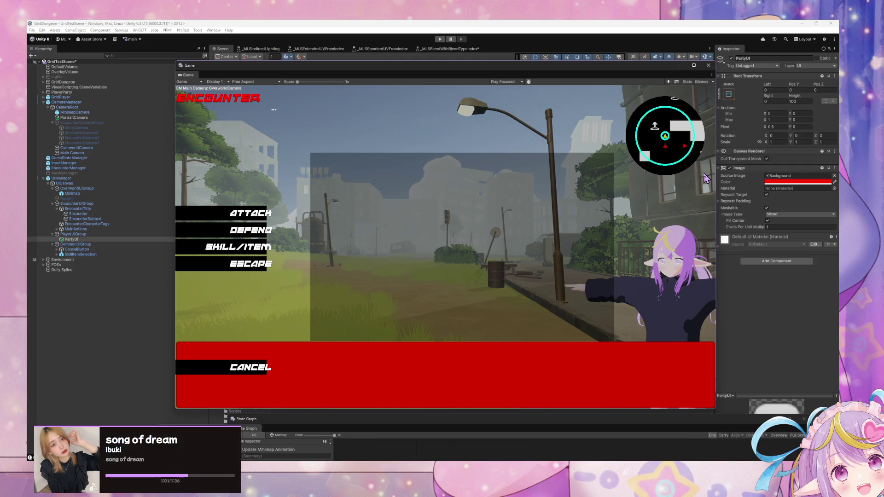
- Switch the Game view aspect ratio to 16:9 Aspect
{"action": "left_click", "coordinate": [728, 95]}
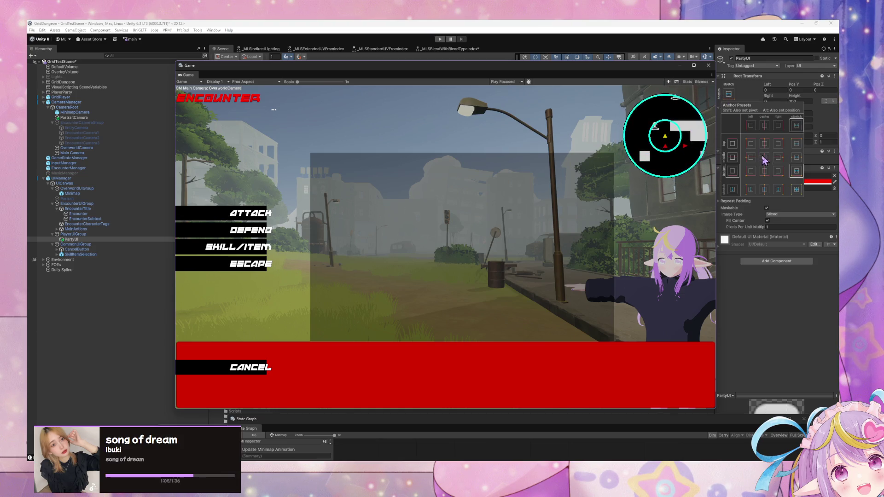
{"action": "left_click", "coordinate": [772, 294]}
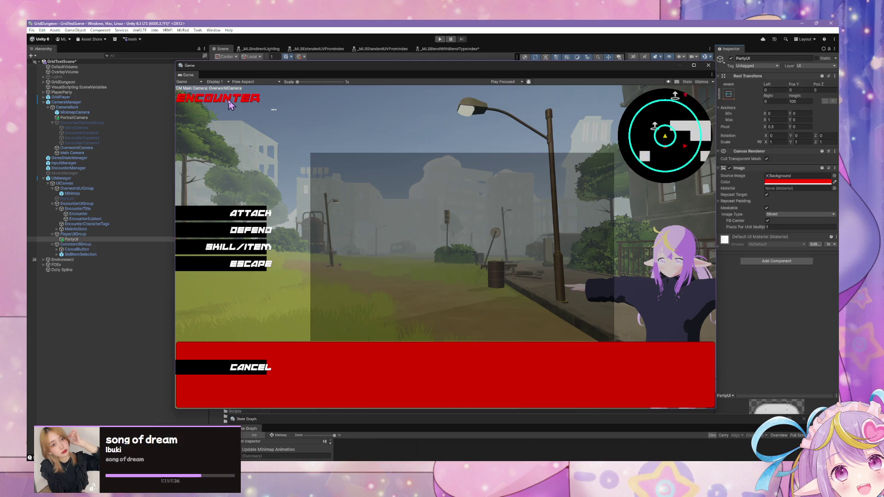
{"action": "left_click", "coordinate": [249, 81]}
{"action": "left_click", "coordinate": [265, 110]}
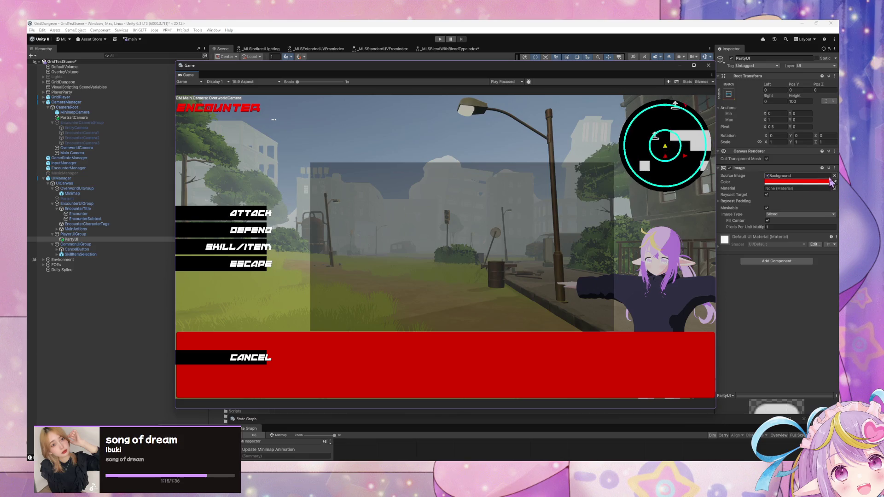
- Set the PartyUI Image's Source Image to None
{"action": "left_click", "coordinate": [824, 184]}
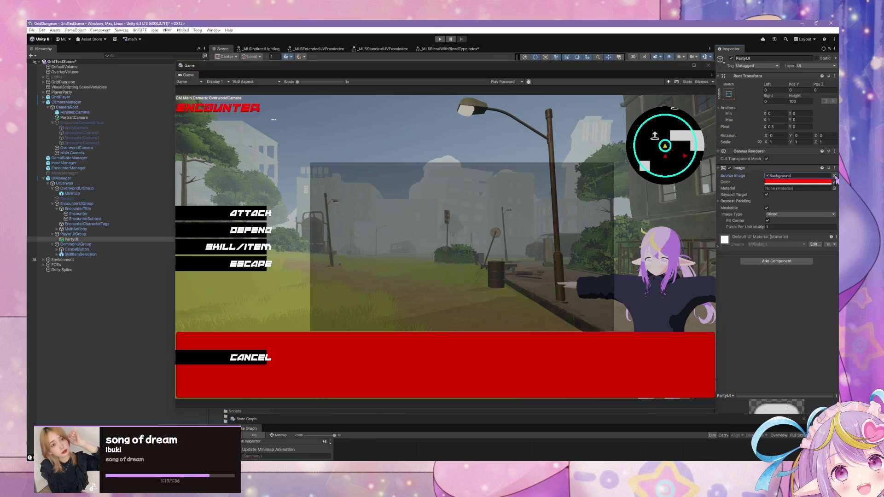
{"action": "left_click", "coordinate": [835, 176]}
{"action": "double_click", "coordinate": [449, 198]}
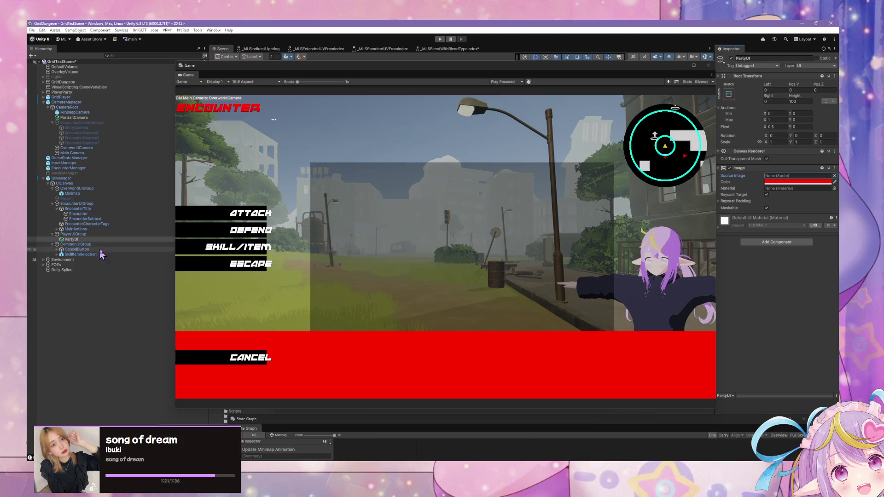
- Rename PlayerUIGroup to PartyUIGroup, then select the PartyUI panel's name field
{"action": "left_click", "coordinate": [93, 234]}
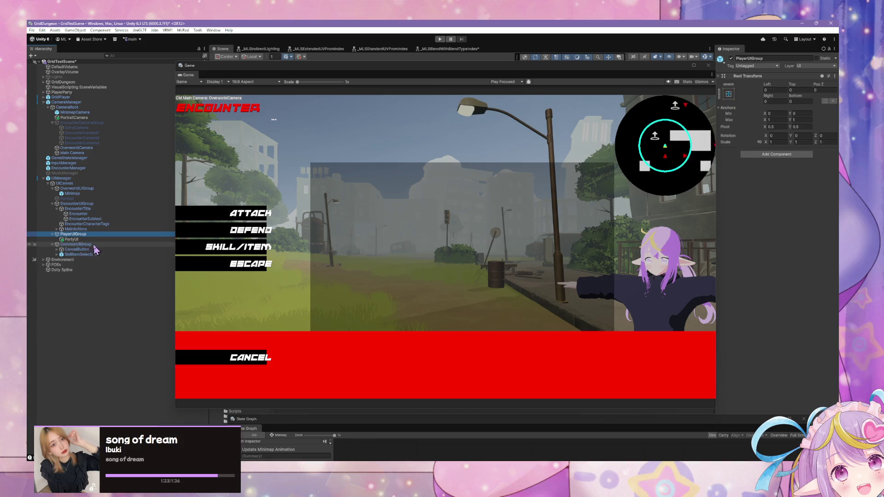
{"action": "left_click", "coordinate": [83, 234]}
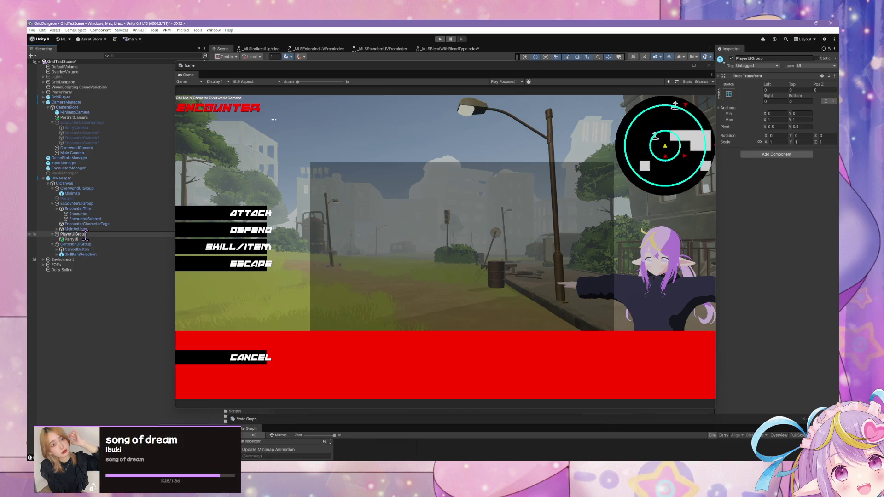
{"action": "key", "text": "BackSpace"}
{"action": "key", "text": "BackSpace"}
{"action": "key", "text": "BackSpace"}
{"action": "key", "text": "Return"}
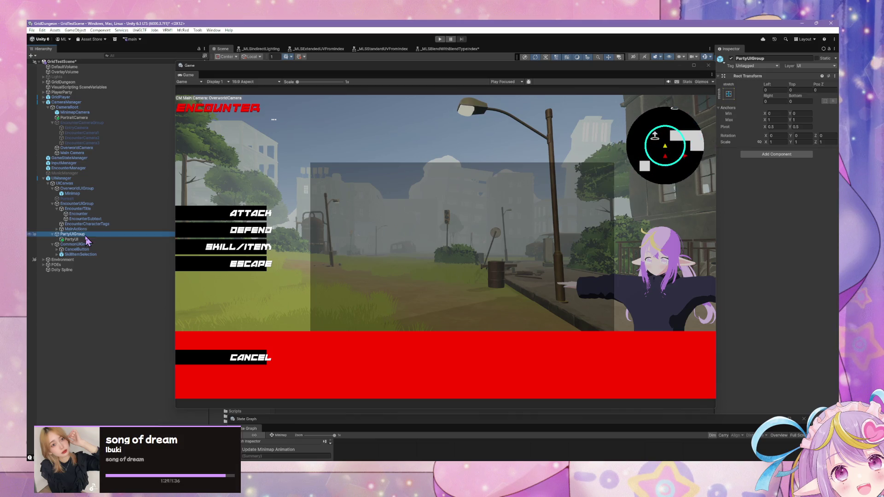
{"action": "left_click", "coordinate": [85, 240]}
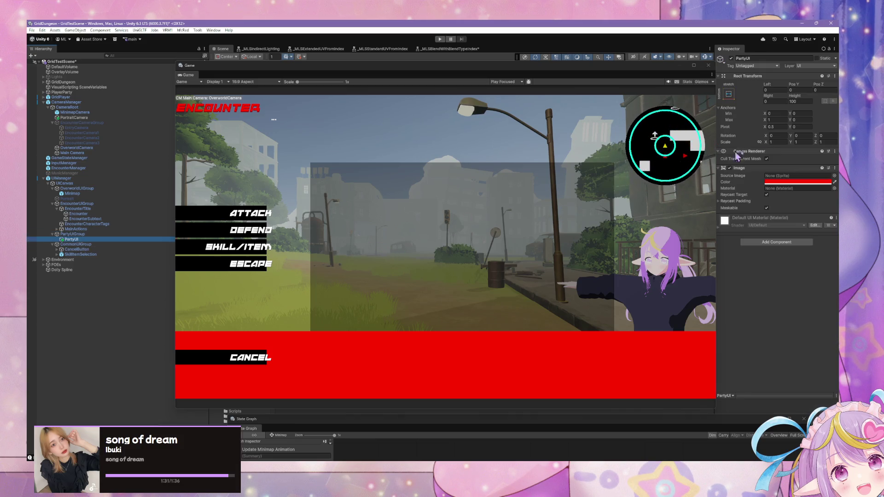
{"action": "left_click", "coordinate": [755, 58]}
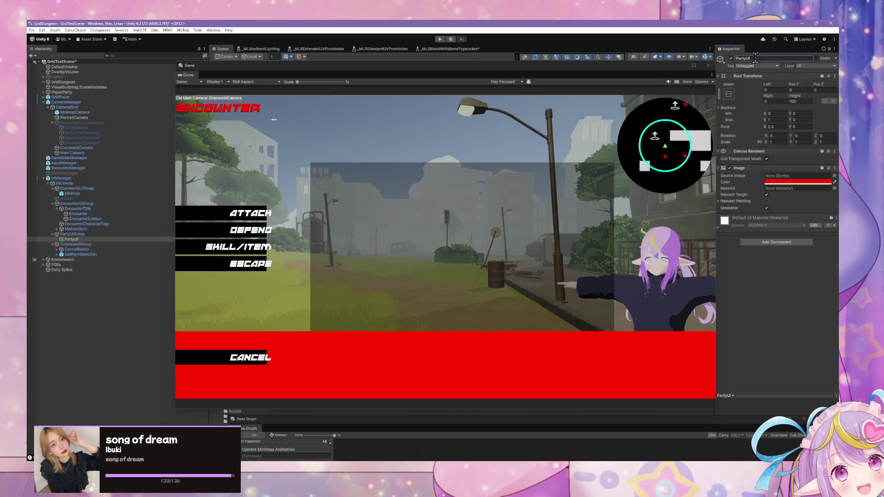
- Rename PartyUI to BottomRow and anchor it stretched along the bottom edge
{"action": "type", "text": "BottomRow"}
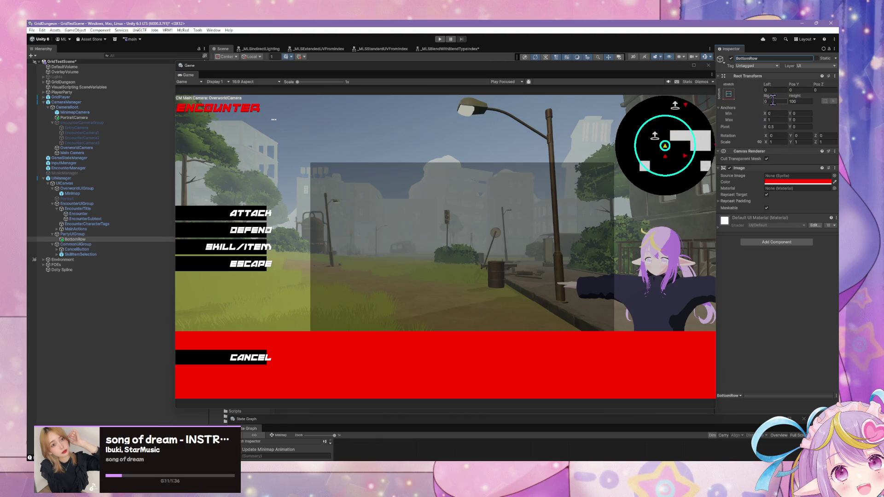
{"action": "left_click", "coordinate": [730, 97]}
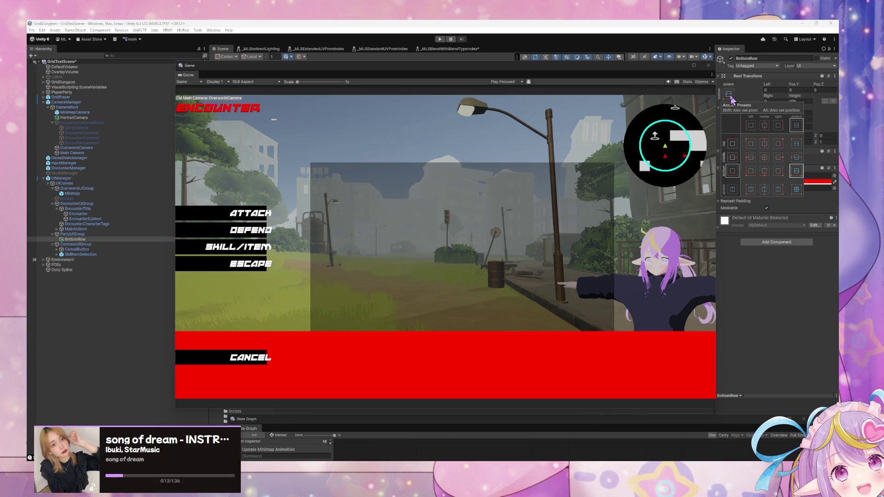
{"action": "left_click", "coordinate": [764, 173]}
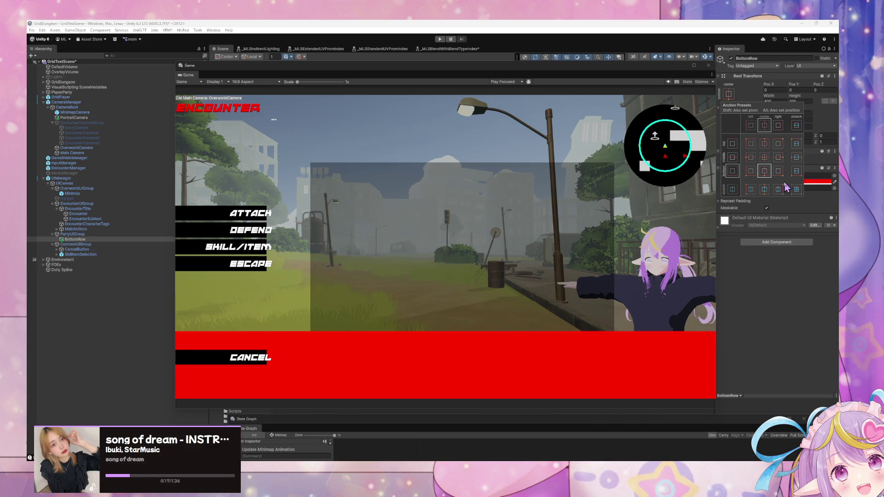
{"action": "key", "text": "shift+alt"}
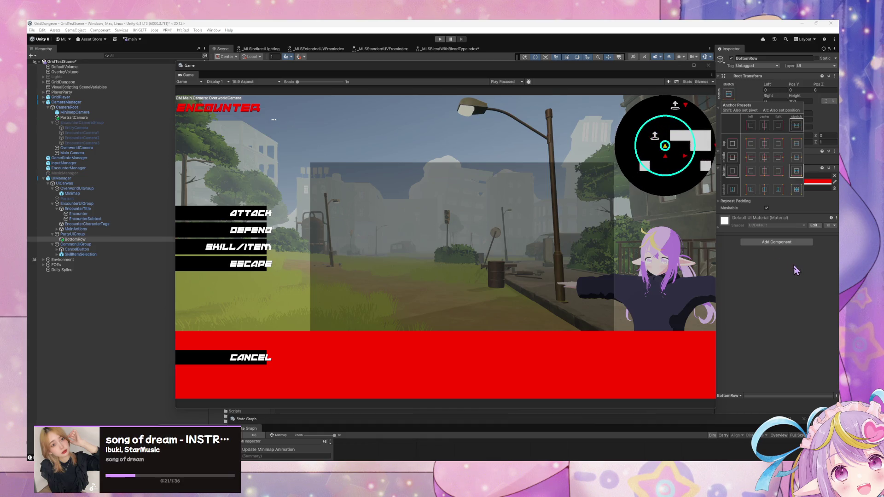
{"action": "left_click", "coordinate": [796, 173], "text": "alt+shift"}
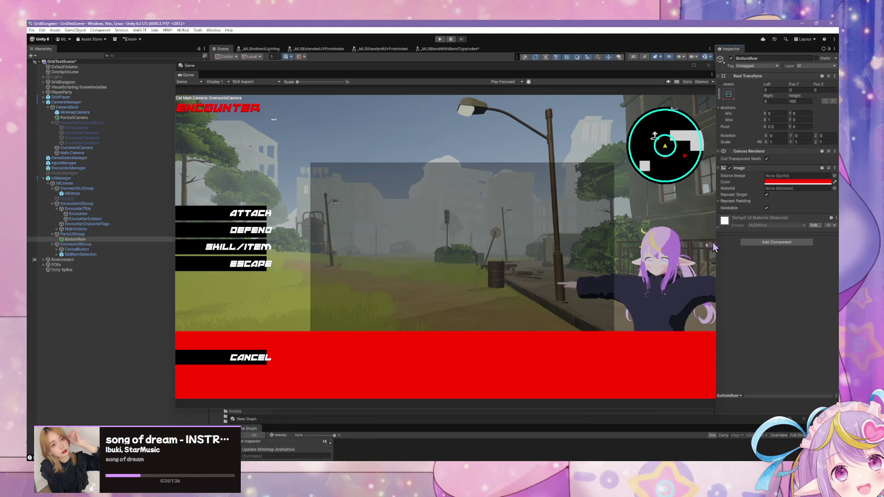
- Duplicate BottomRow and name the copy TopRow
{"action": "left_click", "coordinate": [86, 240]}
{"action": "key", "text": "ctrl+d"}
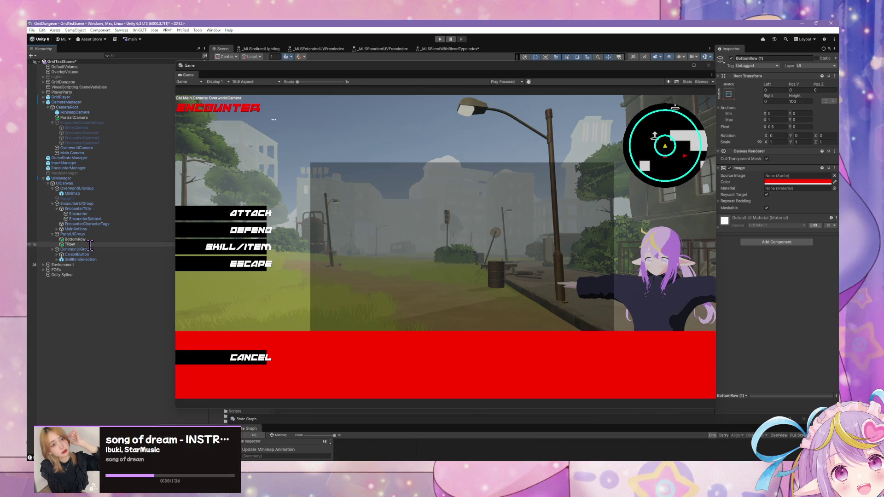
{"action": "type", "text": "op"}
{"action": "key", "text": "Return"}
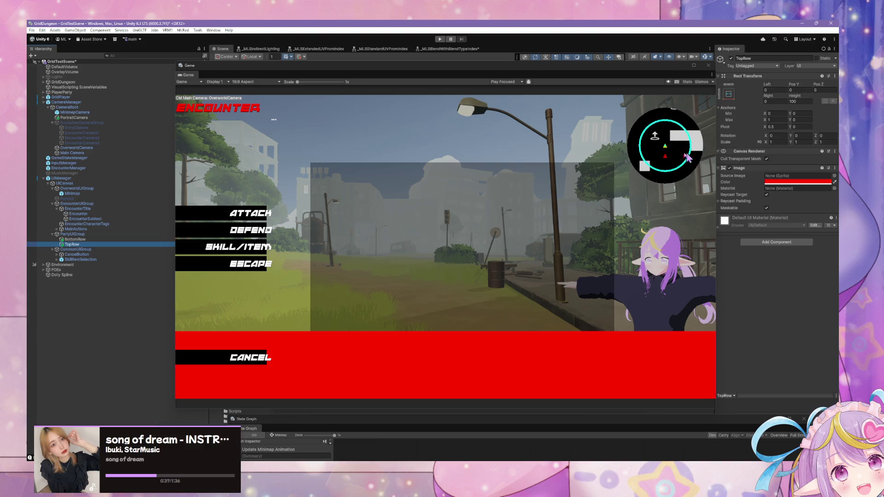
- Anchor TopRow to the top of the screen and cancel the prefab restructure warning
{"action": "left_click", "coordinate": [728, 94]}
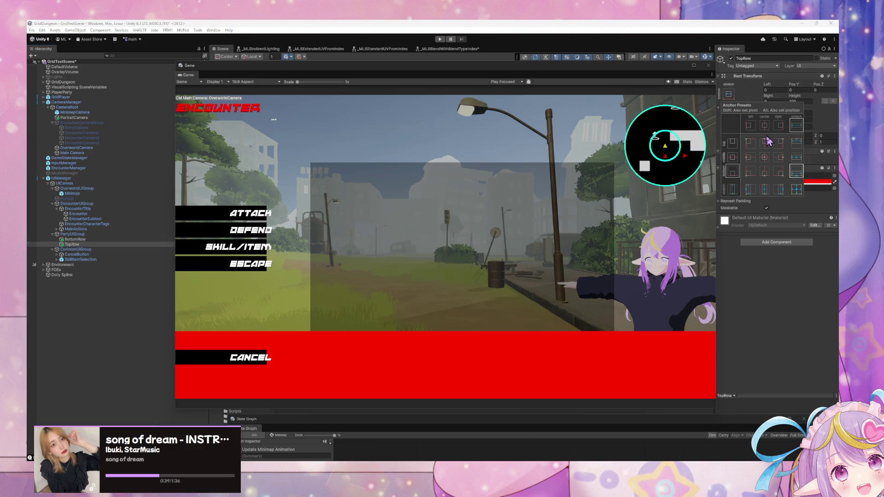
{"action": "left_click", "coordinate": [766, 142]}
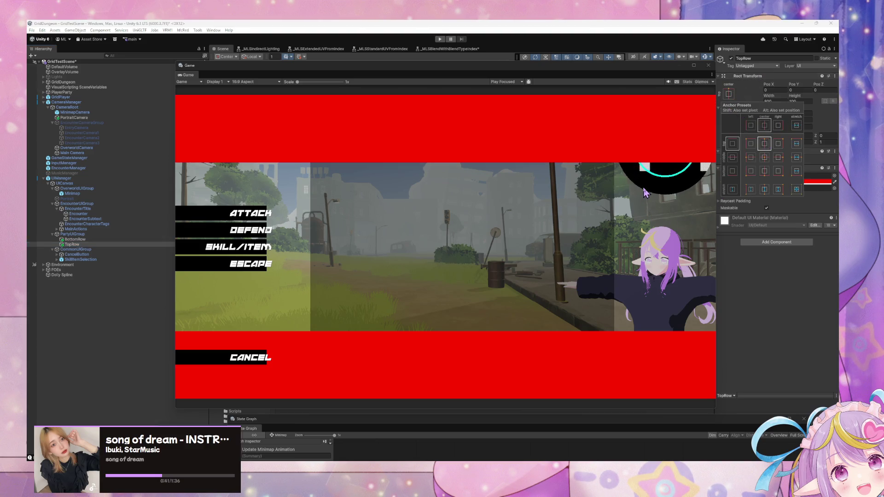
{"action": "left_click", "coordinate": [85, 235]}
{"action": "left_click_drag", "start_coordinate": [84, 235], "coordinate": [74, 185]}
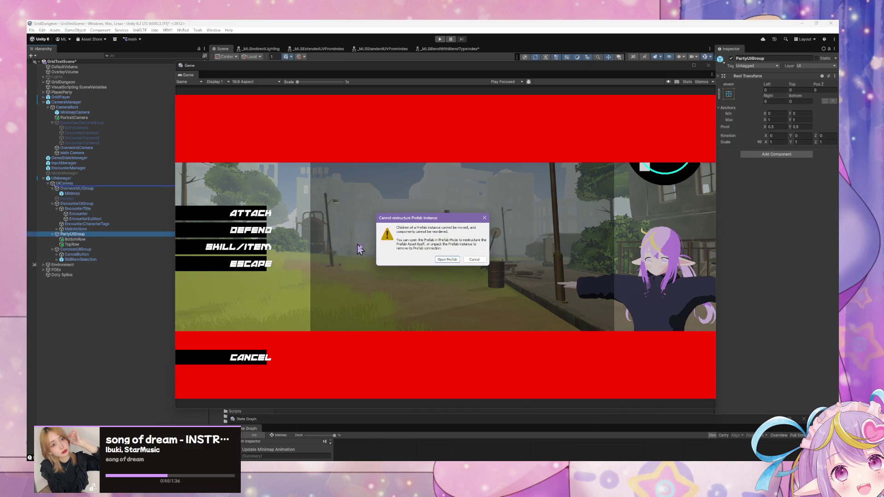
{"action": "left_click", "coordinate": [477, 259]}
{"action": "left_click", "coordinate": [119, 179]}
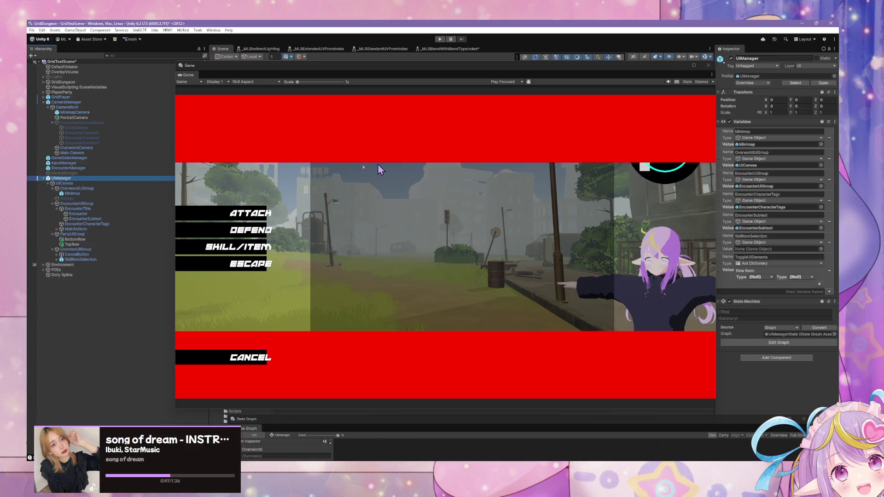
- Open the UIManager prefab for editing and select TopRow under PartyUIGroup
{"action": "left_click", "coordinate": [823, 83]}
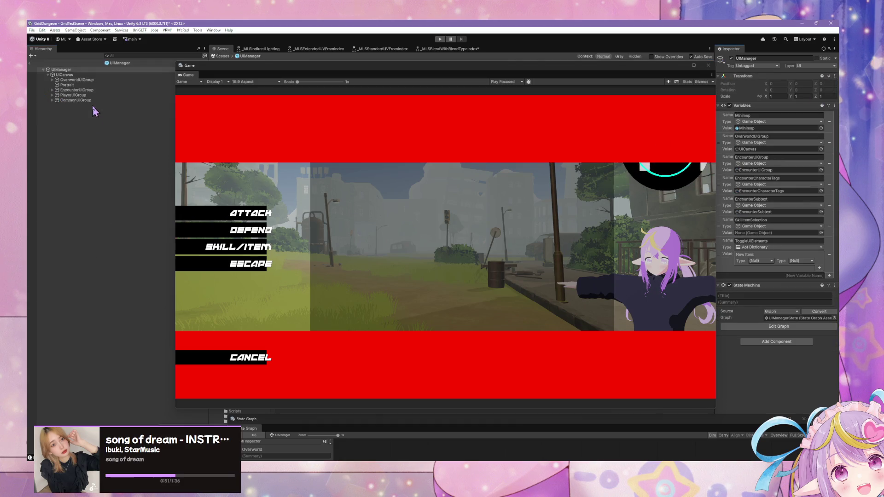
{"action": "left_click", "coordinate": [73, 79]}
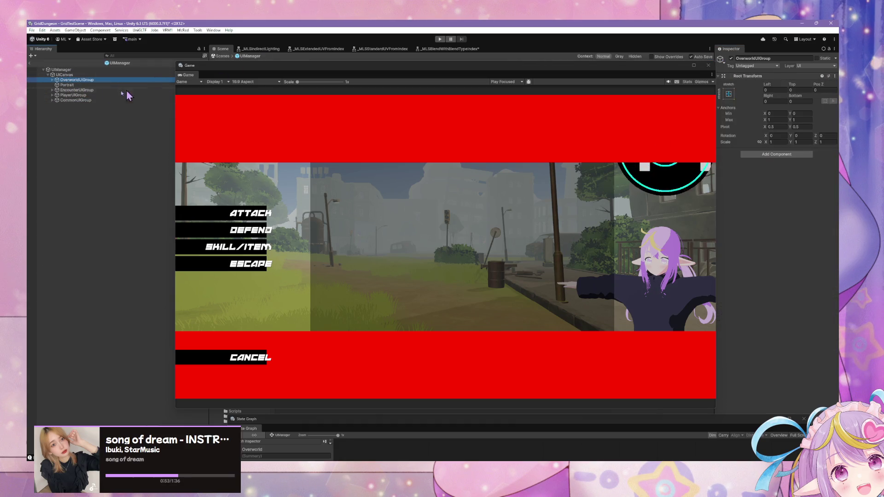
{"action": "left_click", "coordinate": [220, 58]}
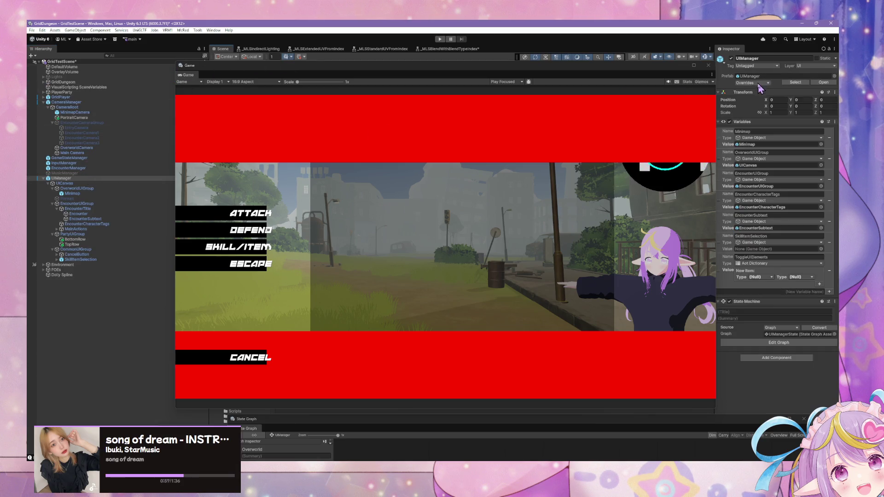
{"action": "left_click", "coordinate": [759, 85]}
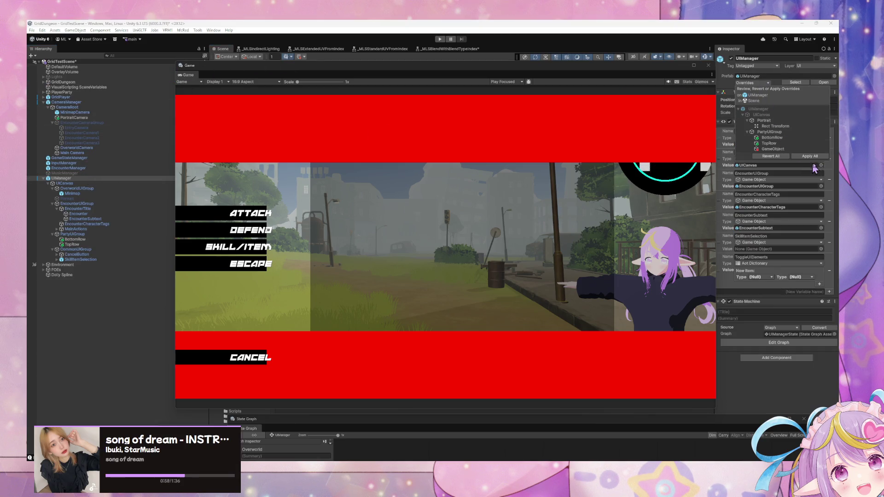
{"action": "left_click", "coordinate": [822, 83]}
{"action": "left_click", "coordinate": [52, 95]}
{"action": "left_click", "coordinate": [72, 105]}
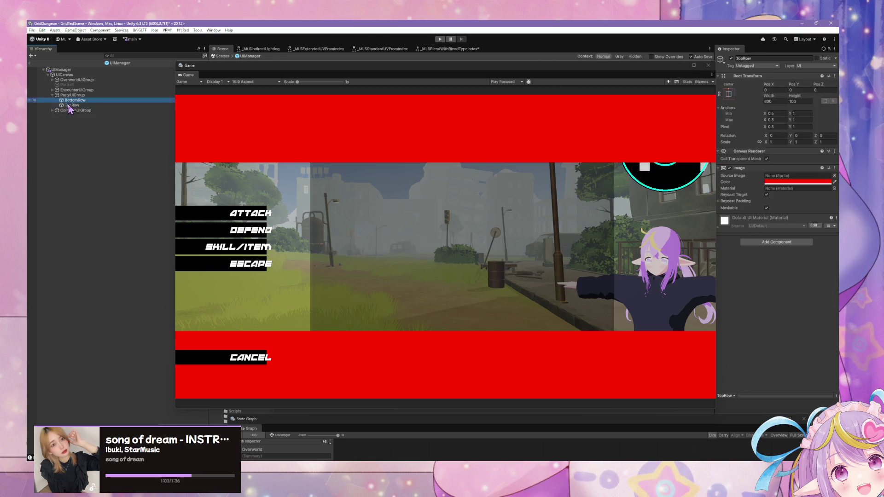
- Rename the two row panels to Top and Bottom
{"action": "key", "text": "Up"}
{"action": "left_click", "coordinate": [73, 105]}
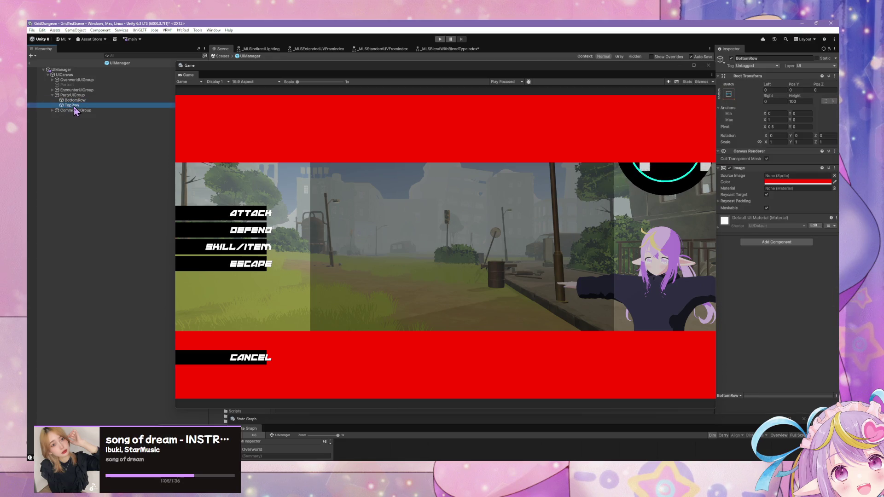
{"action": "left_click", "coordinate": [88, 106]}
{"action": "key", "text": "Return"}
{"action": "left_click", "coordinate": [84, 100]}
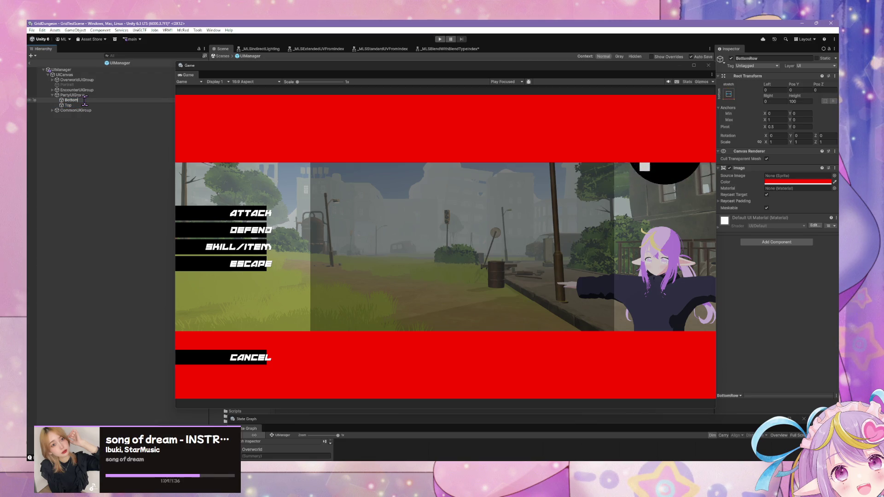
{"action": "key", "text": "Return"}
- Set the Top panel's Image colour to pure green (00FF00) in the Color picker
{"action": "left_click", "coordinate": [69, 106]}
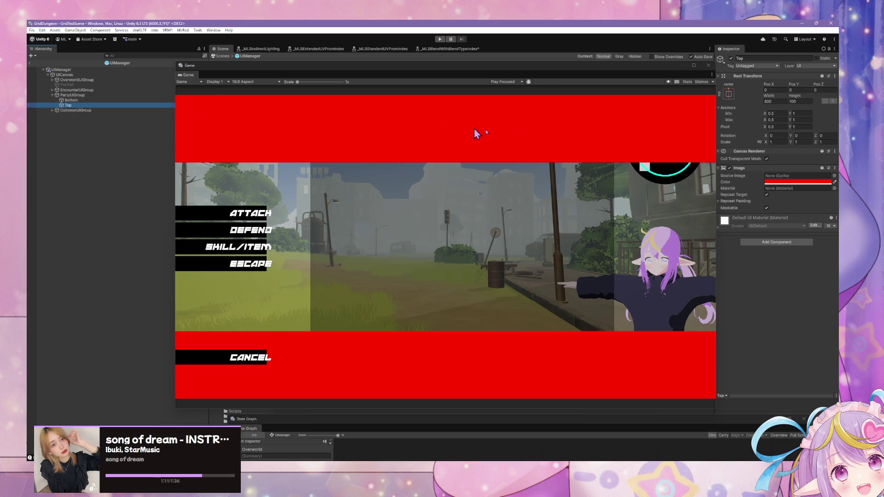
{"action": "left_click", "coordinate": [785, 182]}
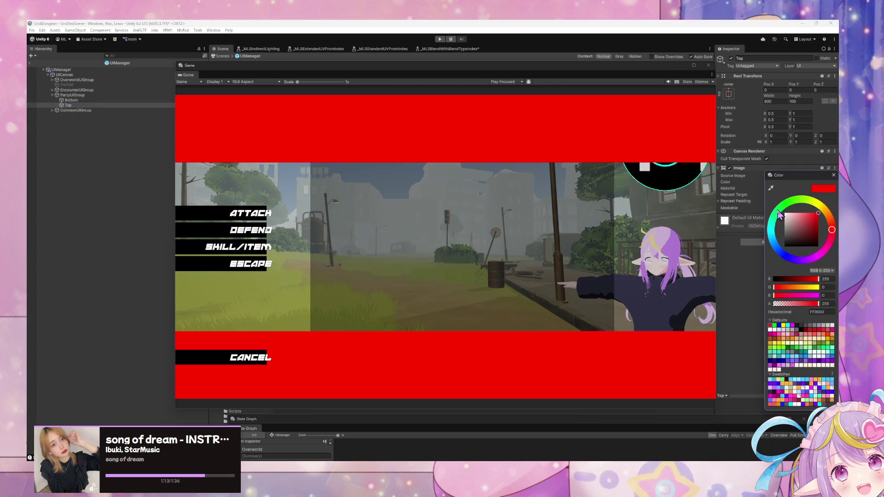
{"action": "left_click", "coordinate": [817, 295]}
{"action": "left_click", "coordinate": [792, 287]}
{"action": "mouse_move", "coordinate": [806, 291]}
{"action": "left_mouse_down"}
{"action": "mouse_move", "coordinate": [819, 287]}
{"action": "mouse_move", "coordinate": [750, 289]}
{"action": "left_mouse_up"}
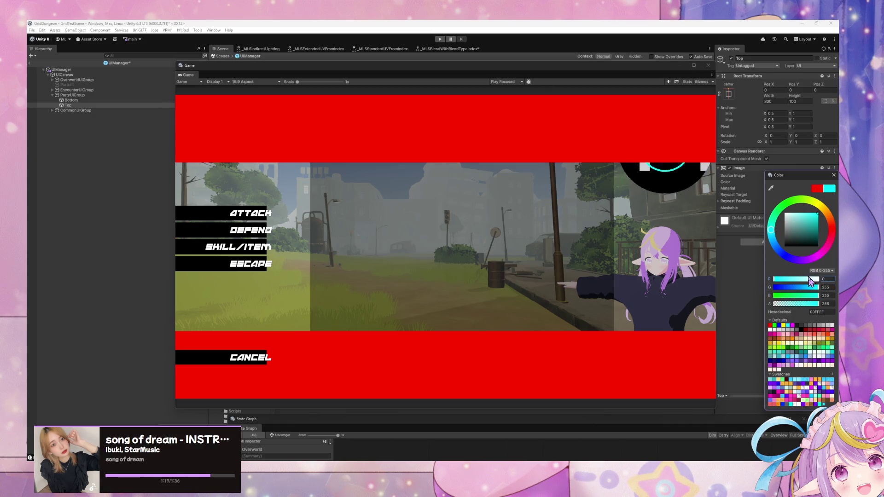
{"action": "left_click_drag", "start_coordinate": [815, 295], "coordinate": [759, 300]}
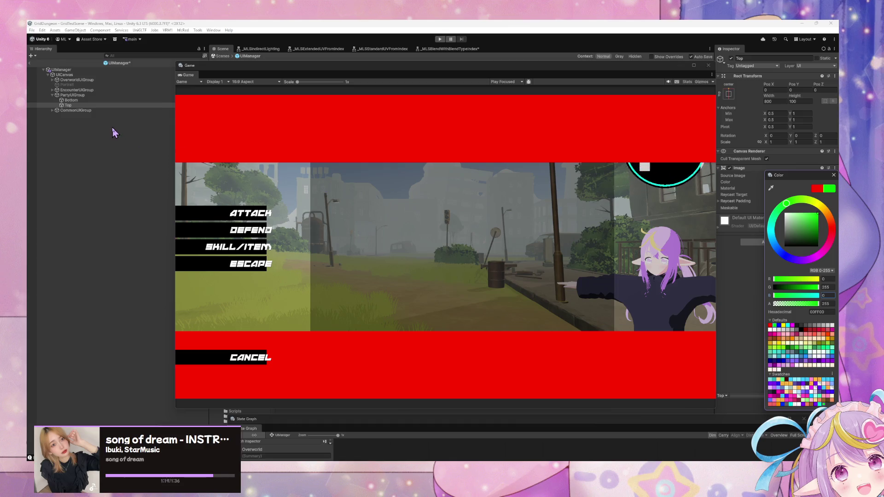
{"action": "left_click", "coordinate": [99, 105]}
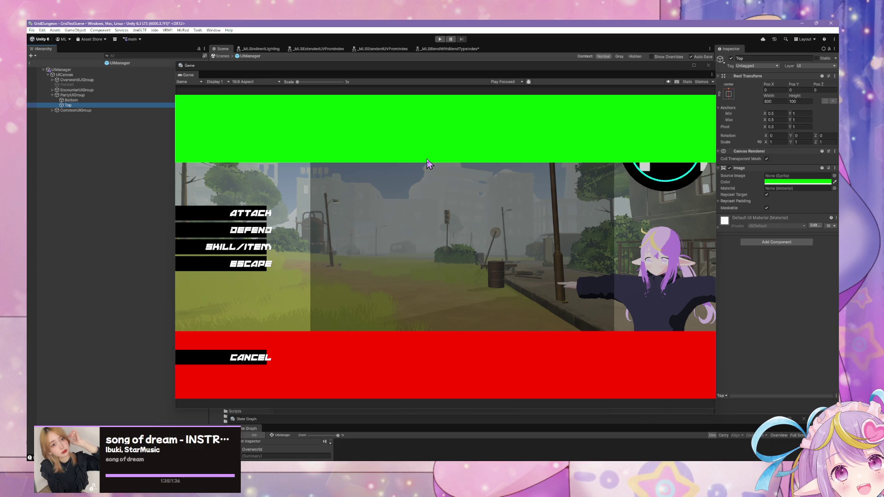
- Create a UI Panel under Top, then undo it
{"action": "left_click", "coordinate": [71, 170]}
{"action": "left_click", "coordinate": [73, 105]}
{"action": "right_click", "coordinate": [77, 129]}
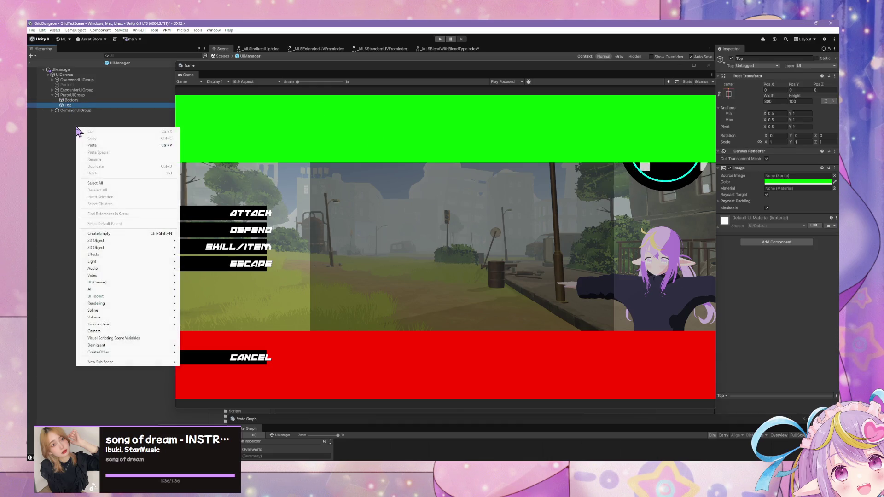
{"action": "mouse_move", "coordinate": [118, 282]}
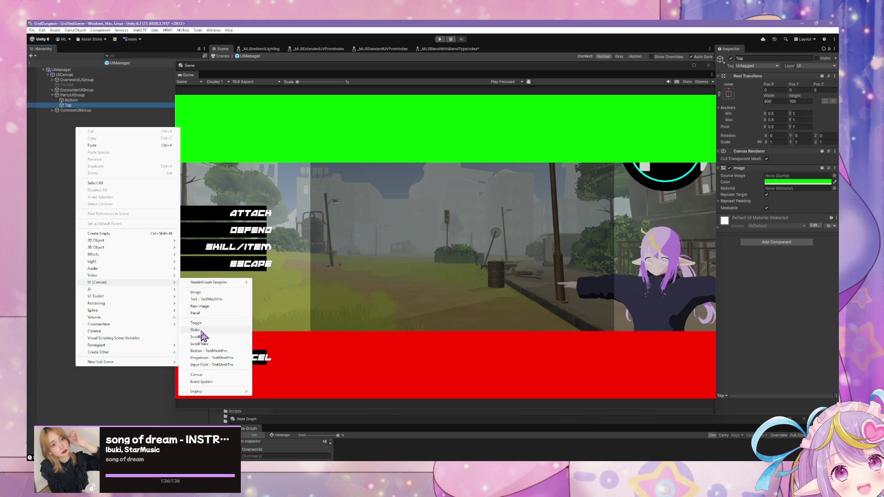
{"action": "left_click", "coordinate": [224, 314]}
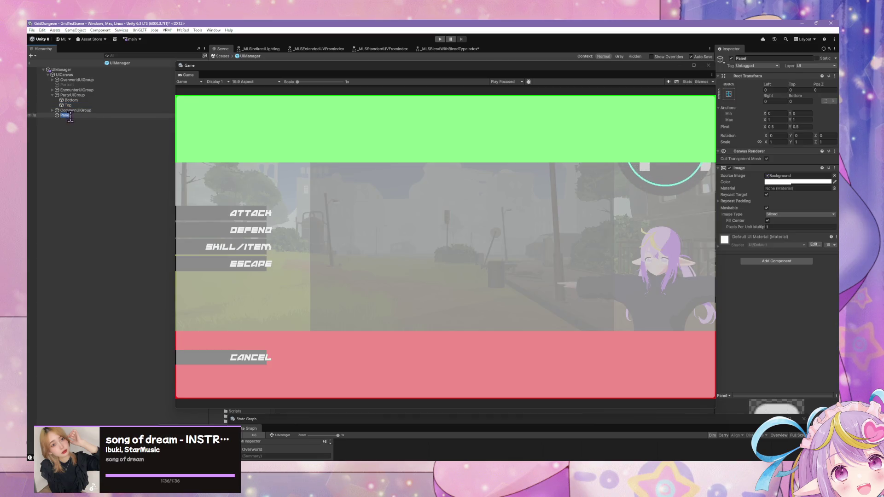
{"action": "key", "text": "ctrl+z"}
- Duplicate Top, nest the copy under Top and rename it Center
{"action": "left_click", "coordinate": [68, 105]}
{"action": "key", "text": "ctrl+d"}
{"action": "left_click_drag", "start_coordinate": [76, 110], "coordinate": [69, 106]}
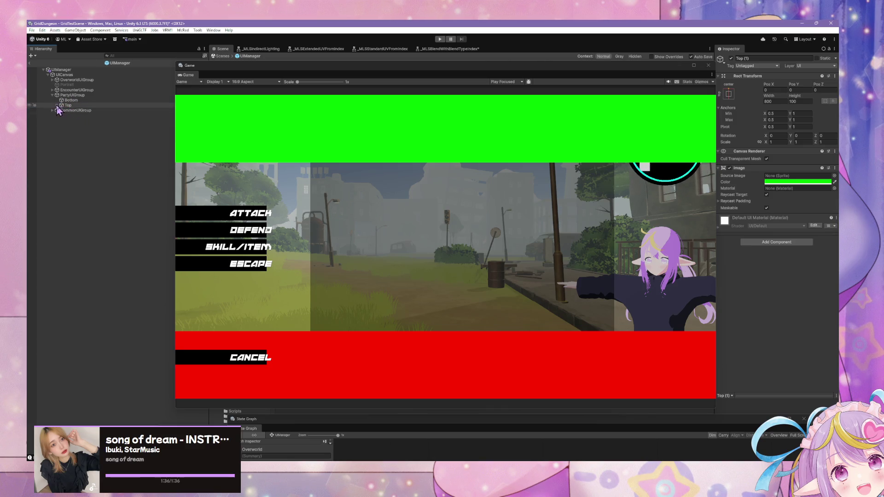
{"action": "left_click", "coordinate": [57, 105]}
{"action": "key", "text": "F2"}
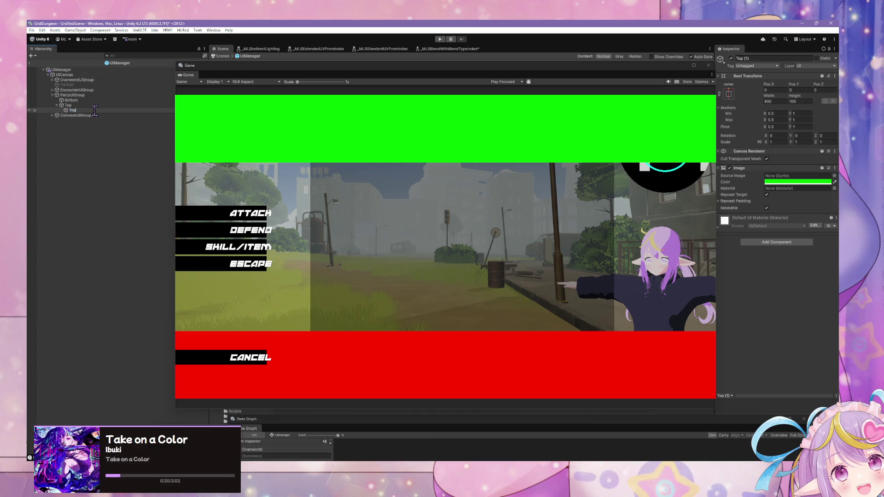
{"action": "type", "text": "Center"}
{"action": "key", "text": "Return"}
{"action": "left_click", "coordinate": [92, 106]}
{"action": "left_click", "coordinate": [815, 182]}
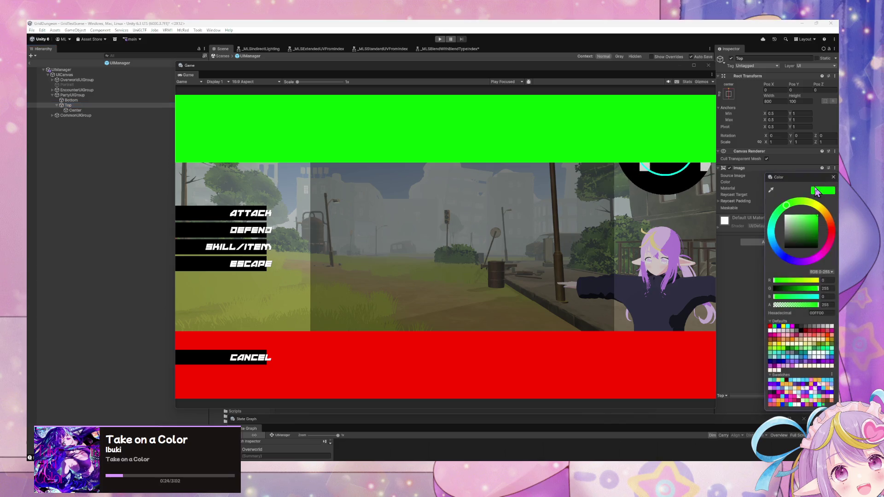
- Switch Top's colour values to the 0–1 range and set its alpha to 0.5
{"action": "left_click", "coordinate": [822, 273]}
{"action": "left_click", "coordinate": [811, 286]}
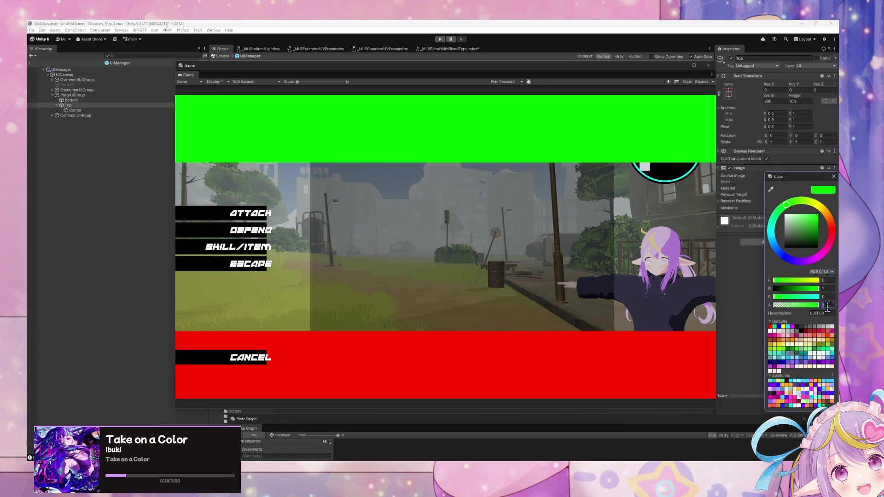
{"action": "type", "text": "0.5019"}
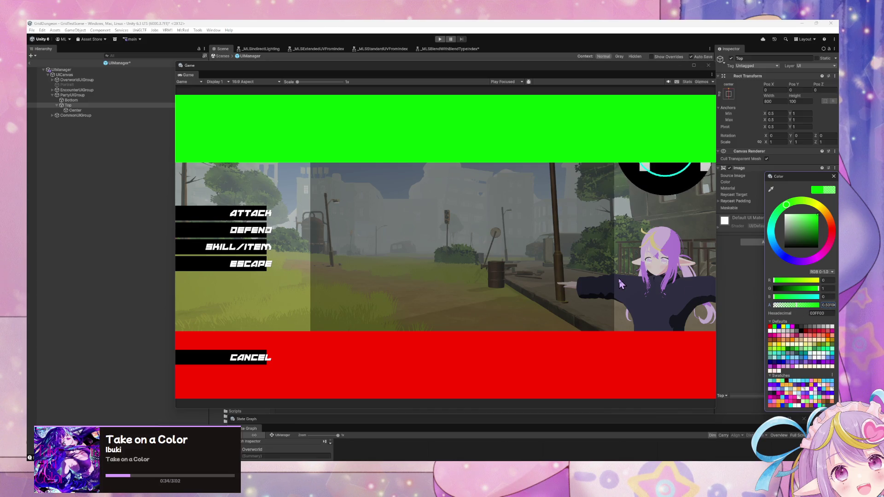
- Change the Center panel's colour to purple (9E00FF)
{"action": "left_click", "coordinate": [130, 111]}
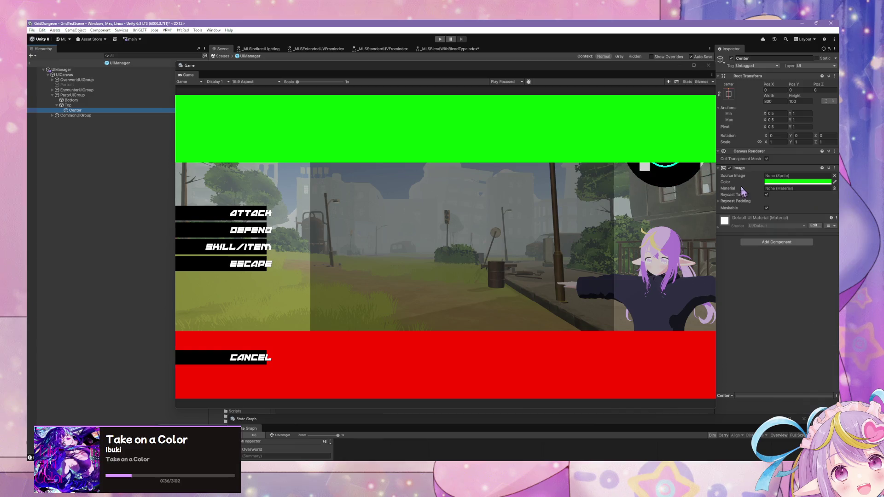
{"action": "left_click", "coordinate": [778, 182]}
{"action": "mouse_move", "coordinate": [784, 214]}
{"action": "left_mouse_down"}
{"action": "mouse_move", "coordinate": [778, 240]}
{"action": "mouse_move", "coordinate": [814, 259]}
{"action": "mouse_move", "coordinate": [804, 262]}
{"action": "left_mouse_up"}
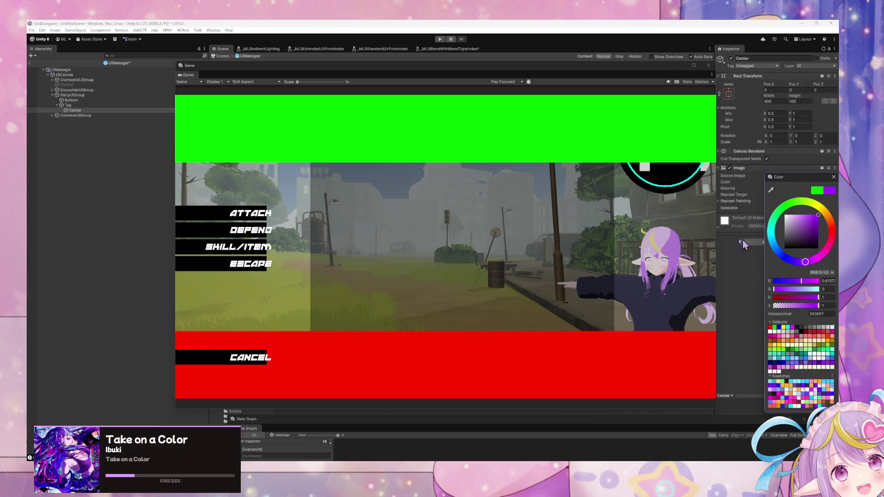
{"action": "left_click", "coordinate": [738, 279]}
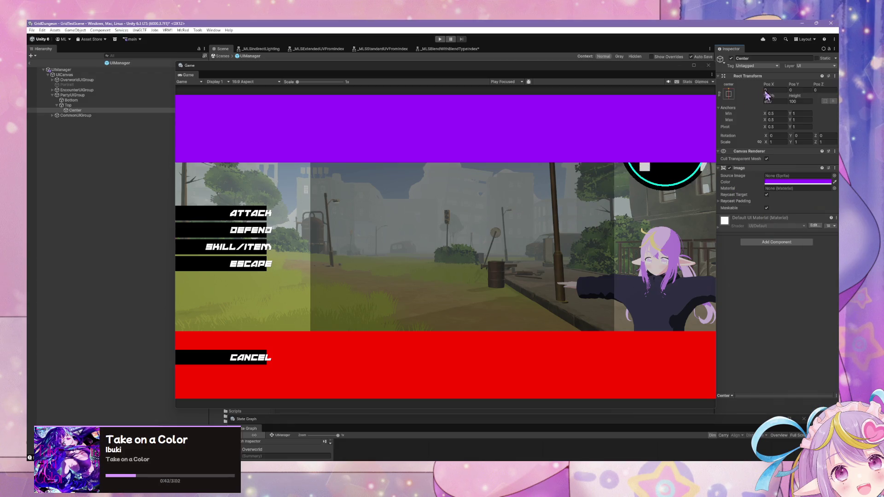
- Alt-apply the vertical-stretch anchor preset so Center fills Top's height
{"action": "left_click", "coordinate": [728, 95]}
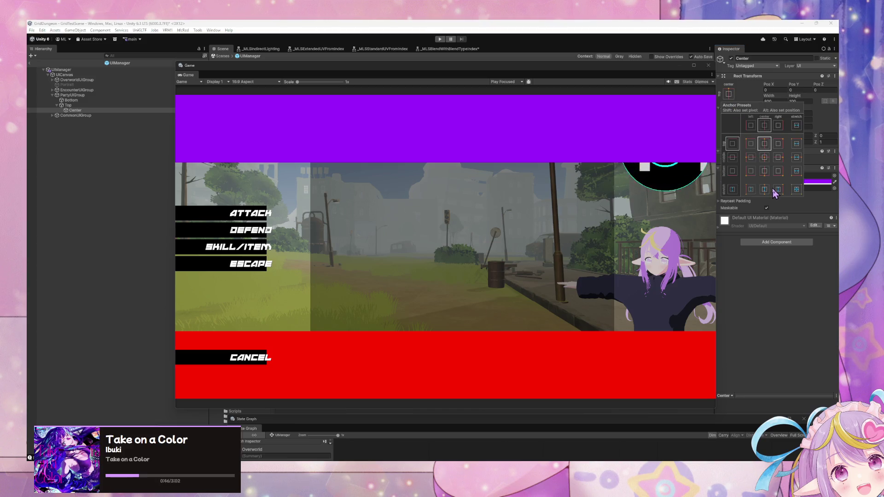
{"action": "key", "text": "alt"}
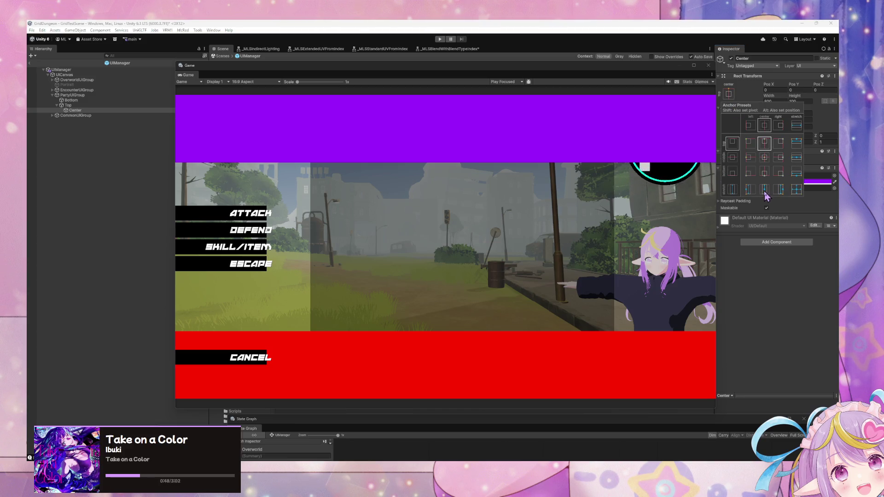
{"action": "left_click", "coordinate": [765, 191], "text": "alt"}
- Set Center's width to 450 and Pos X to 0, then return to the scene
{"action": "left_click", "coordinate": [768, 101]}
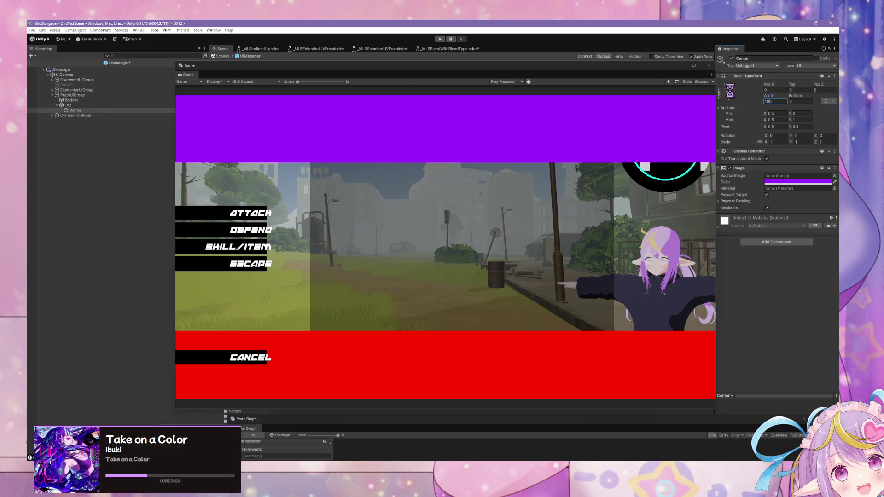
{"action": "key", "text": "Return"}
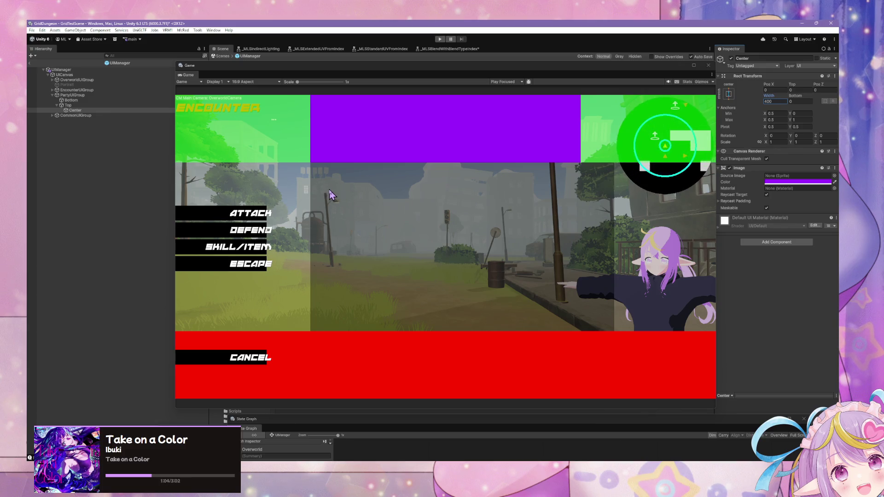
{"action": "type", "text": "4"}
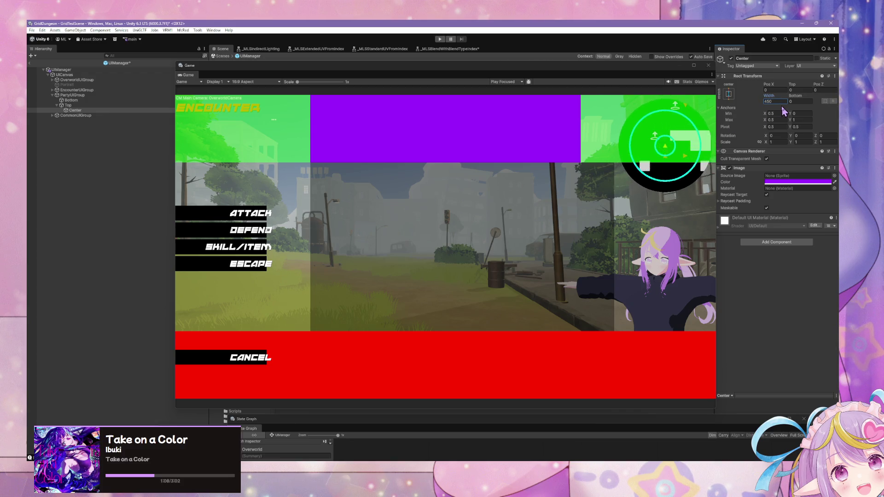
{"action": "key", "text": "Return"}
{"action": "type", "text": "5"}
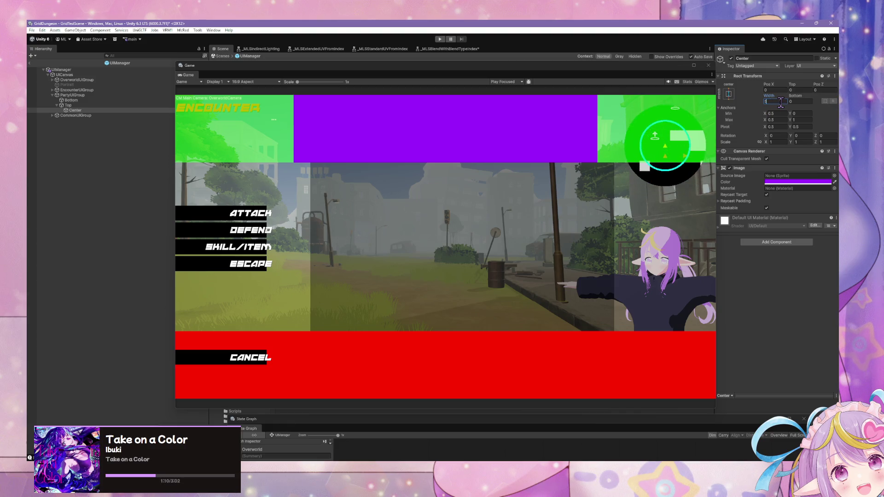
{"action": "key", "text": "Return"}
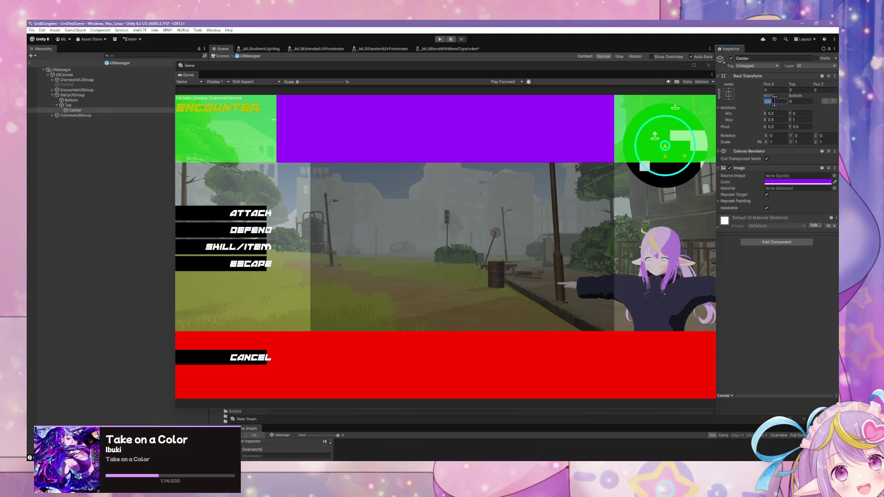
{"action": "type", "text": "450"}
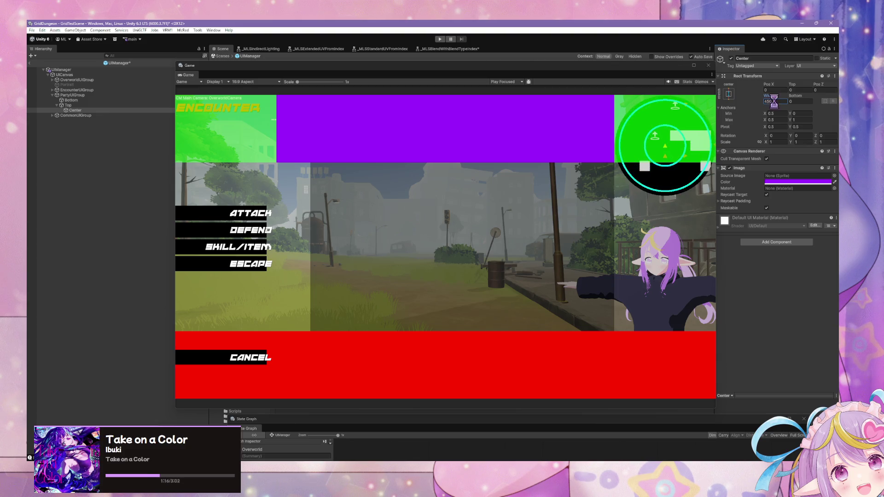
{"action": "key", "text": "Return"}
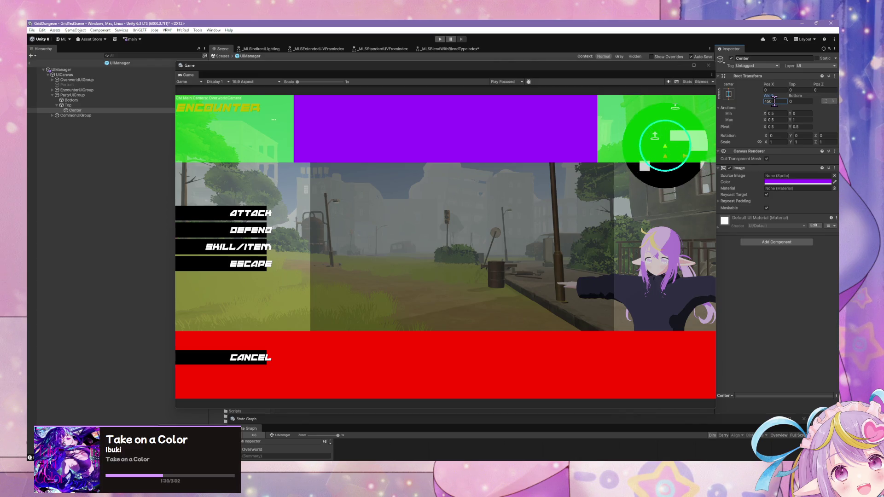
{"action": "left_click_drag", "start_coordinate": [774, 85], "coordinate": [767, 81]}
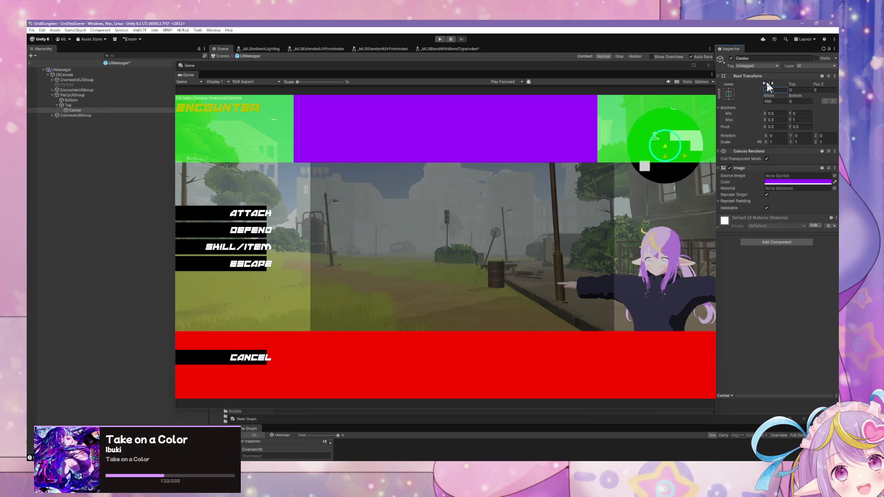
{"action": "type", "text": "0"}
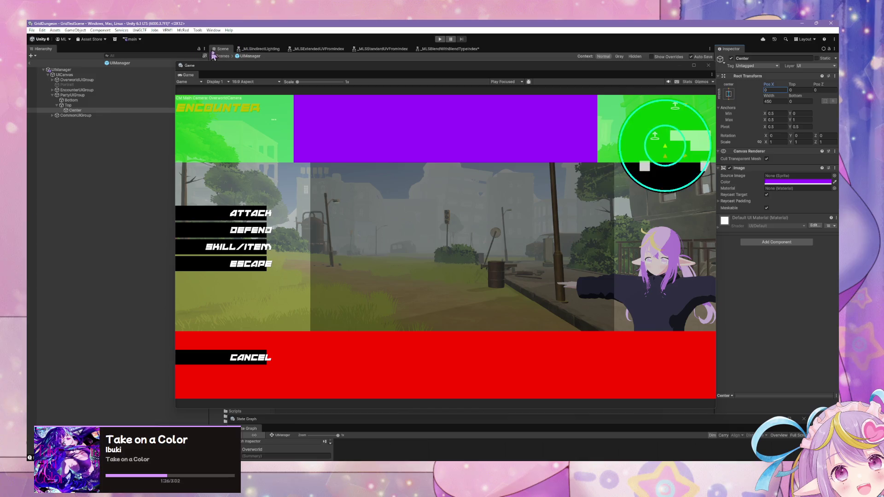
{"action": "left_click", "coordinate": [223, 55]}
- Shrink the Game window and frame the PartyUIGroup canvas in the Scene view
{"action": "mouse_move", "coordinate": [273, 77]}
{"action": "left_mouse_down"}
{"action": "mouse_move", "coordinate": [472, 244]}
{"action": "mouse_move", "coordinate": [532, 238]}
{"action": "left_mouse_up"}
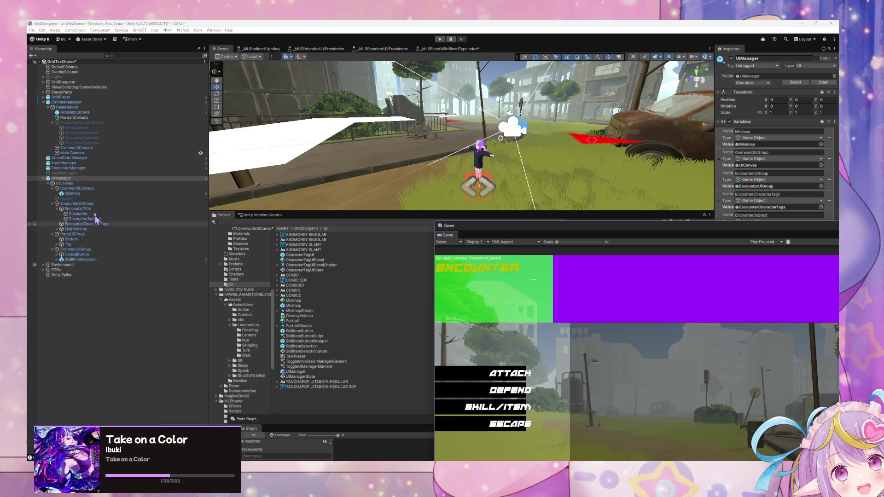
{"action": "double_click", "coordinate": [95, 245]}
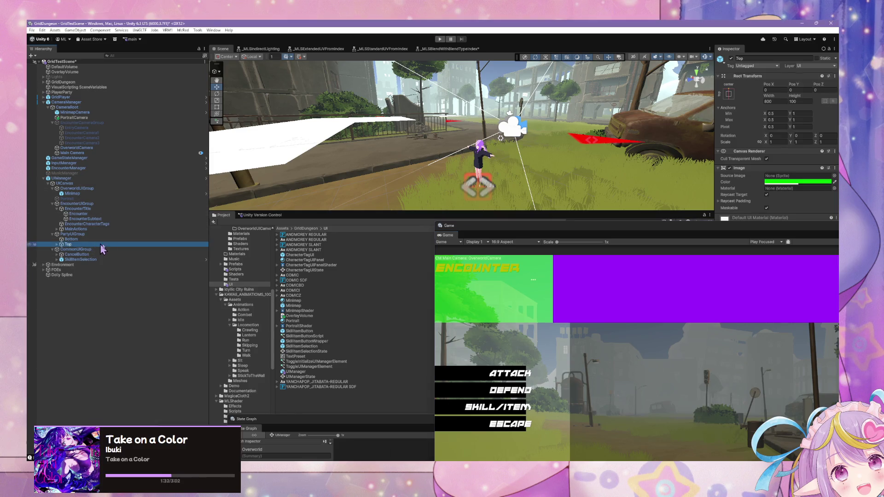
{"action": "left_click_drag", "start_coordinate": [506, 160], "coordinate": [519, 166]}
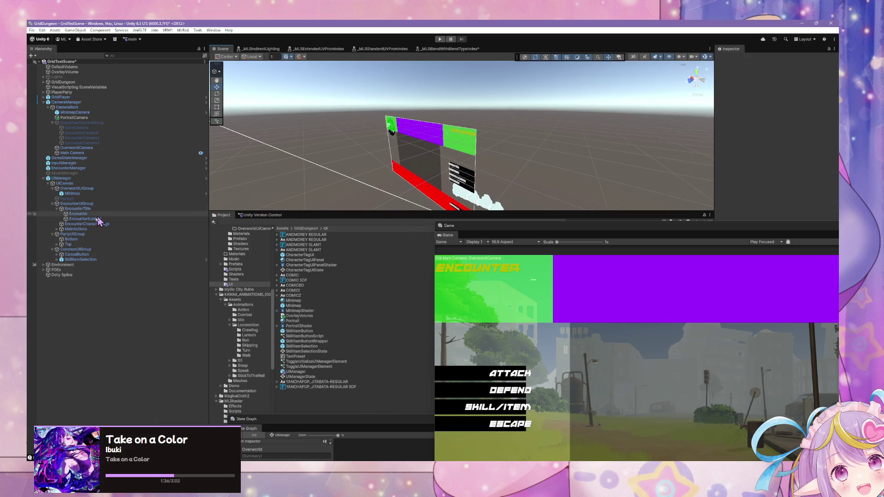
{"action": "double_click", "coordinate": [73, 234]}
{"action": "scroll", "coordinate": [496, 147], "scroll_direction": "down", "scroll_amount": 5}
{"action": "mouse_move", "coordinate": [503, 138]}
{"action": "left_mouse_down"}
{"action": "mouse_move", "coordinate": [335, 135]}
{"action": "mouse_move", "coordinate": [276, 113]}
{"action": "mouse_move", "coordinate": [322, 113]}
{"action": "left_mouse_up"}
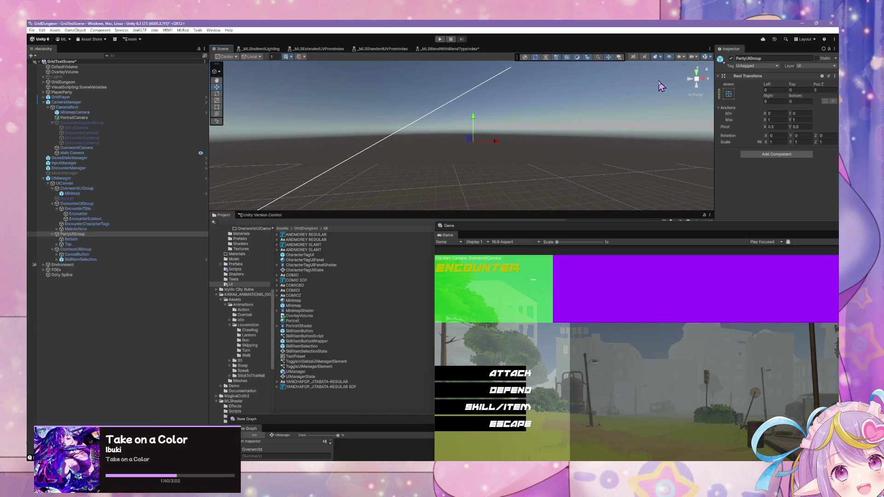
{"action": "left_click", "coordinate": [696, 79]}
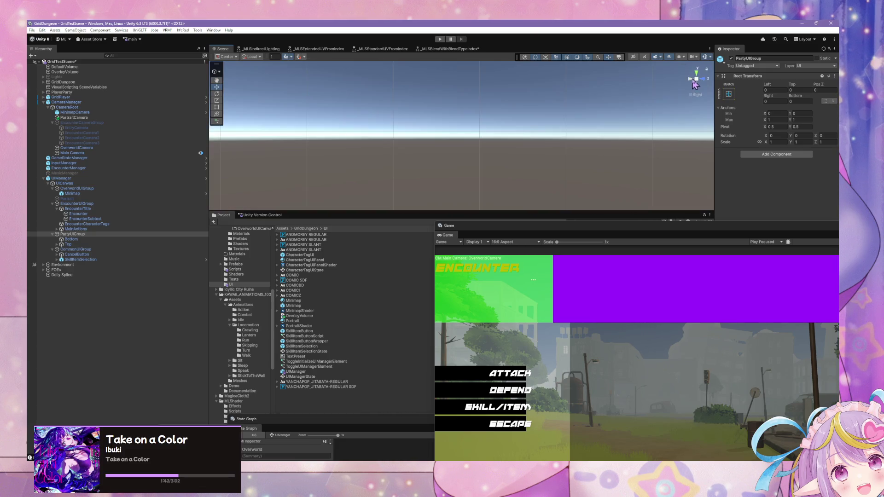
{"action": "left_click", "coordinate": [697, 80]}
{"action": "left_click", "coordinate": [697, 80]}
{"action": "key", "text": "f"}
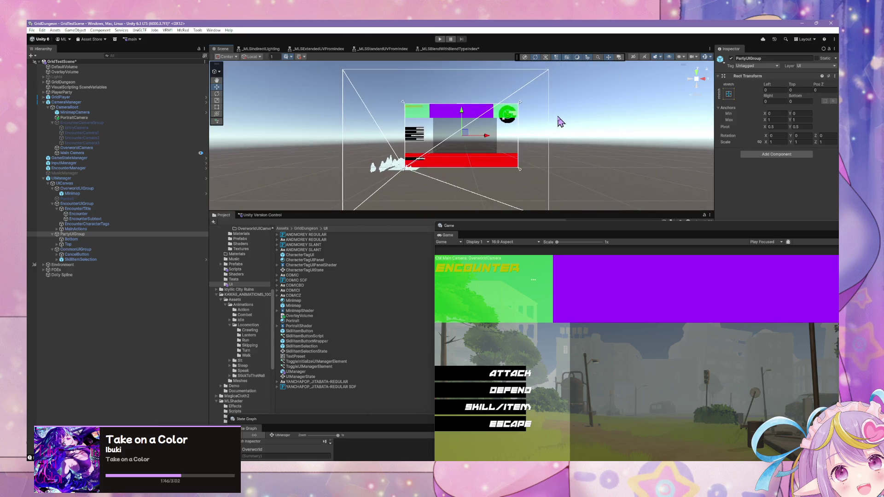
{"action": "scroll", "coordinate": [556, 119], "scroll_direction": "up", "scroll_amount": 5}
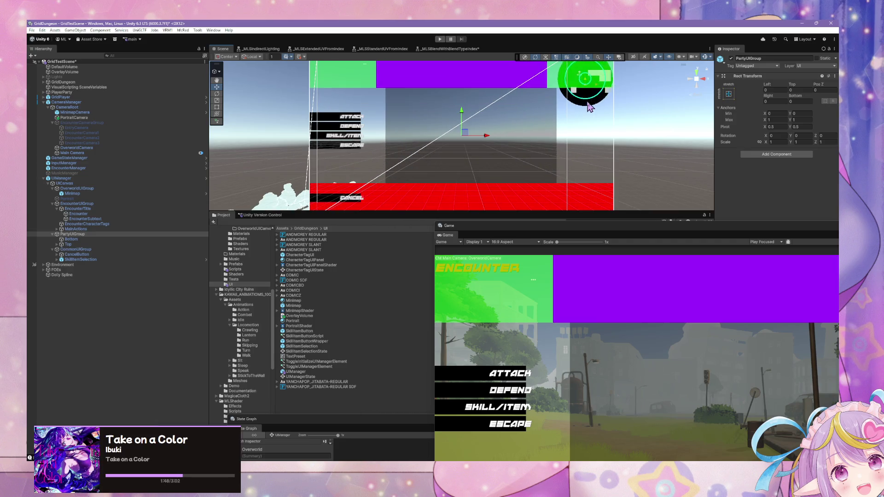
- Make the Scene view taller, zoom in, and enlarge the floating Game preview
{"action": "mouse_move", "coordinate": [593, 213]}
{"action": "left_mouse_down"}
{"action": "mouse_move", "coordinate": [593, 385]}
{"action": "mouse_move", "coordinate": [592, 310]}
{"action": "left_mouse_up"}
{"action": "scroll", "coordinate": [476, 194], "scroll_direction": "up", "scroll_amount": 2}
{"action": "scroll", "coordinate": [529, 193], "scroll_direction": "down", "scroll_amount": 2}
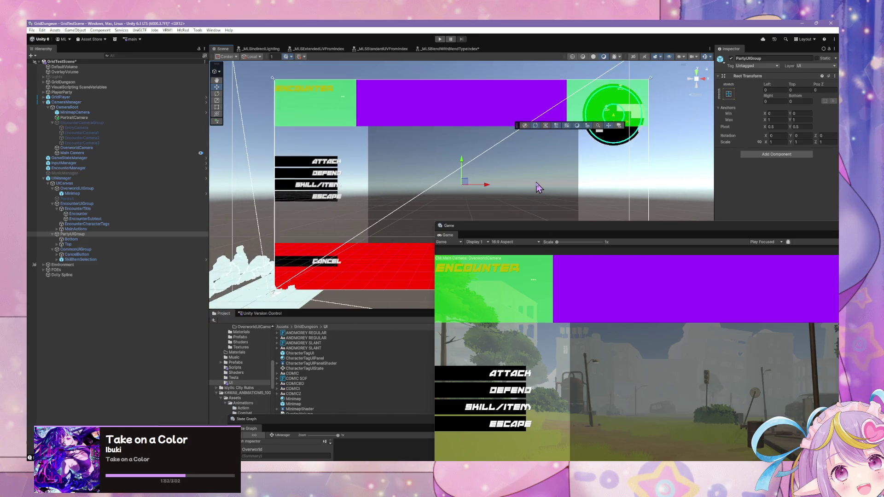
{"action": "scroll", "coordinate": [548, 178], "scroll_direction": "up", "scroll_amount": 2}
{"action": "scroll", "coordinate": [575, 138], "scroll_direction": "up", "scroll_amount": 2}
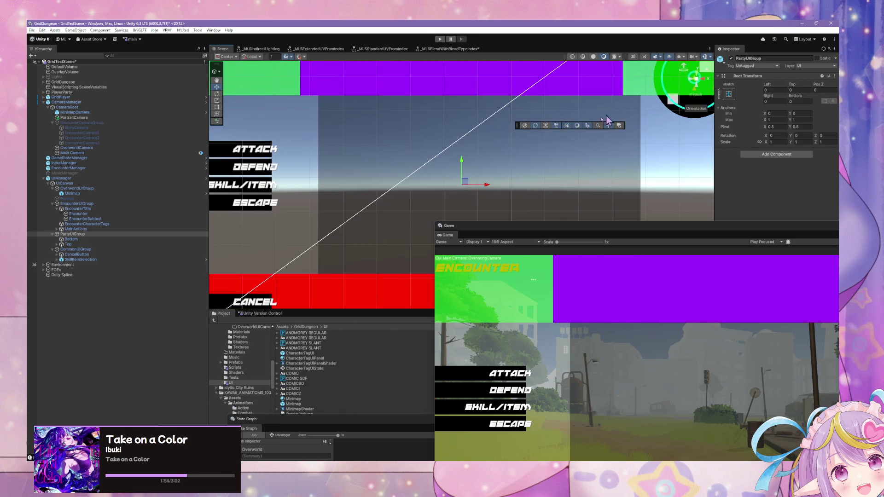
{"action": "scroll", "coordinate": [566, 126], "scroll_direction": "down", "scroll_amount": 3}
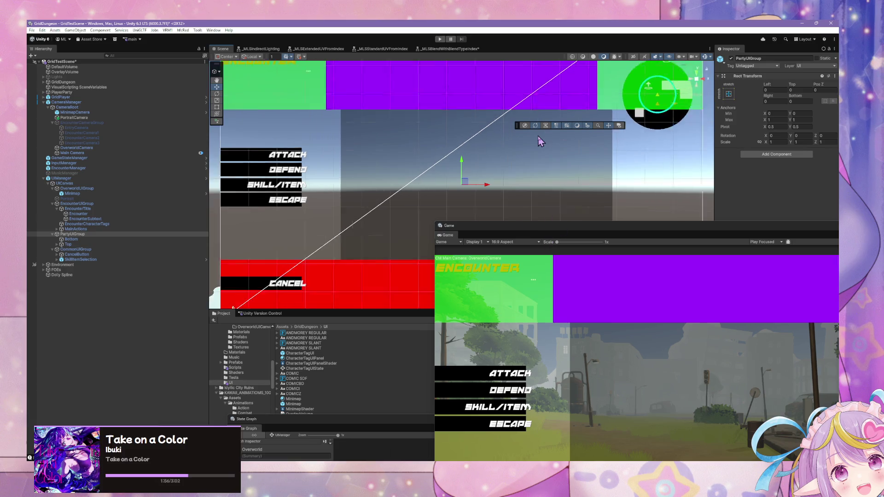
{"action": "scroll", "coordinate": [566, 126], "scroll_direction": "up", "scroll_amount": 1}
{"action": "scroll", "coordinate": [532, 180], "scroll_direction": "up", "scroll_amount": 1}
{"action": "scroll", "coordinate": [465, 184], "scroll_direction": "down", "scroll_amount": 1}
{"action": "scroll", "coordinate": [465, 184], "scroll_direction": "up", "scroll_amount": 1}
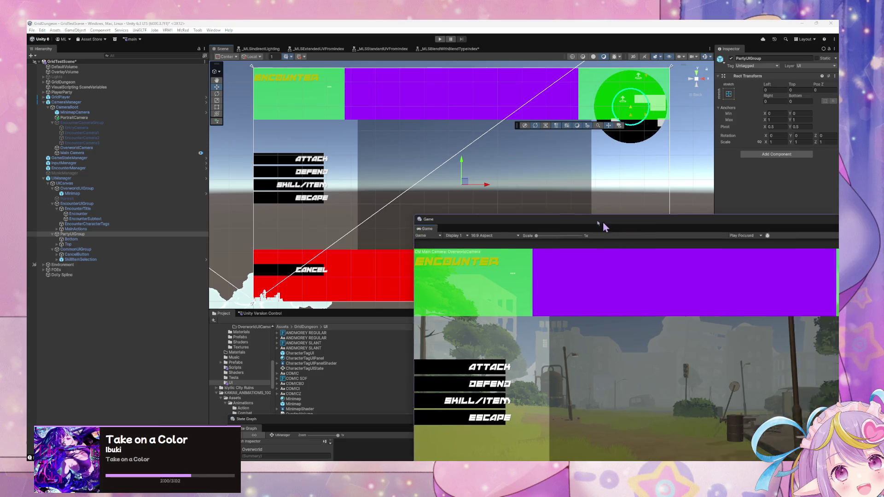
{"action": "left_click_drag", "start_coordinate": [601, 225], "coordinate": [359, 198]}
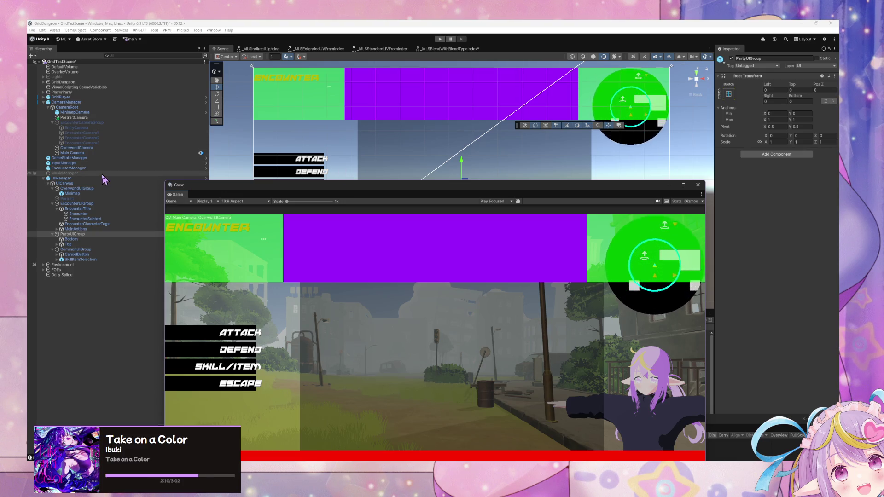
- Apply the top-stretch anchor preset to the Top bar
{"action": "left_click", "coordinate": [92, 244]}
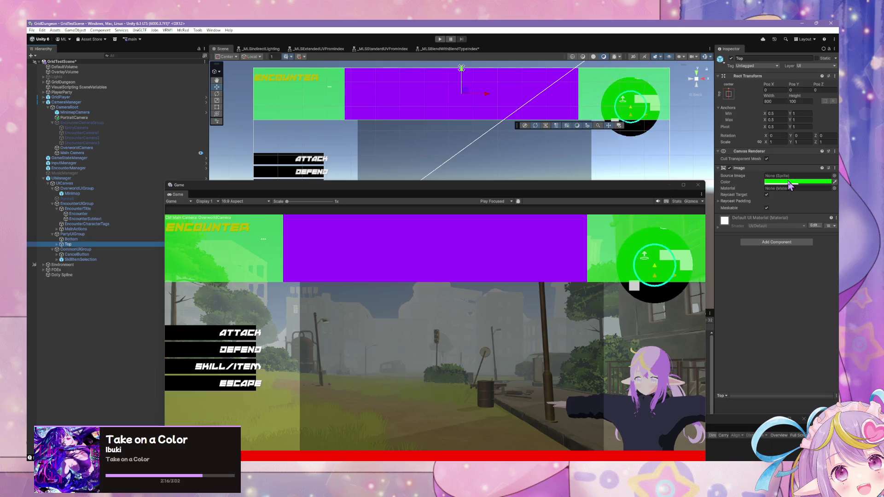
{"action": "left_click", "coordinate": [728, 95]}
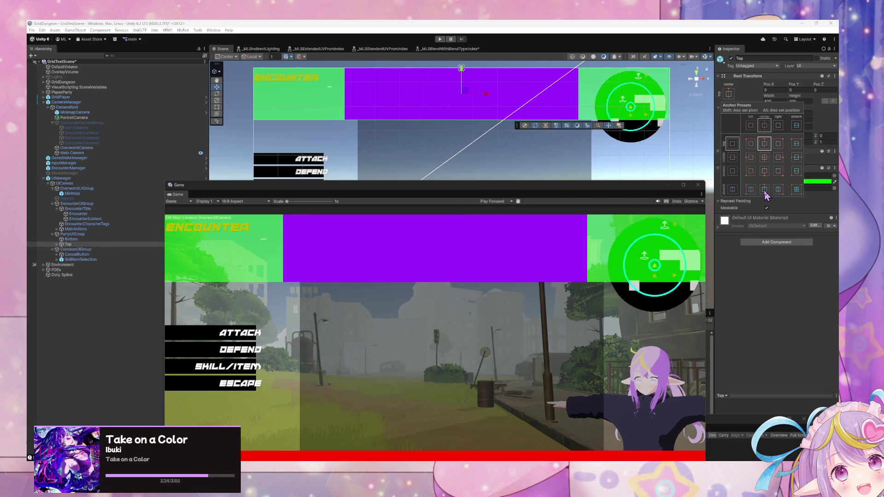
{"action": "left_click", "coordinate": [797, 143]}
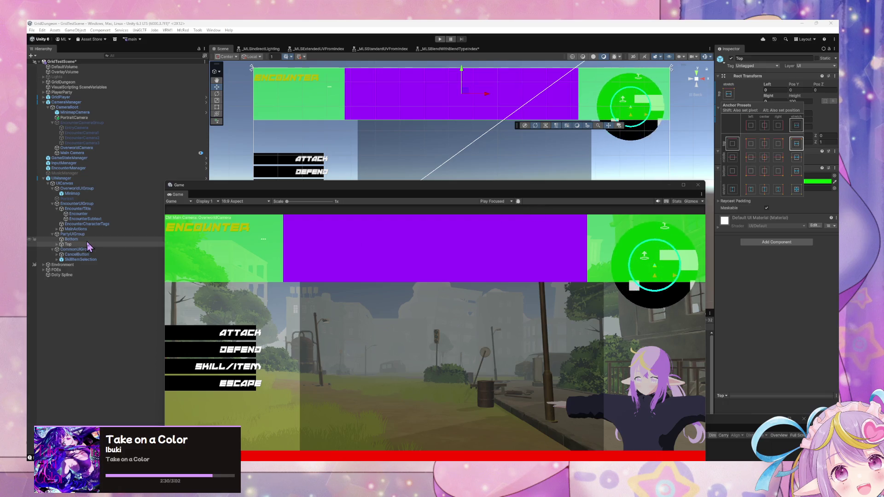
{"action": "left_click", "coordinate": [57, 245]}
- Shift+Alt-apply the vertical-stretch, horizontally centred anchor preset to Top
{"action": "left_click", "coordinate": [56, 245]}
{"action": "left_click", "coordinate": [75, 249]}
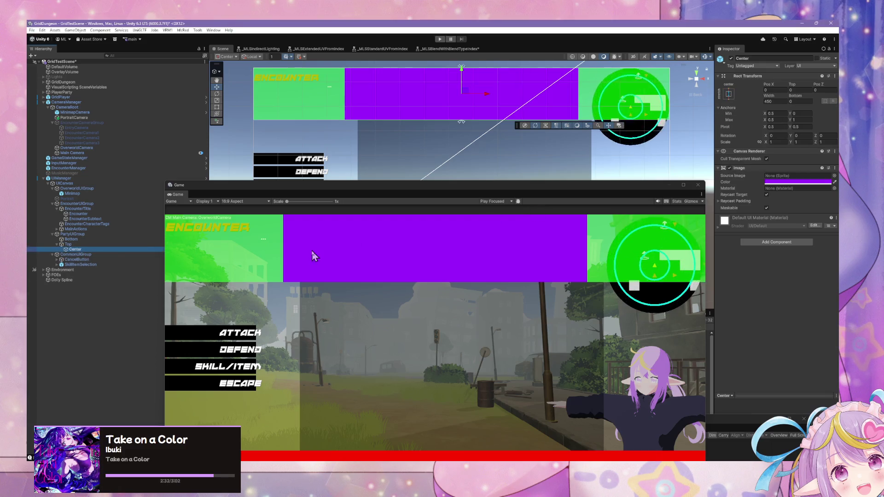
{"action": "left_click", "coordinate": [729, 94]}
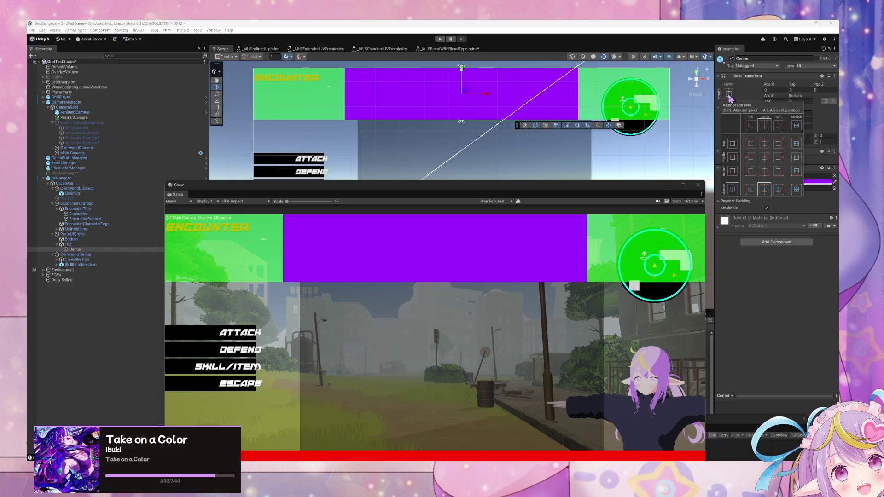
{"action": "left_click", "coordinate": [94, 247]}
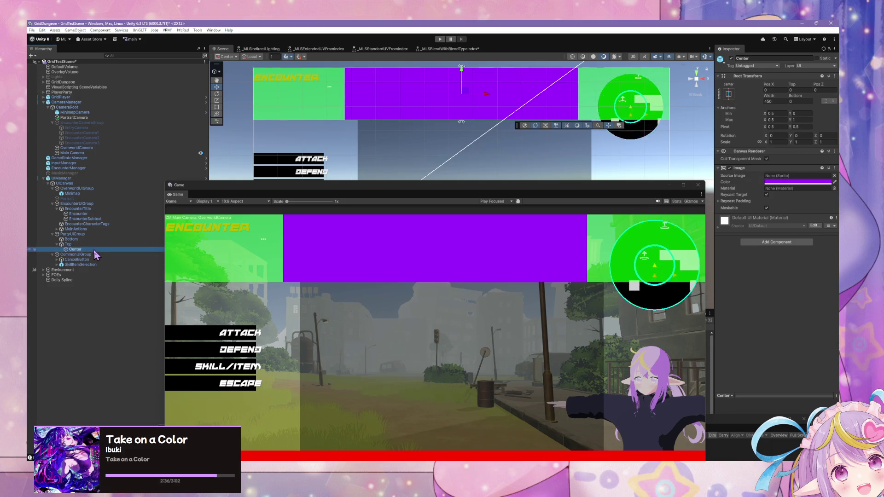
{"action": "left_click", "coordinate": [798, 101]}
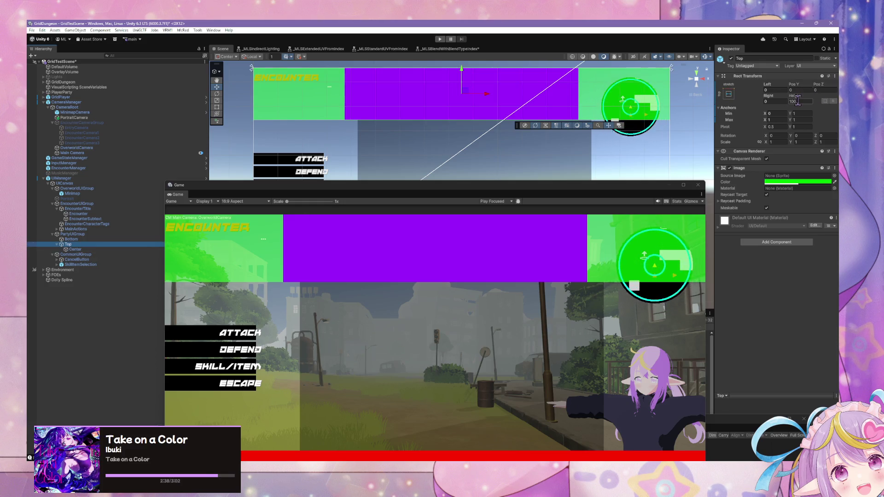
{"action": "left_click", "coordinate": [728, 94]}
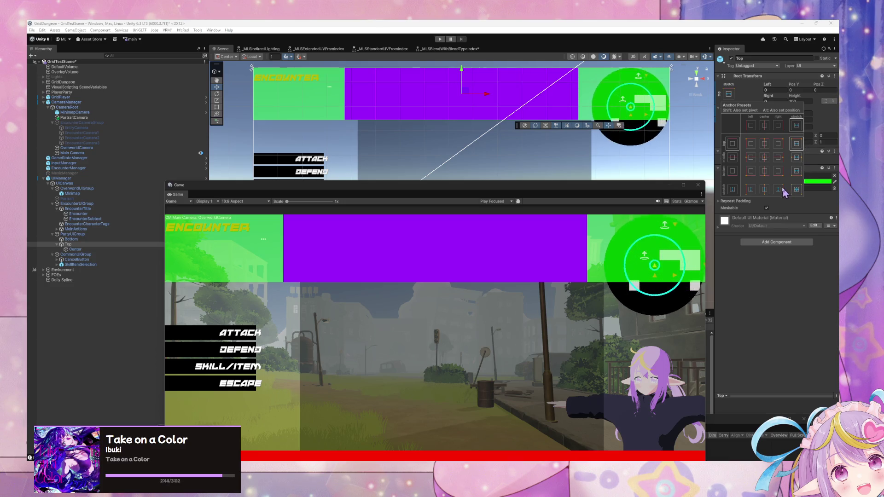
{"action": "key", "text": "shift+alt"}
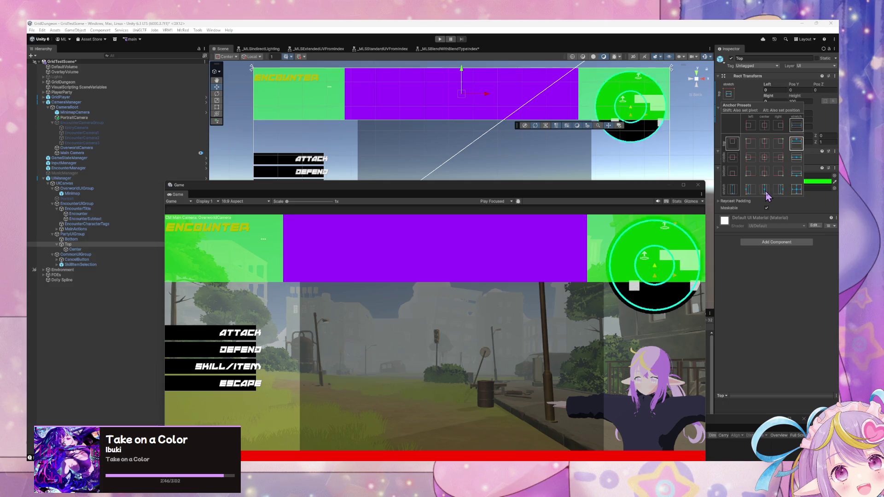
{"action": "left_click", "coordinate": [765, 190], "text": "alt+shift"}
- Pin the Center panel to the left edge with the stretch-left anchor preset
{"action": "left_click", "coordinate": [606, 200]}
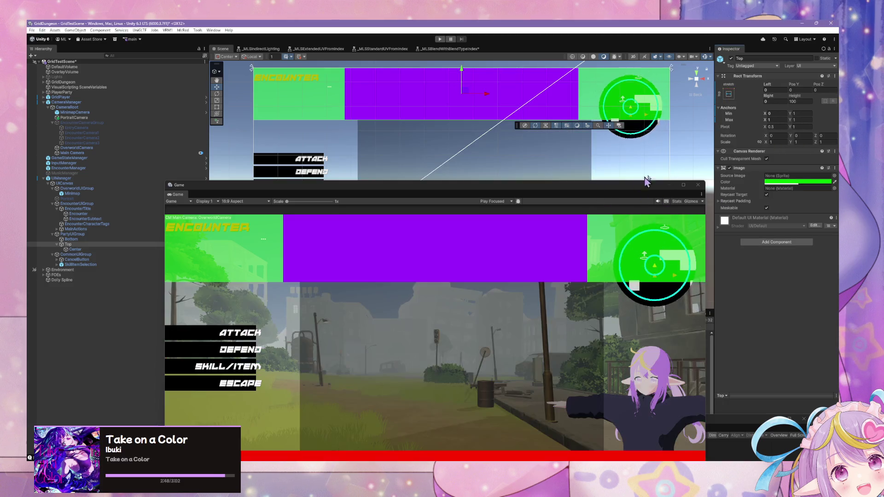
{"action": "left_click", "coordinate": [85, 251]}
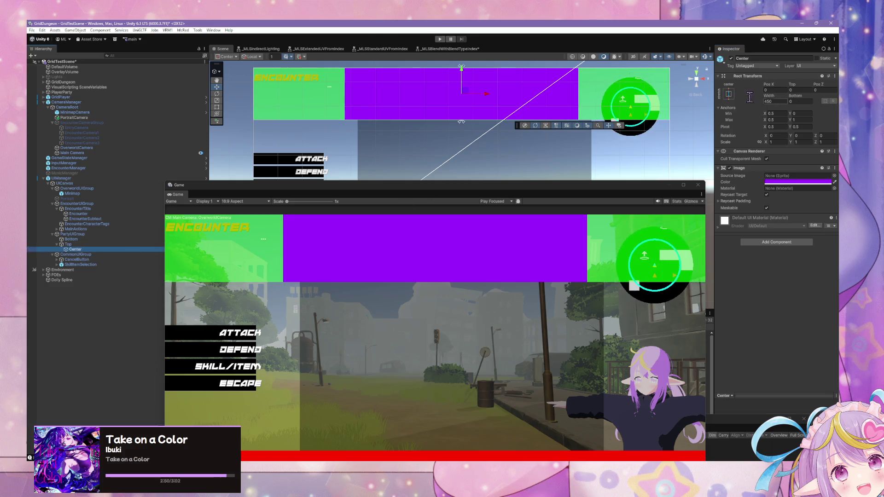
{"action": "left_click", "coordinate": [728, 94]}
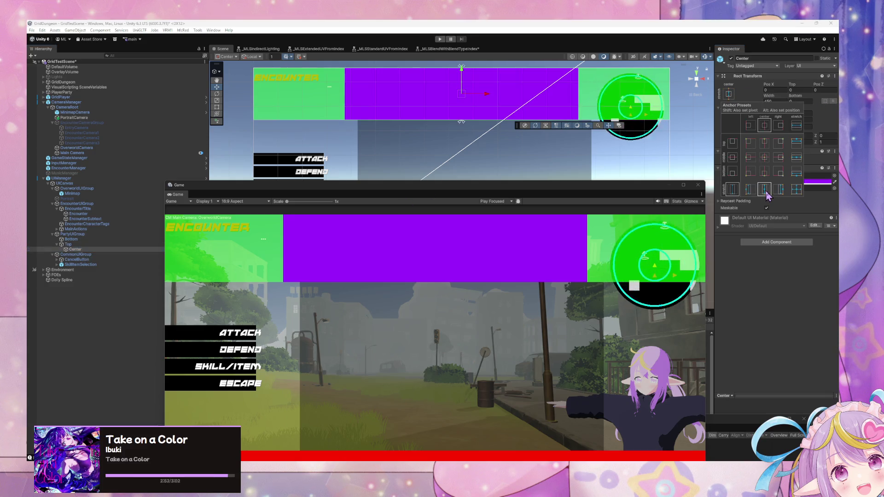
{"action": "left_click", "coordinate": [749, 189], "text": "alt+shift"}
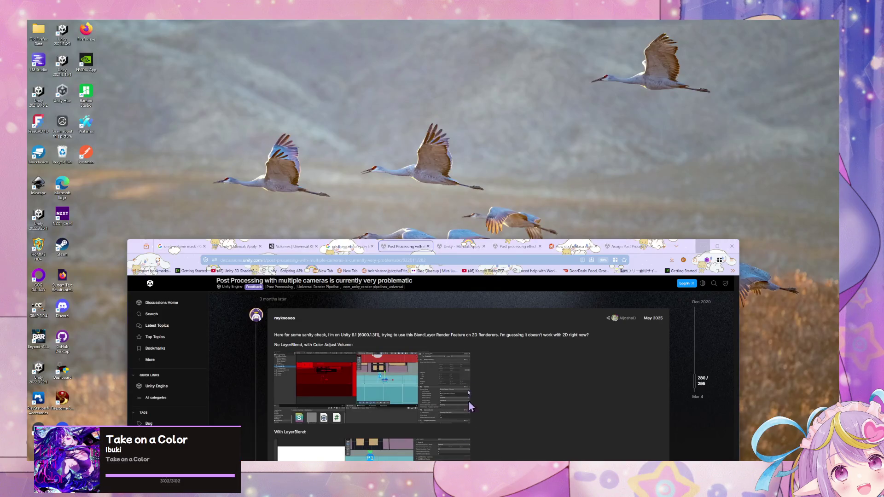
- Google 'unity canvas column' in Chrome and expand the AI Overview's full steps
{"action": "left_click", "coordinate": [467, 430]}
{"action": "left_click", "coordinate": [421, 259]}
{"action": "type", "text": "unity"}
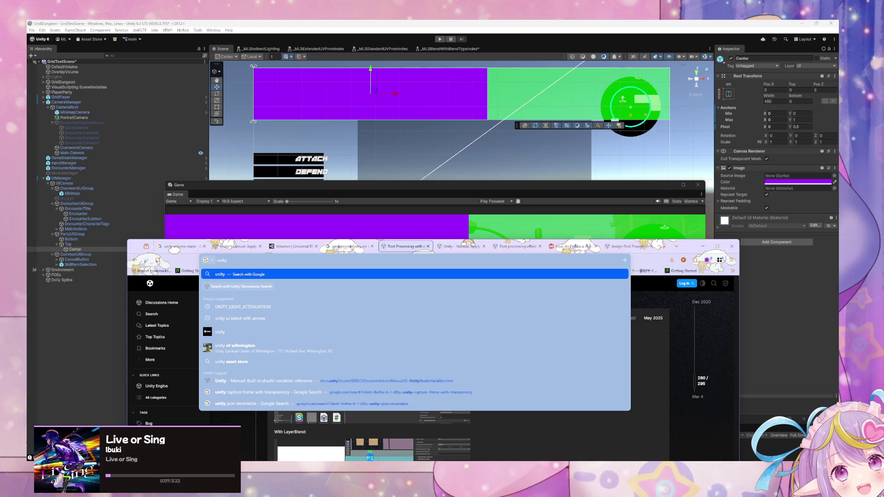
{"action": "type", "text": " u"}
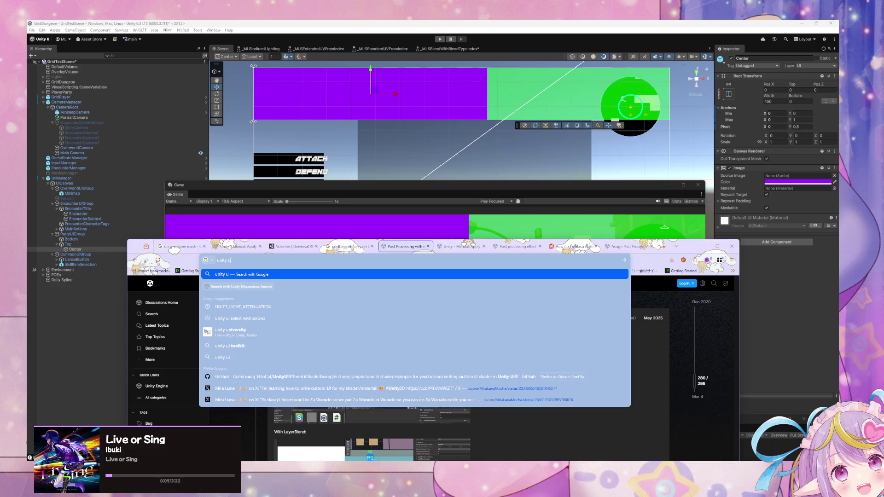
{"action": "key", "text": "BackSpace"}
{"action": "type", "text": "can"}
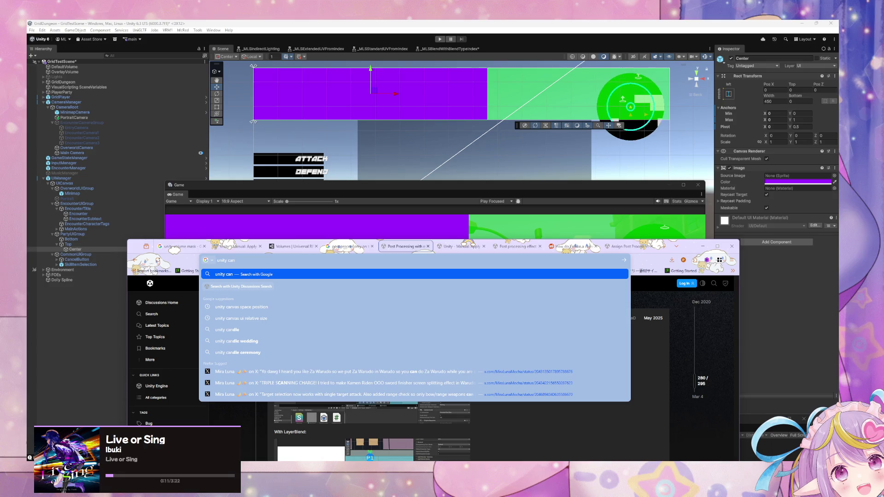
{"action": "type", "text": "vas column %"}
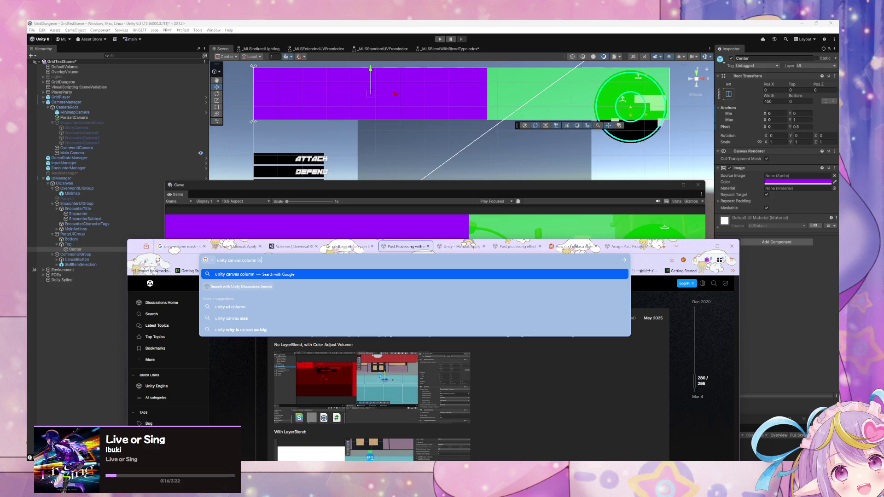
{"action": "key", "text": "Return"}
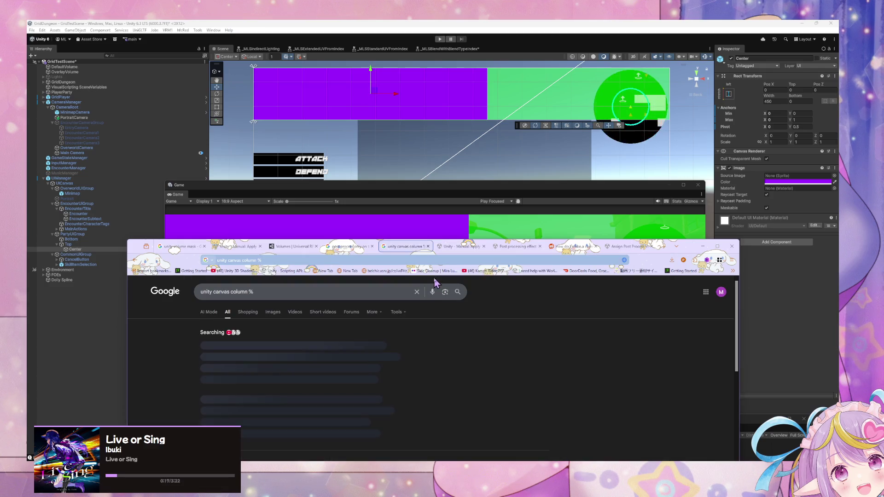
{"action": "scroll", "coordinate": [458, 310], "scroll_direction": "down", "scroll_amount": 3}
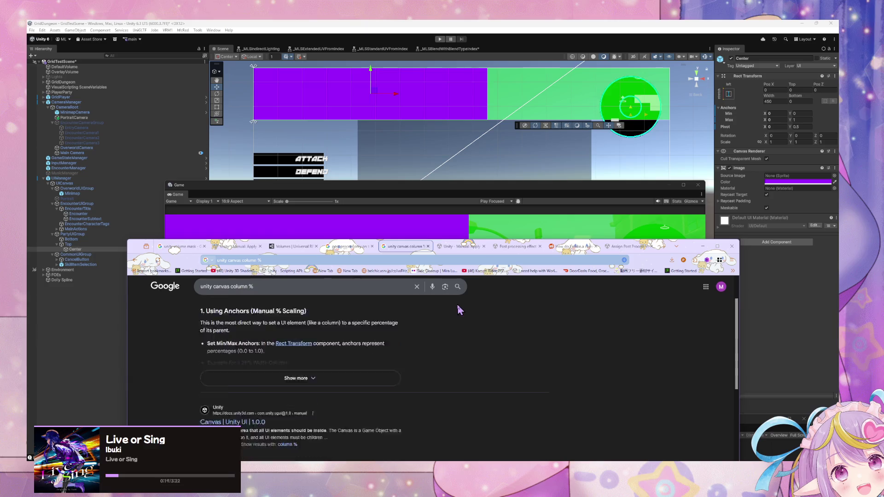
{"action": "left_click", "coordinate": [384, 341]}
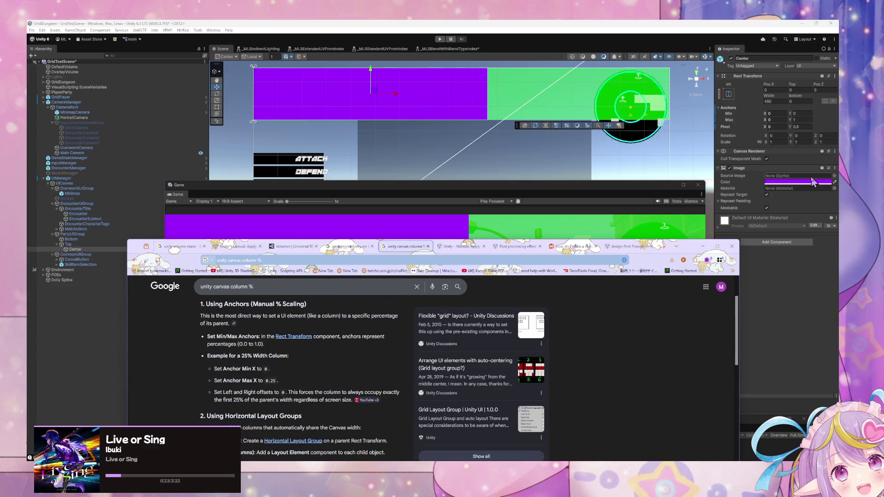
{"action": "left_click", "coordinate": [792, 120]}
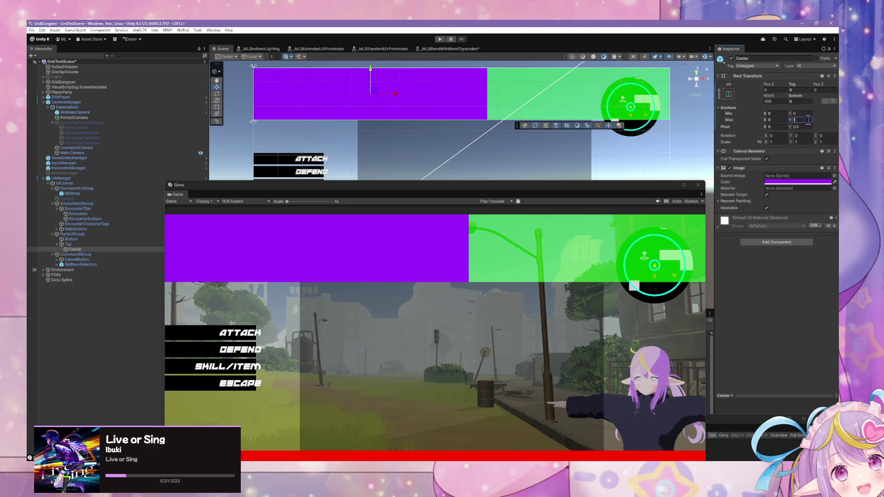
- Set Center's anchor max Y to 1 and try max X values down to 0.25
{"action": "type", "text": "1"}
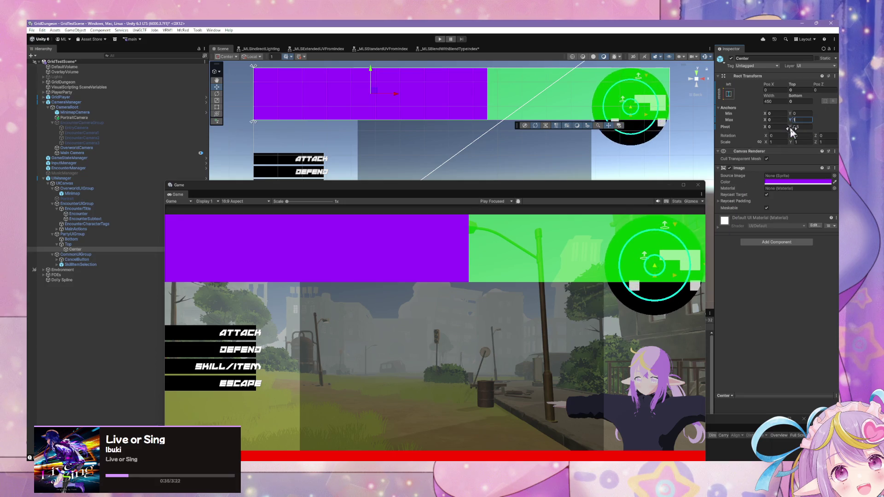
{"action": "left_click", "coordinate": [767, 119]}
{"action": "type", "text": "0.9"}
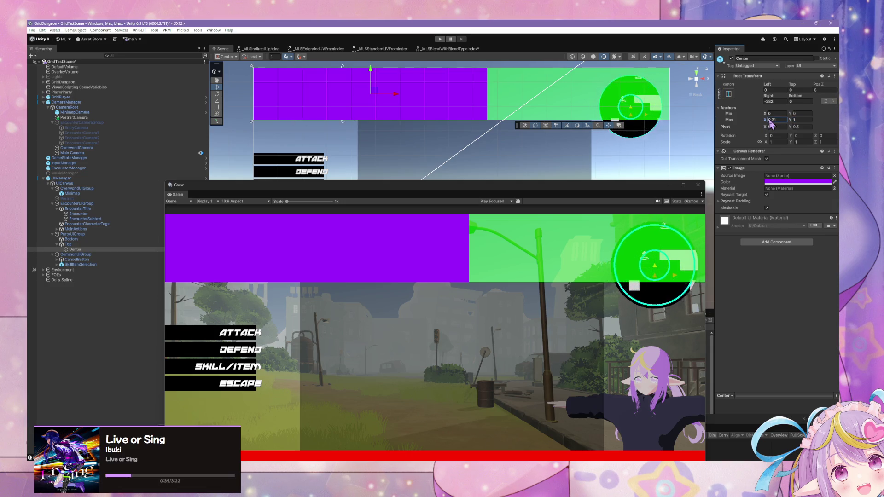
{"action": "key", "text": "BackSpace"}
{"action": "type", "text": "7"}
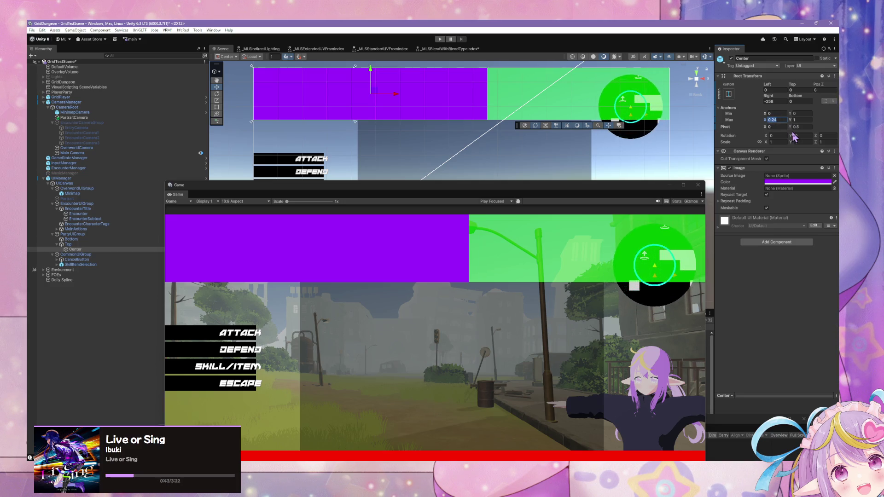
{"action": "key", "text": "BackSpace"}
{"action": "type", "text": "5"}
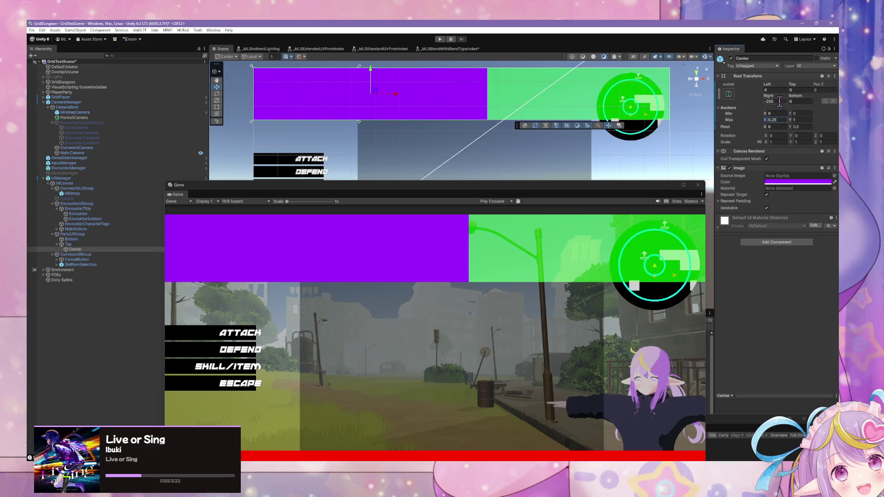
- Shift+Alt-apply the stretch-both anchor preset to Center, then bring up the browser results
{"action": "left_click", "coordinate": [728, 94]}
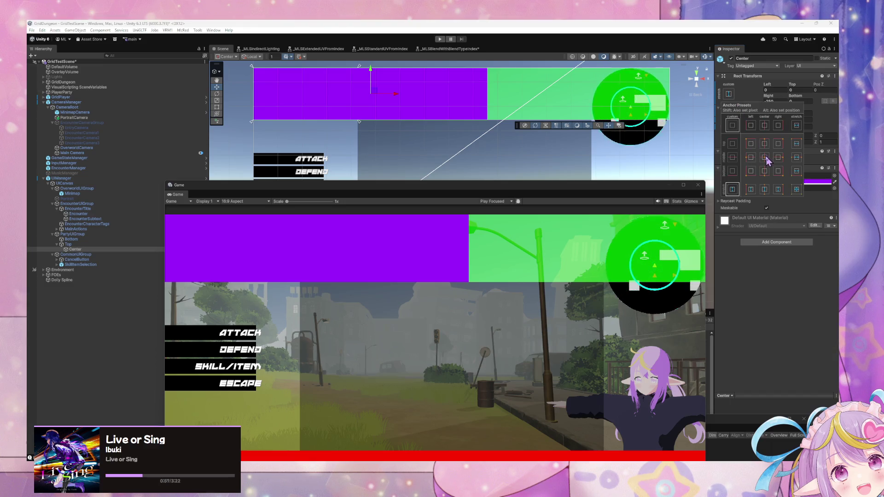
{"action": "key", "text": "shift+alt"}
{"action": "left_click", "coordinate": [796, 189], "text": "alt+shift"}
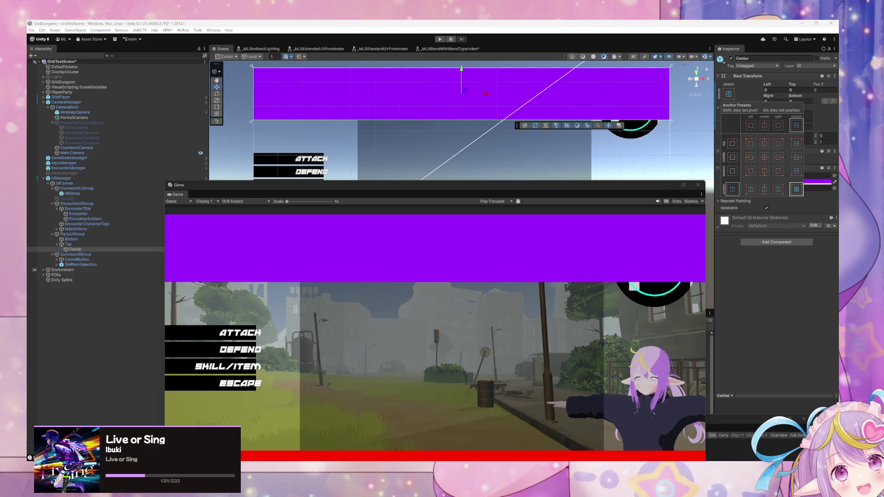
{"action": "left_click", "coordinate": [465, 432]}
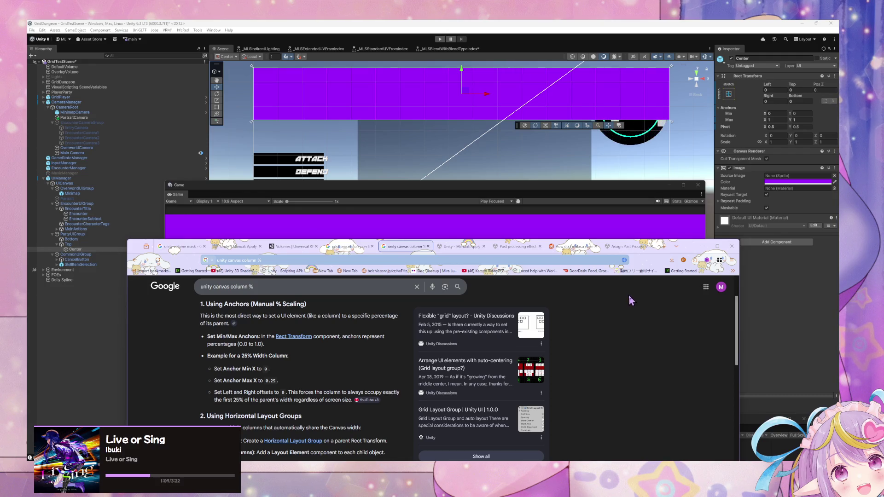
- Try middle-centre, left and centre vertical-stretch anchor presets on Center, setting width 0
{"action": "left_click", "coordinate": [729, 93]}
{"action": "left_click", "coordinate": [765, 157]}
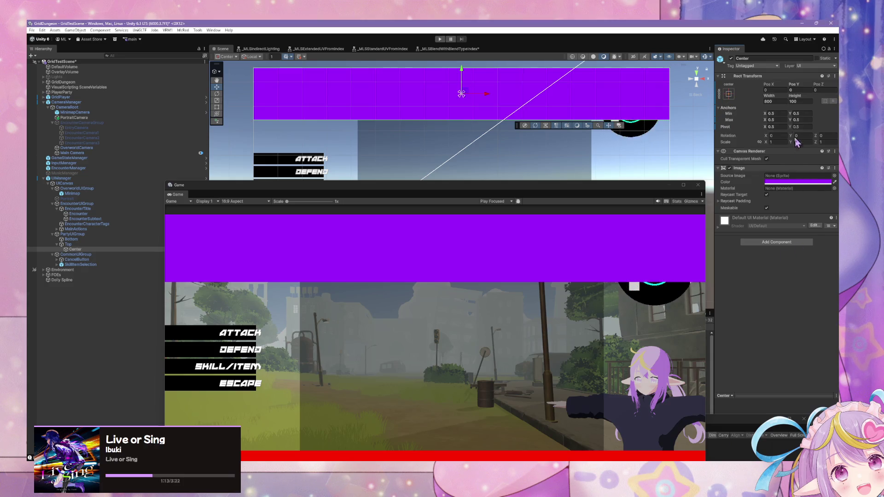
{"action": "left_click", "coordinate": [728, 93]}
{"action": "left_click", "coordinate": [751, 171]}
{"action": "left_click", "coordinate": [750, 189]}
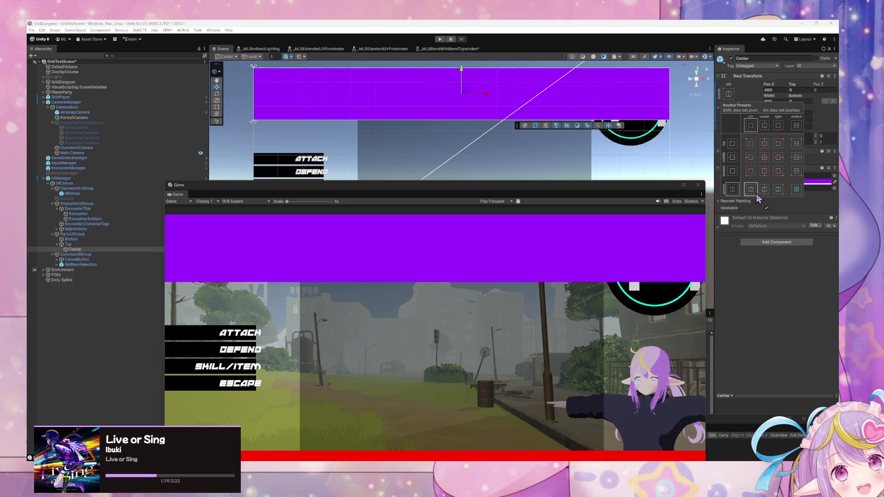
{"action": "left_click", "coordinate": [750, 190], "text": "alt"}
{"action": "left_click", "coordinate": [764, 189], "text": "alt"}
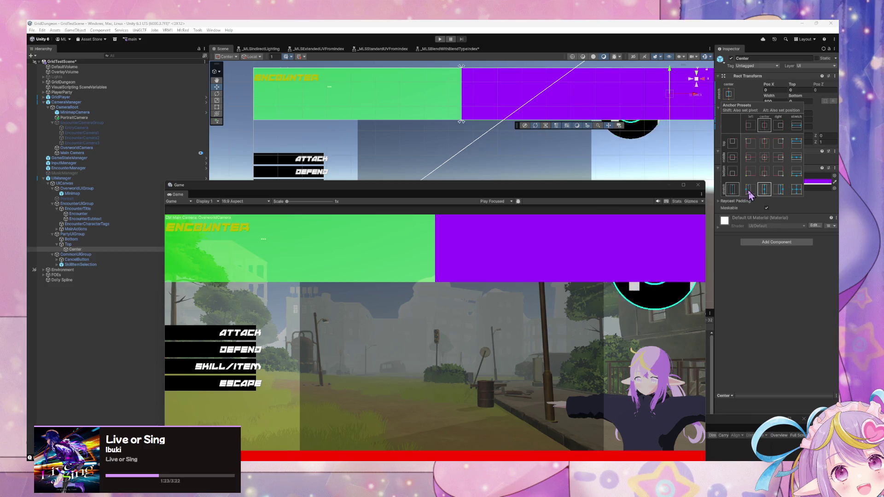
{"action": "left_click", "coordinate": [749, 191], "text": "alt"}
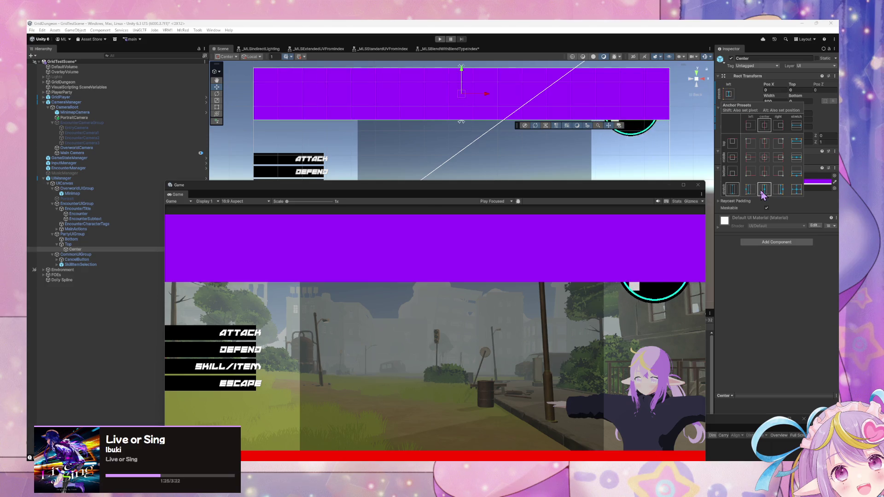
{"action": "left_click", "coordinate": [754, 193], "text": "alt"}
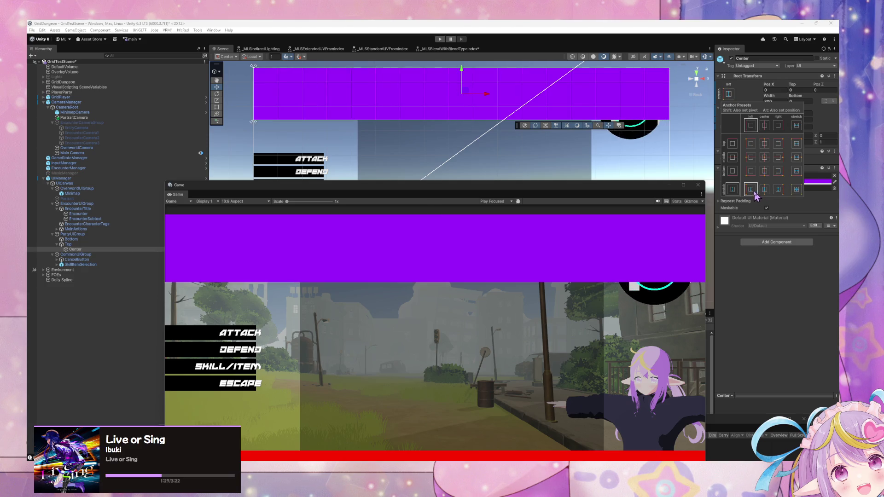
{"action": "left_click", "coordinate": [774, 102]}
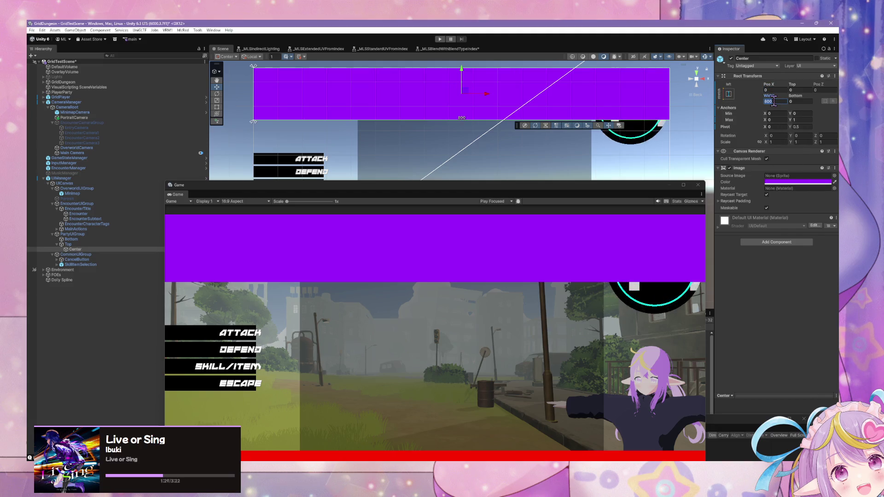
{"action": "type", "text": "0"}
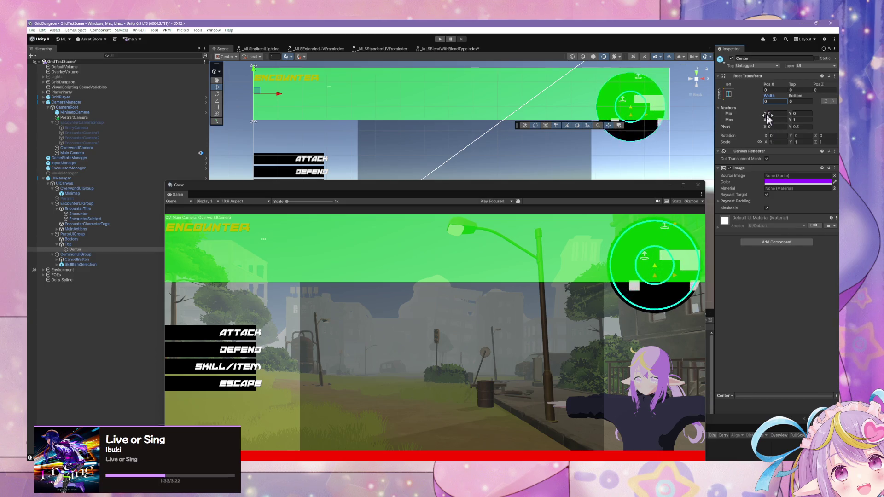
- Try anchor Min/Max X 0.25, reset anchors to 0, then apply the stretch-stretch preset
{"action": "left_click", "coordinate": [766, 114]}
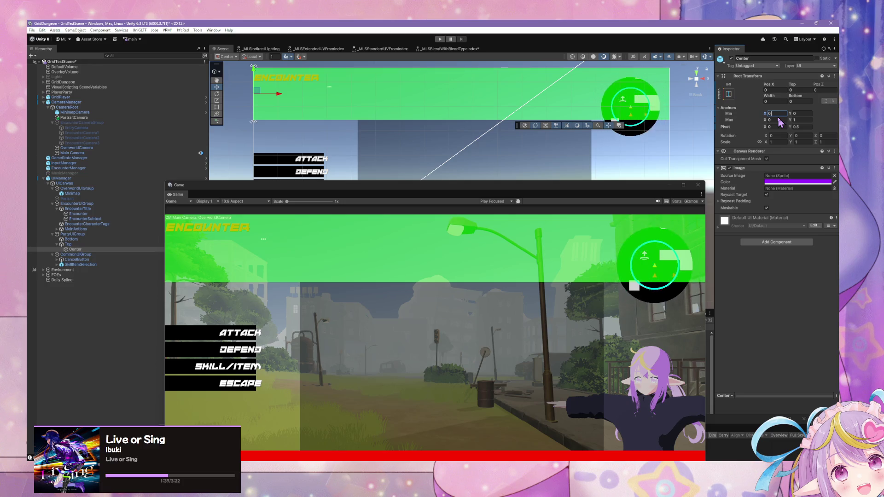
{"action": "left_click", "coordinate": [774, 120]}
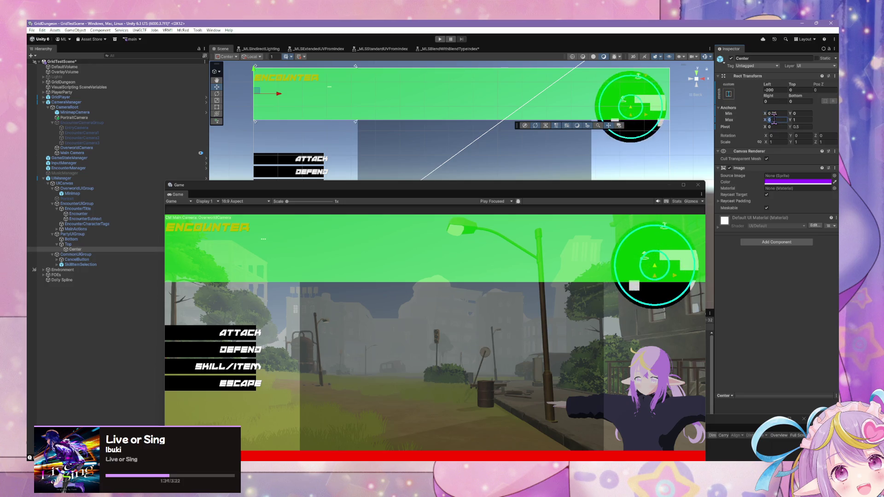
{"action": "type", "text": ".75"}
{"action": "left_click", "coordinate": [797, 113]}
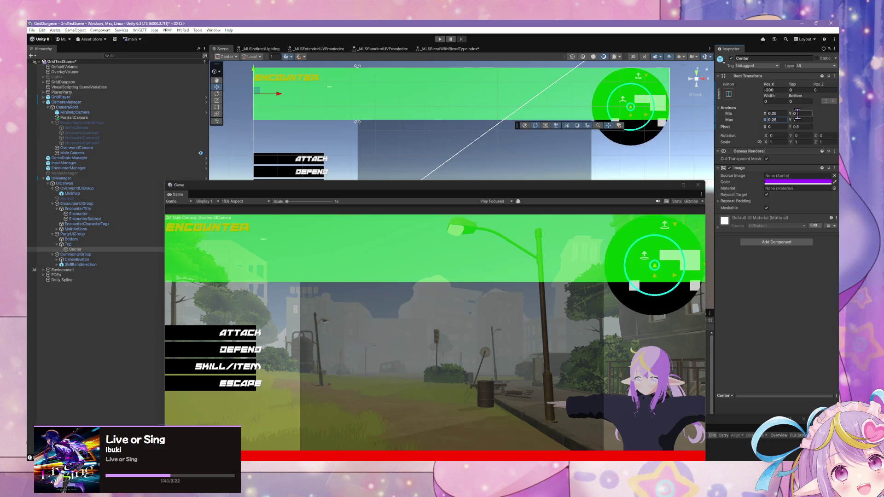
{"action": "left_click", "coordinate": [788, 120]}
{"action": "type", "text": "0"}
{"action": "key", "text": "Tab"}
{"action": "key", "text": "Tab"}
{"action": "type", "text": "0"}
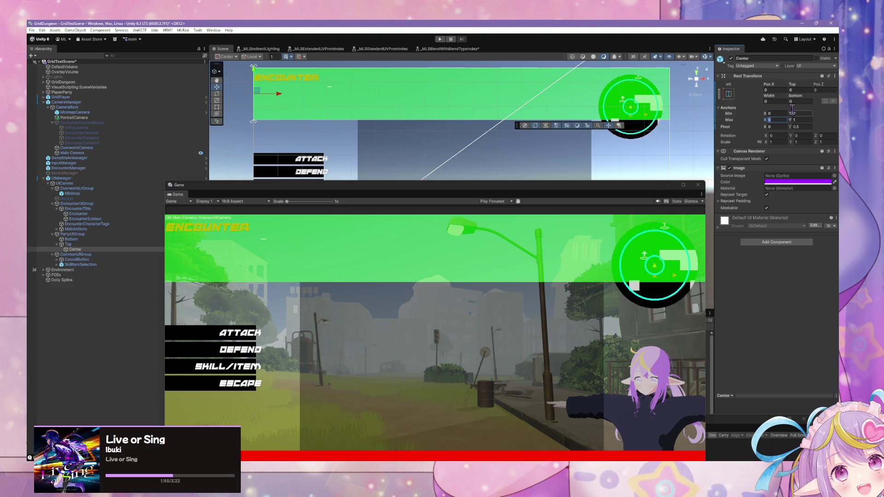
{"action": "left_click", "coordinate": [728, 94]}
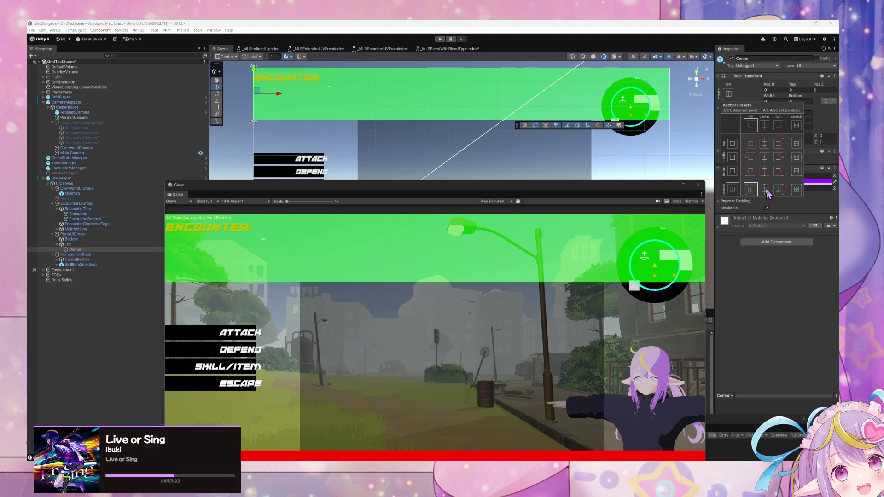
{"action": "left_click", "coordinate": [796, 190], "text": "alt"}
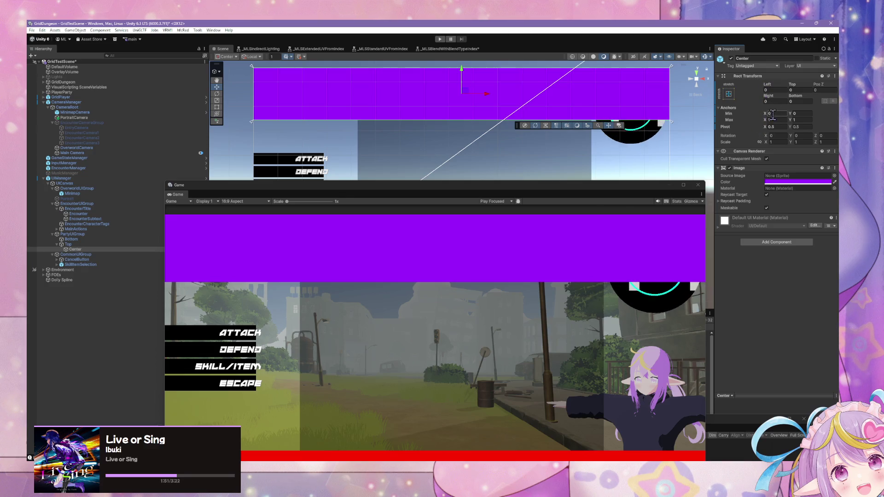
{"action": "mouse_move", "coordinate": [766, 88]}
{"action": "left_mouse_down"}
{"action": "mouse_move", "coordinate": [789, 87]}
{"action": "mouse_move", "coordinate": [103, 90]}
{"action": "left_mouse_up"}
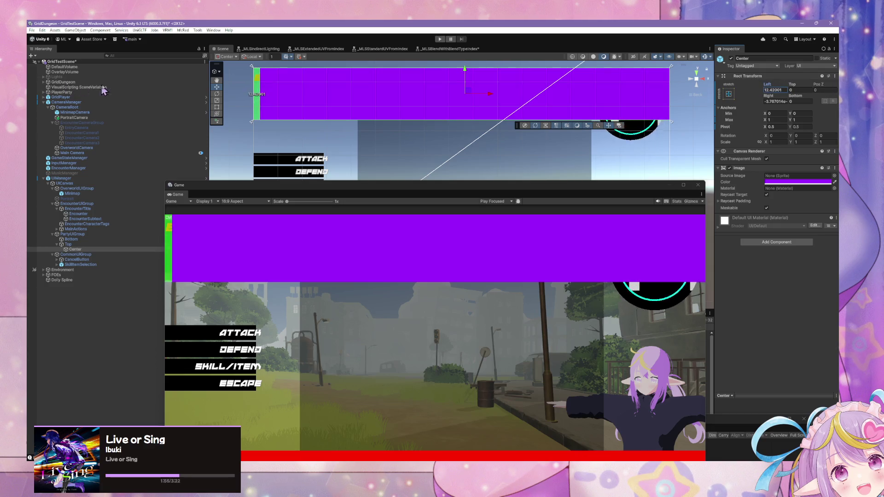
{"action": "key", "text": "ctrl+z"}
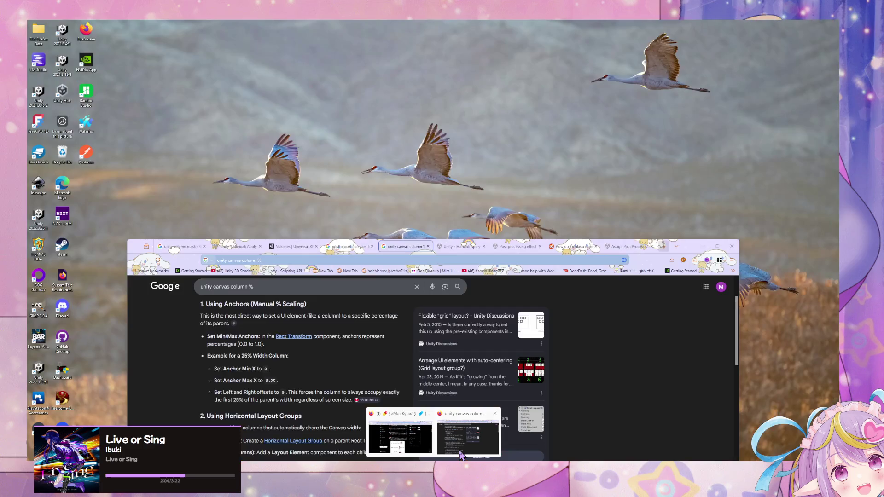
{"action": "left_click", "coordinate": [397, 431]}
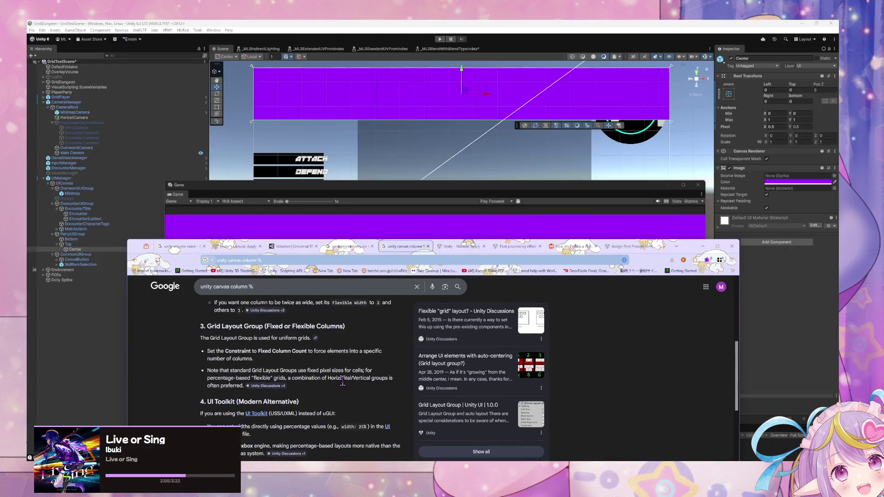
{"action": "scroll", "coordinate": [342, 383], "scroll_direction": "up", "scroll_amount": 3}
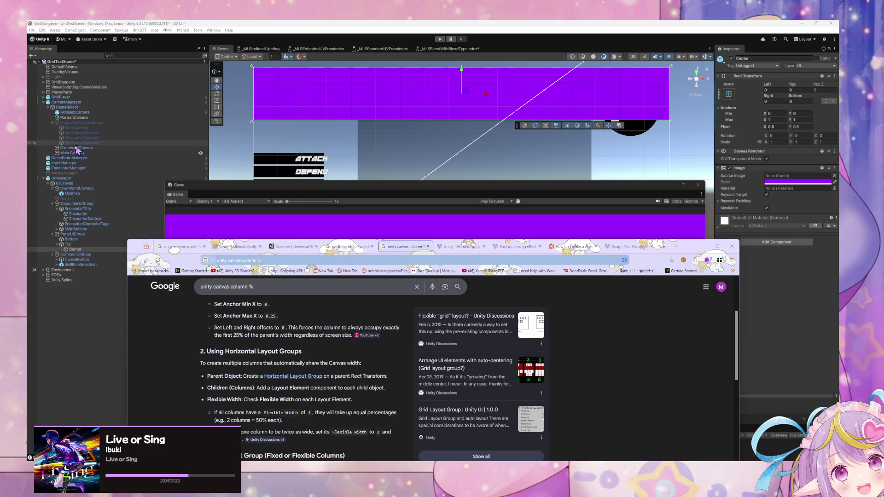
{"action": "left_click", "coordinate": [73, 251]}
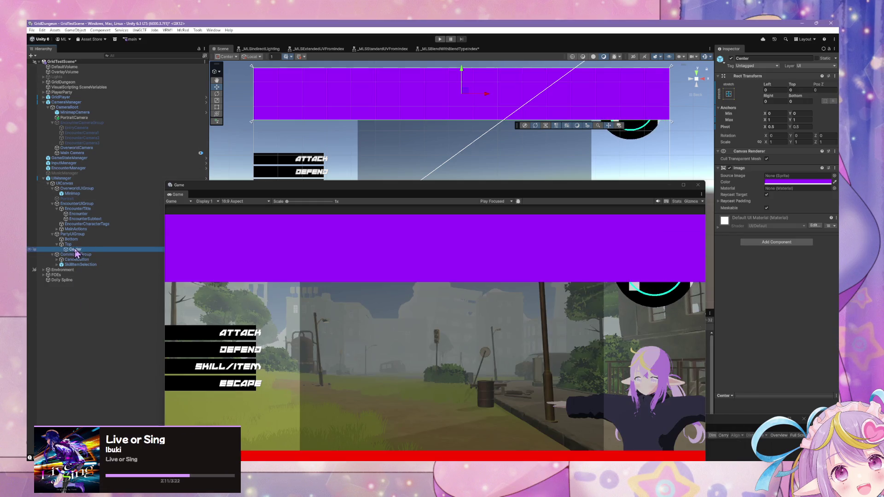
- Add a Horizontal Layout Group to Top by searching 'Horizontal' in Add Component
{"action": "right_click", "coordinate": [64, 244]}
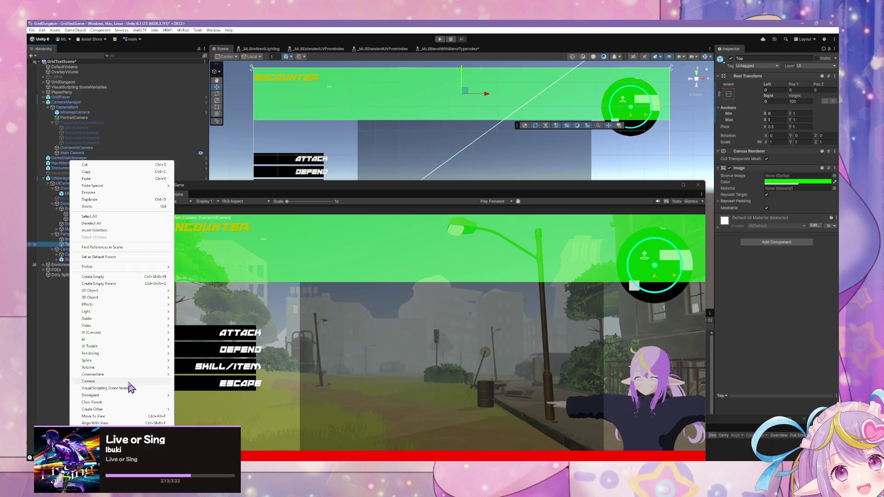
{"action": "mouse_move", "coordinate": [129, 333]}
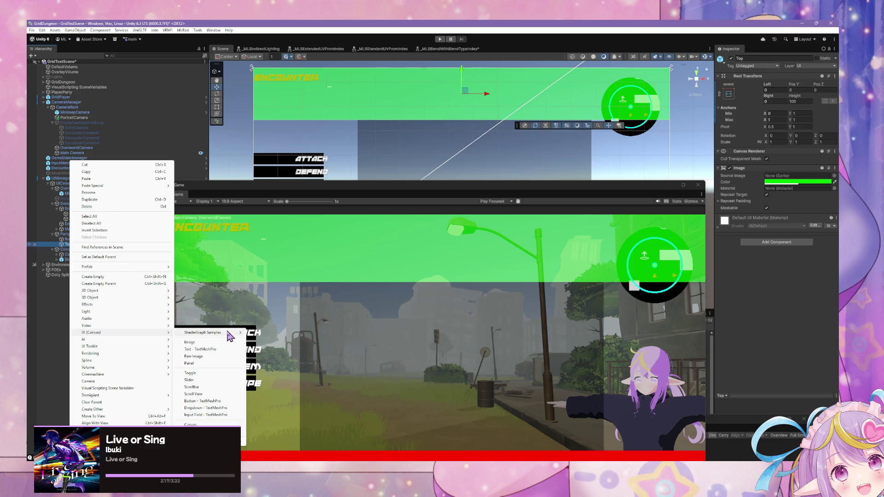
{"action": "mouse_move", "coordinate": [227, 334]}
{"action": "left_click", "coordinate": [783, 245]}
{"action": "type", "text": "paren"}
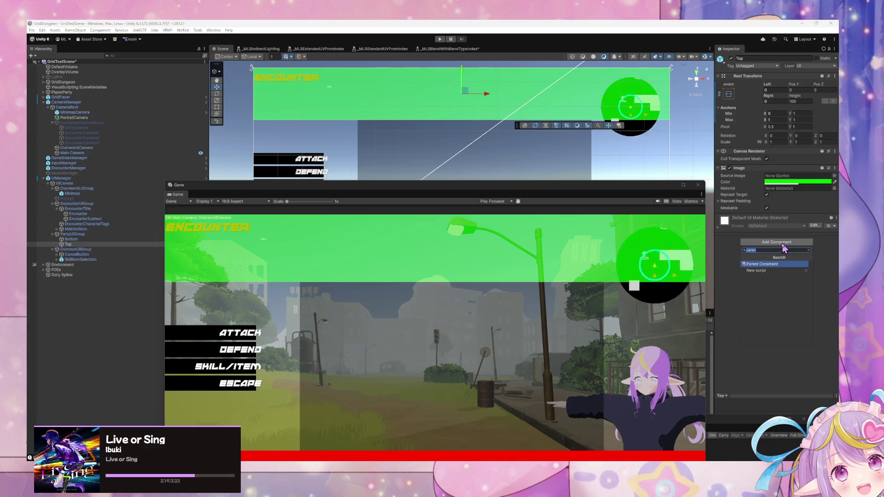
{"action": "type", "text": "rizontal"}
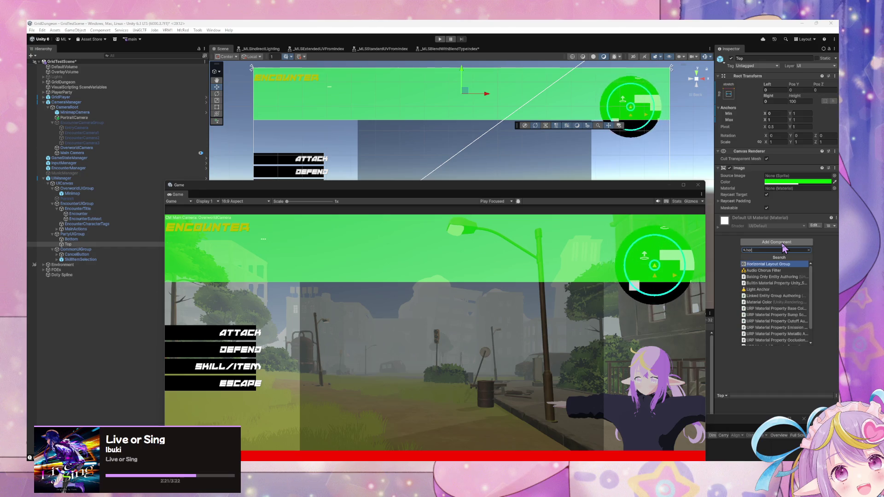
{"action": "key", "text": "Return"}
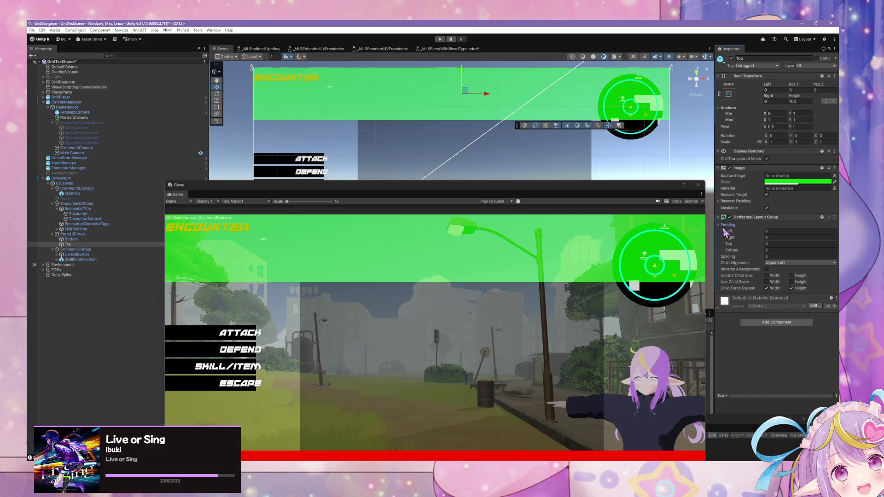
- Duplicate the Top panel and nest the copy, Top (1), under Top
{"action": "right_click", "coordinate": [69, 245]}
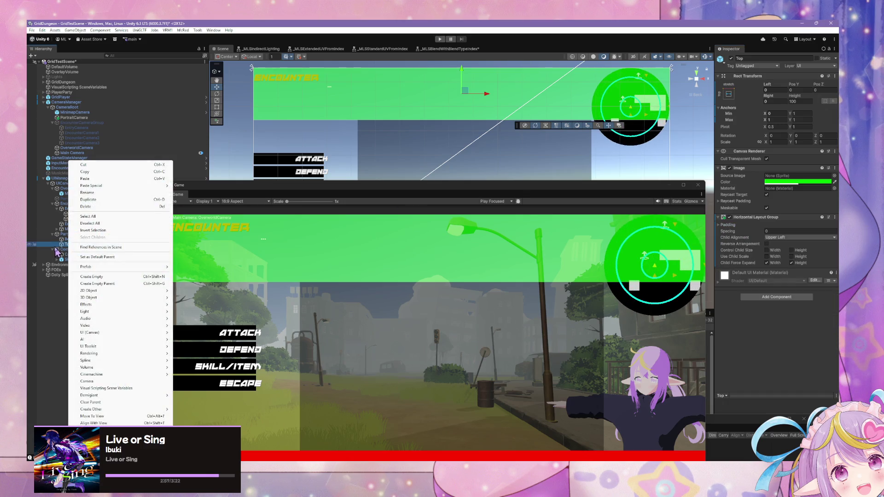
{"action": "left_click", "coordinate": [60, 247]}
{"action": "key", "text": "ctrl+d"}
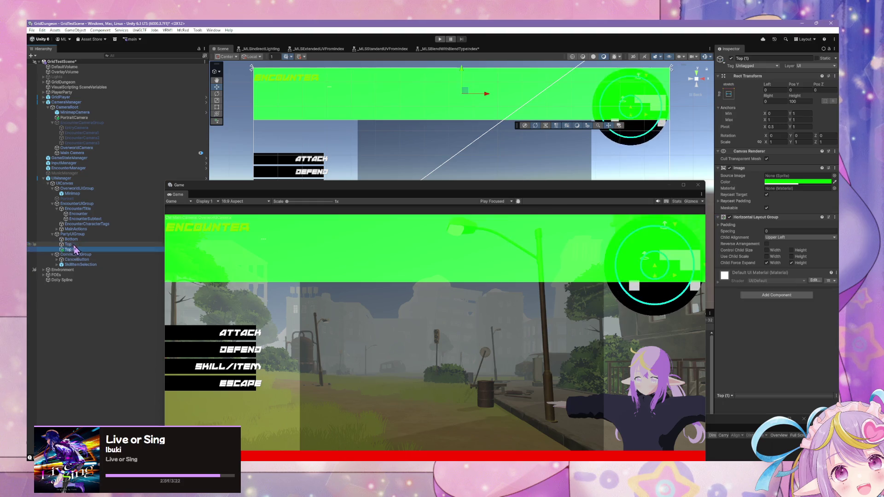
{"action": "left_click_drag", "start_coordinate": [74, 249], "coordinate": [69, 244]}
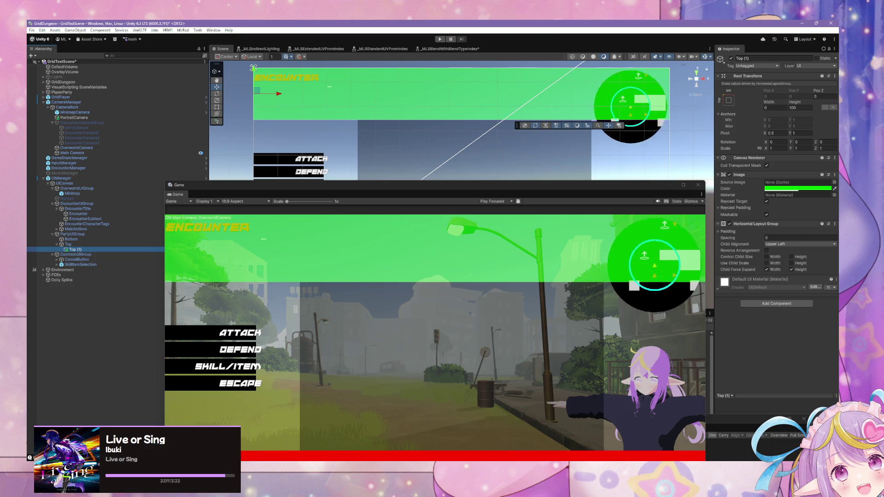
- Remove Top (1)'s Horizontal Layout Group and set its Image colour to purple
{"action": "left_click", "coordinate": [834, 225]}
{"action": "left_click", "coordinate": [737, 240]}
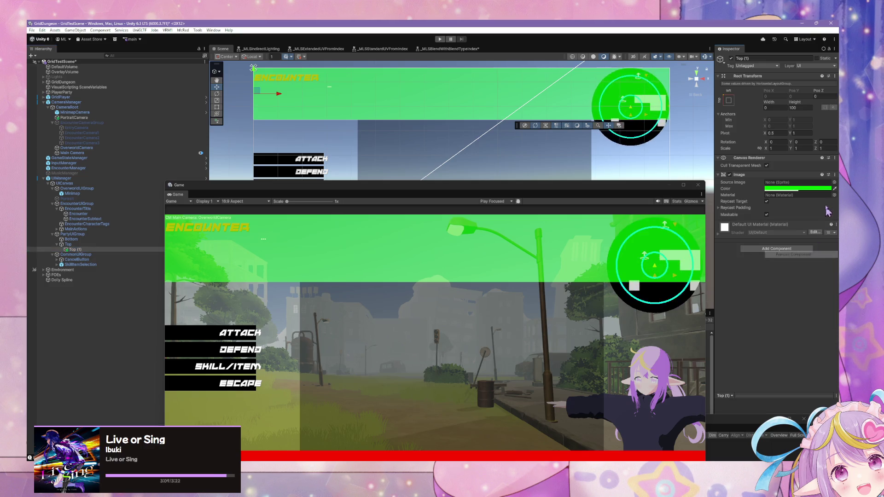
{"action": "left_click", "coordinate": [788, 189]}
{"action": "left_click_drag", "start_coordinate": [786, 211], "coordinate": [784, 262]}
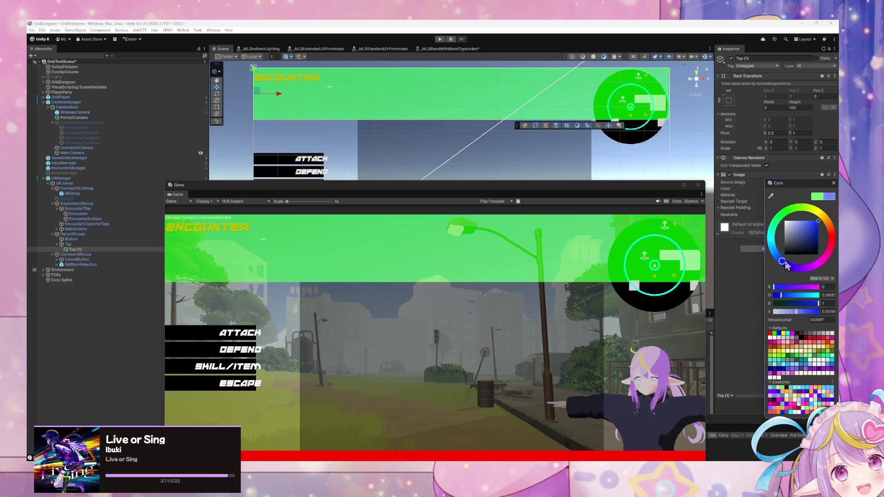
{"action": "left_click", "coordinate": [802, 389]}
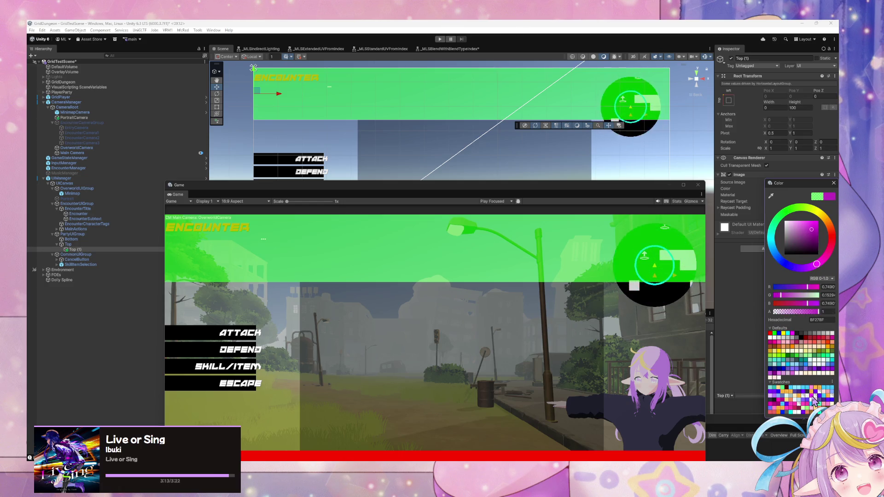
{"action": "left_click", "coordinate": [811, 400]}
{"action": "left_click", "coordinate": [810, 394]}
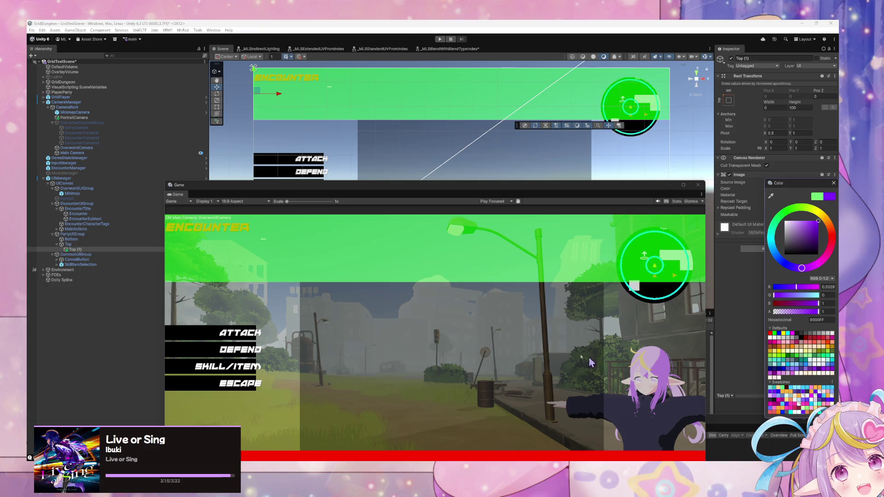
{"action": "left_click", "coordinate": [570, 240]}
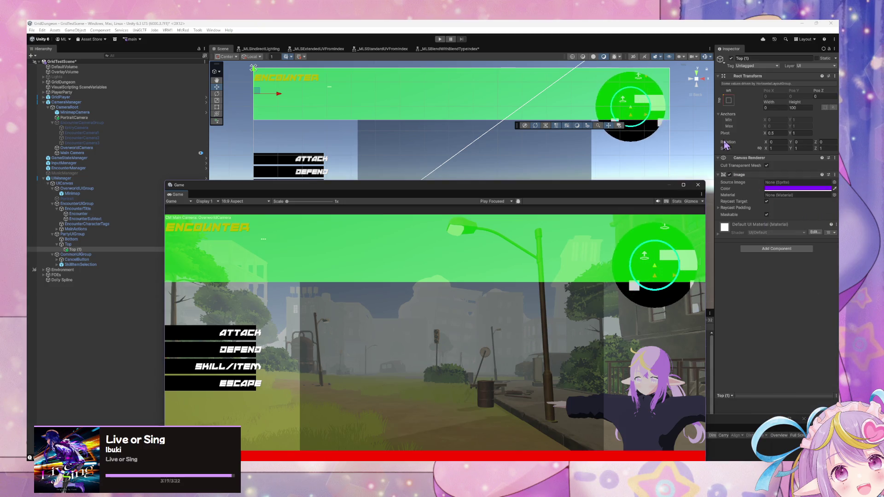
{"action": "left_click", "coordinate": [729, 100]}
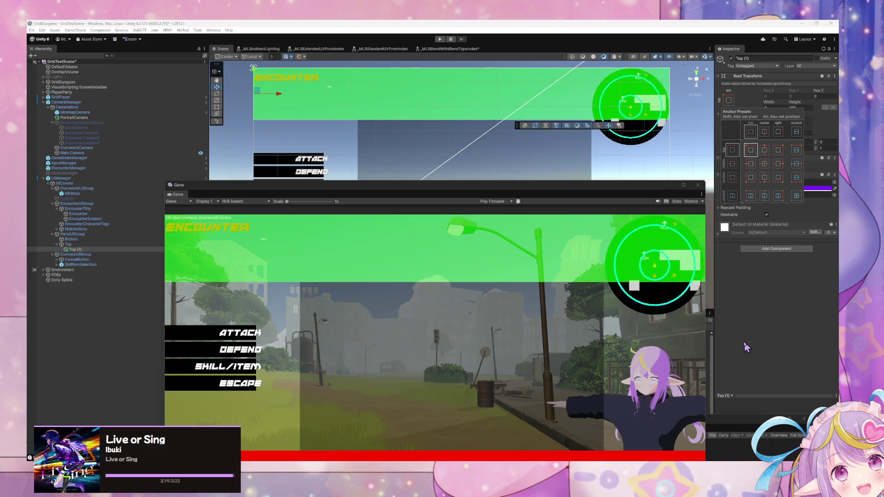
{"action": "key", "text": "Escape"}
- Give Top's Horizontal Layout Group Child Force Expand Width and Middle Center alignment
{"action": "left_click", "coordinate": [68, 244]}
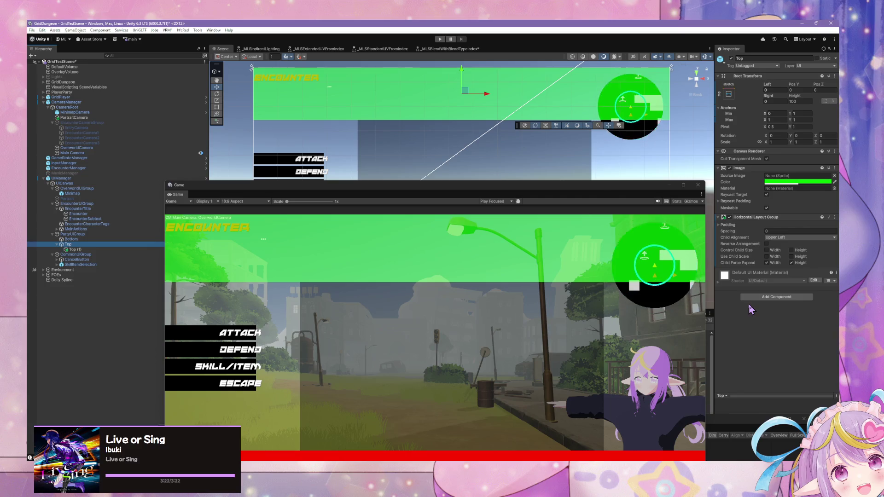
{"action": "left_click", "coordinate": [767, 262]}
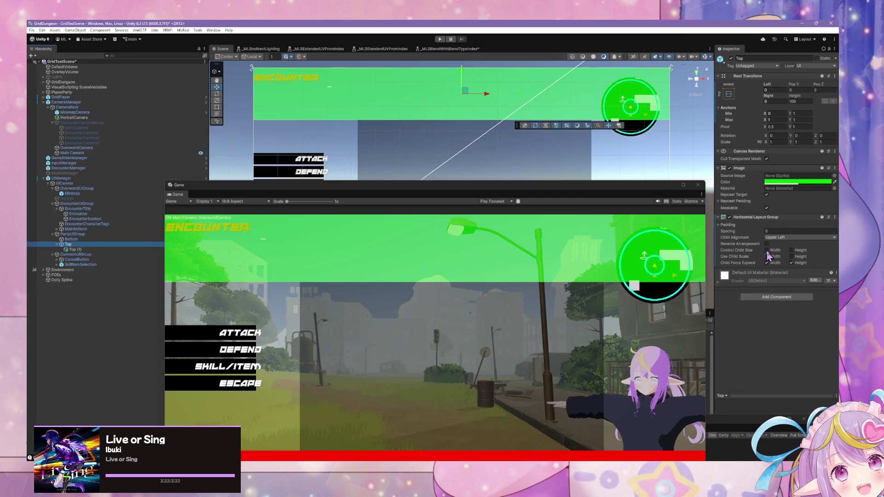
{"action": "left_click", "coordinate": [779, 239]}
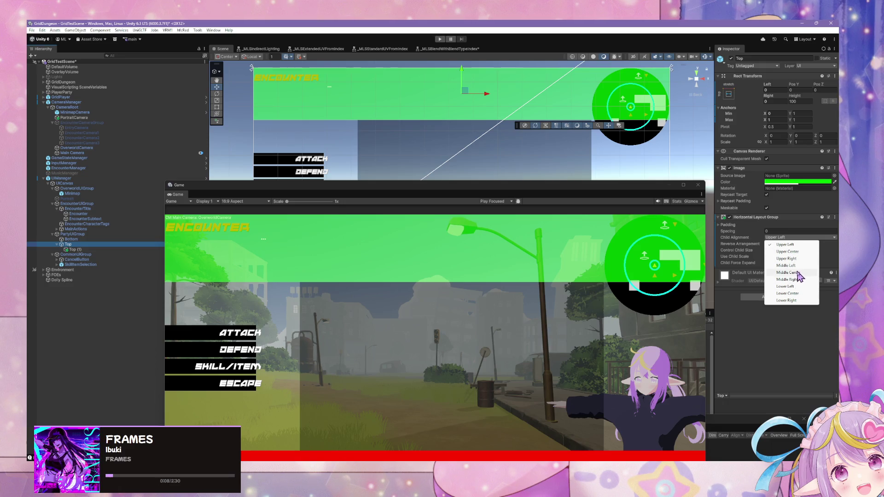
{"action": "left_click", "coordinate": [799, 272]}
- Duplicate Top (1) twice to create Top (2) and Top (3)
{"action": "left_click", "coordinate": [92, 249]}
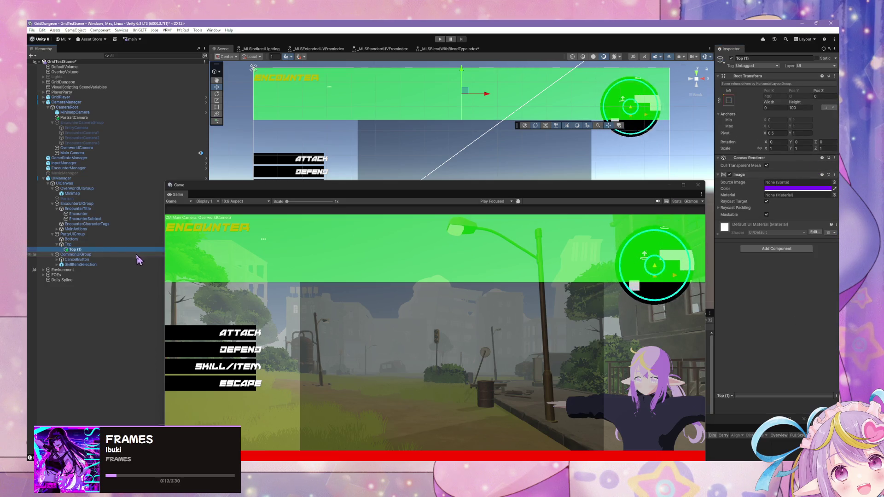
{"action": "key", "text": "ctrl+d"}
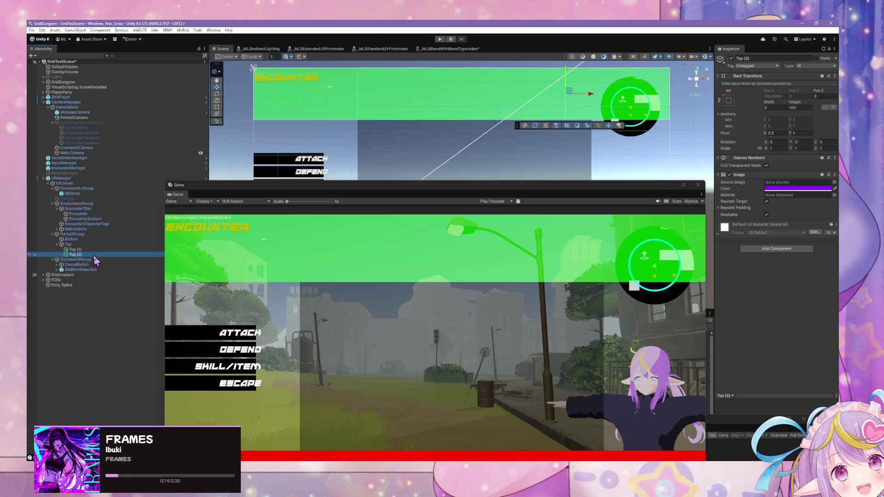
{"action": "key", "text": "ctrl+d"}
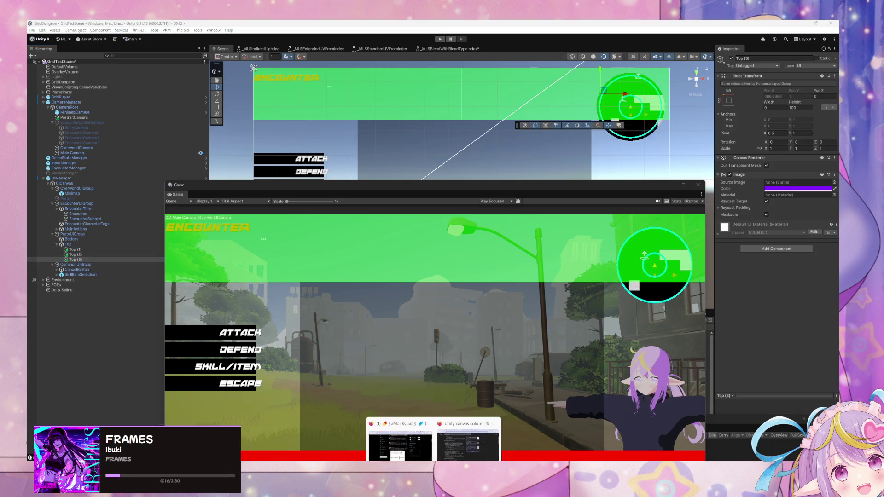
- Open the Grid Layout Group search result in a new browser tab
{"action": "mouse_move", "coordinate": [455, 452]}
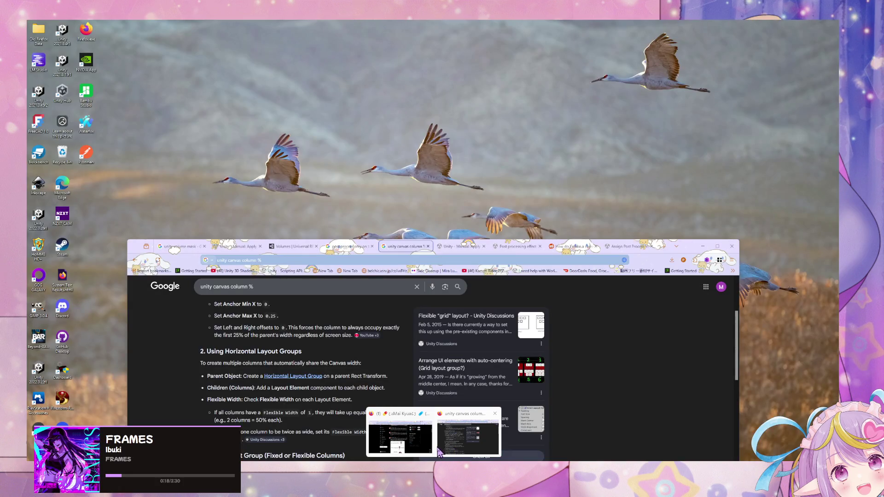
{"action": "left_click", "coordinate": [451, 449]}
{"action": "scroll", "coordinate": [304, 364], "scroll_direction": "down", "scroll_amount": 2}
{"action": "middle_click", "coordinate": [459, 410]}
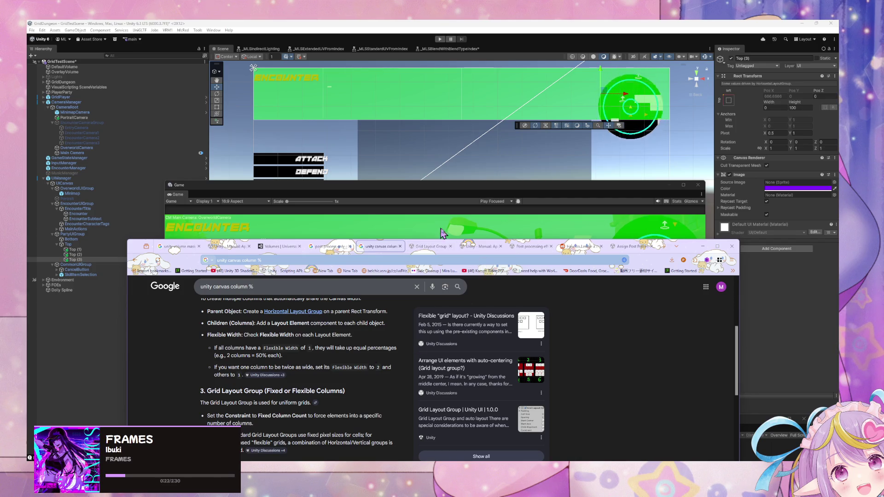
- Add a Layout Element component to Top (1), Top (2) and Top (3) together
{"action": "left_click", "coordinate": [75, 250]}
{"action": "left_click", "coordinate": [75, 259], "text": "shift"}
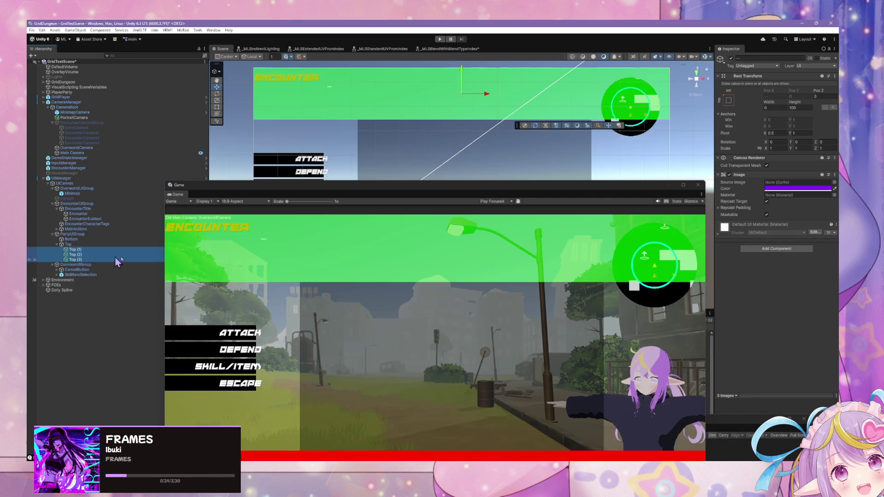
{"action": "left_click", "coordinate": [776, 249]}
{"action": "type", "text": "horilayout element"}
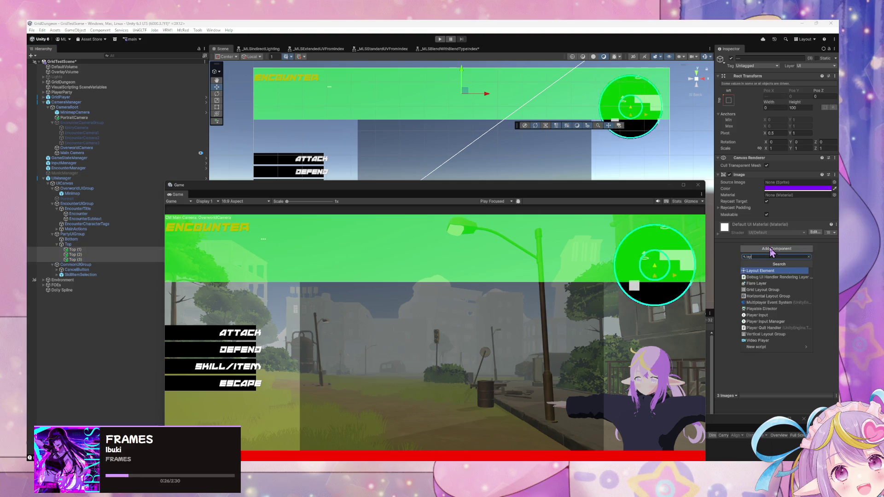
{"action": "key", "text": "Return"}
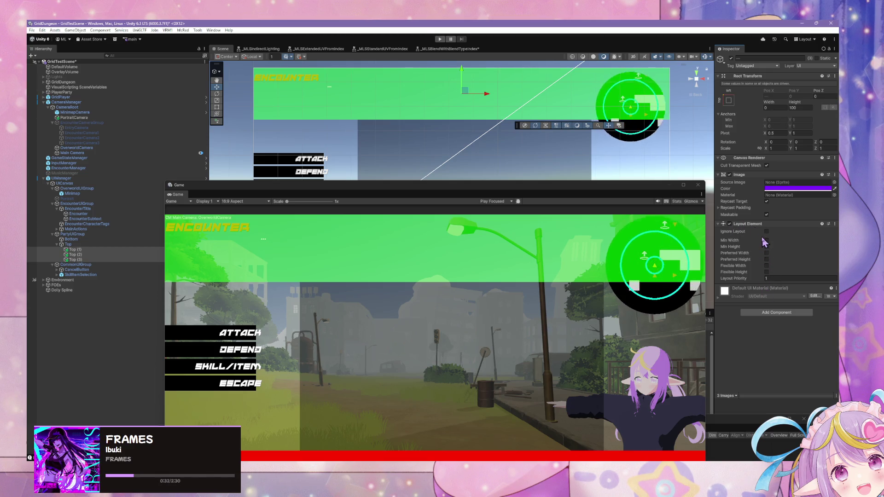
- Apply an anchor preset to the three tiles and widen them across the bar
{"action": "left_click", "coordinate": [728, 100]}
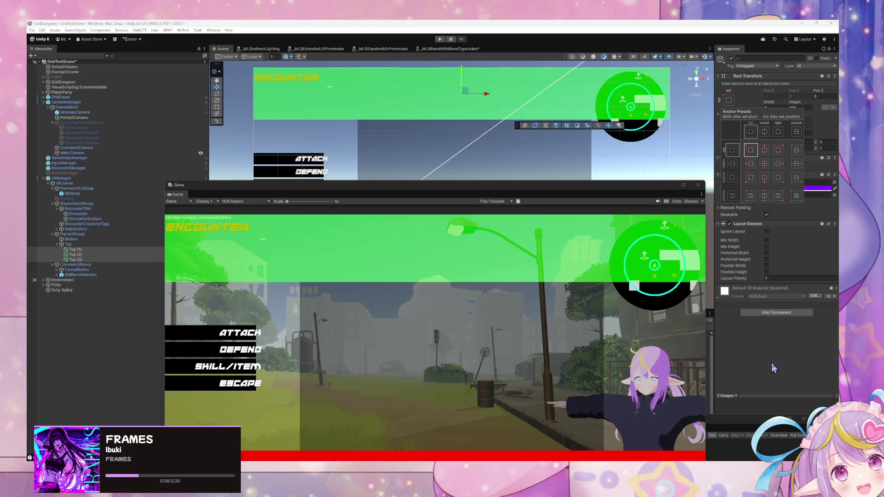
{"action": "left_click", "coordinate": [769, 102]}
{"action": "mouse_move", "coordinate": [768, 102]}
{"action": "left_mouse_down"}
{"action": "mouse_move", "coordinate": [852, 101]}
{"action": "mouse_move", "coordinate": [184, 138]}
{"action": "mouse_move", "coordinate": [489, 171]}
{"action": "left_mouse_up"}
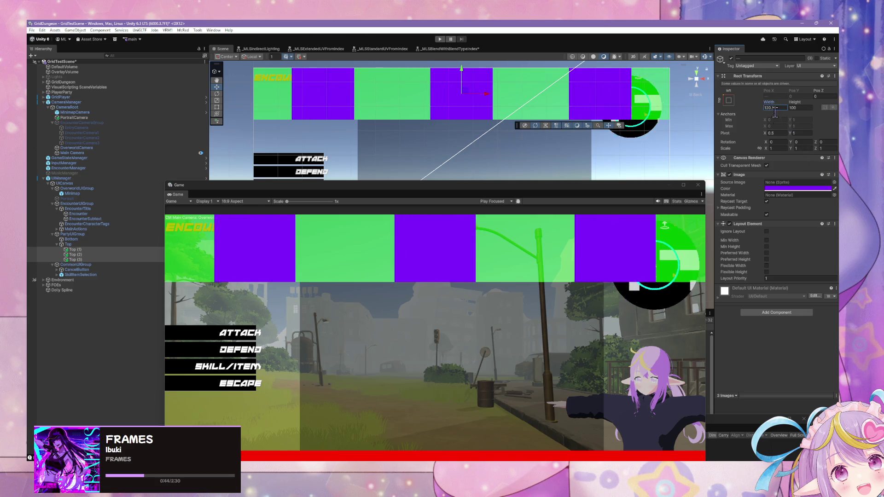
{"action": "mouse_move", "coordinate": [768, 107]}
{"action": "left_mouse_down"}
{"action": "mouse_move", "coordinate": [829, 105]}
{"action": "mouse_move", "coordinate": [69, 92]}
{"action": "mouse_move", "coordinate": [431, 87]}
{"action": "mouse_move", "coordinate": [658, 102]}
{"action": "mouse_move", "coordinate": [423, 215]}
{"action": "left_mouse_up"}
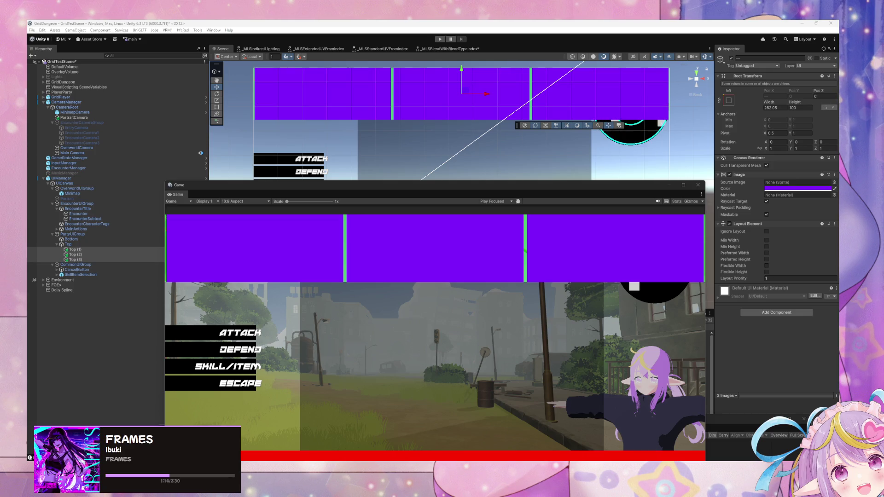
- Move the Game view window up and to the right
{"action": "mouse_move", "coordinate": [203, 191]}
{"action": "left_mouse_down"}
{"action": "mouse_move", "coordinate": [245, 82]}
{"action": "mouse_move", "coordinate": [208, 108]}
{"action": "mouse_move", "coordinate": [223, 108]}
{"action": "left_mouse_up"}
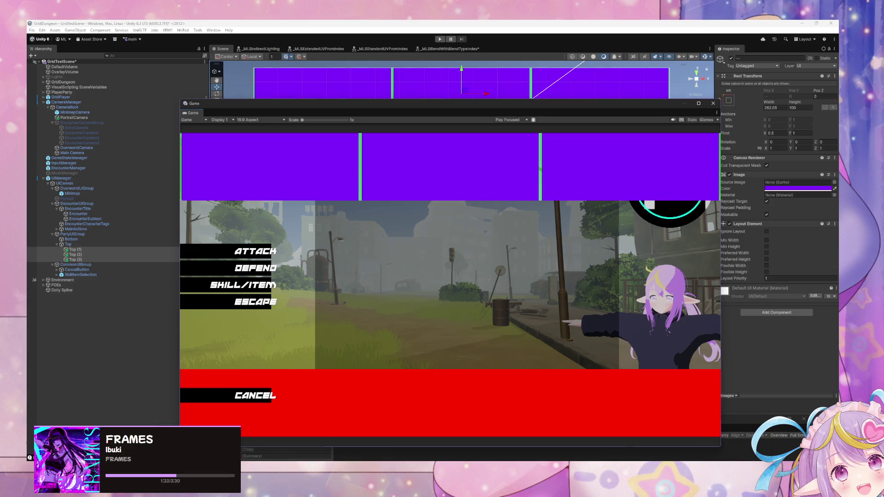
- Reposition the Game window and expand MainActions to list Attack, Defend, SkillItem and Escape buttons
{"action": "key", "text": "super+d"}
{"action": "key", "text": "super+d"}
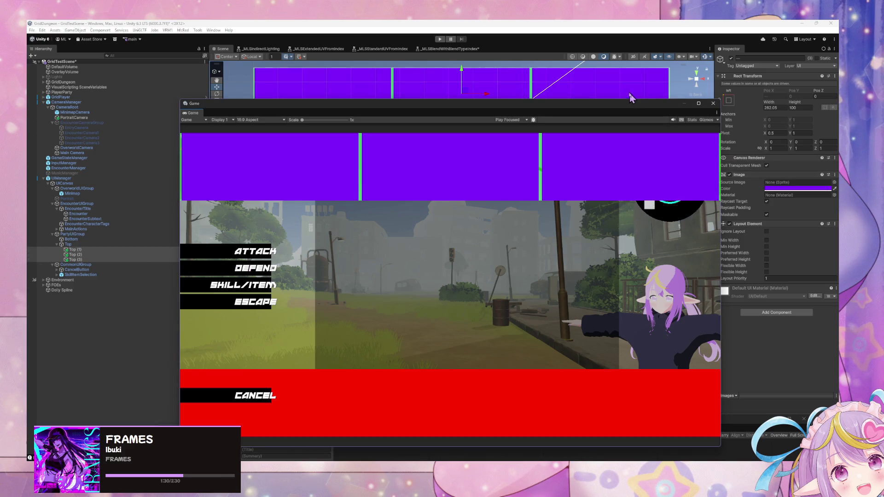
{"action": "mouse_move", "coordinate": [619, 101]}
{"action": "left_mouse_down"}
{"action": "mouse_move", "coordinate": [597, 71]}
{"action": "mouse_move", "coordinate": [605, 67]}
{"action": "left_mouse_up"}
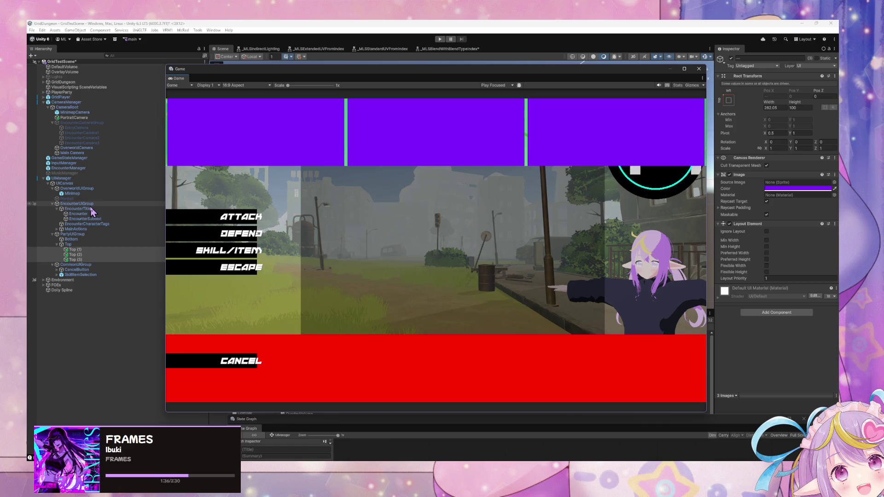
{"action": "left_click", "coordinate": [57, 230]}
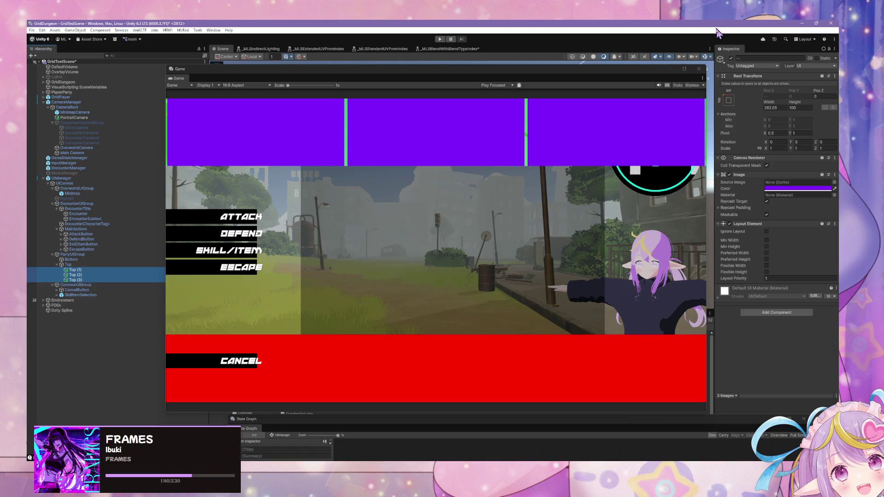
- Select MainActions, move the Game window aside, and frame the buttons in the Scene view
{"action": "left_click_drag", "start_coordinate": [489, 65], "coordinate": [489, 170]}
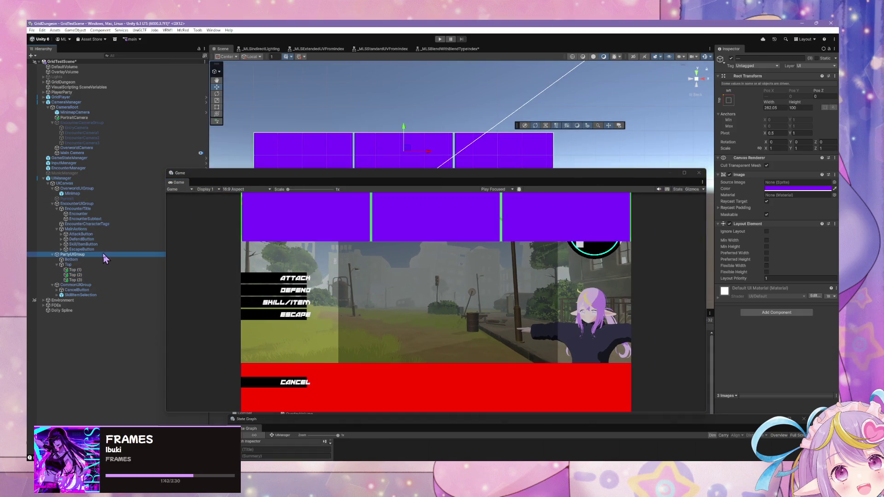
{"action": "left_click", "coordinate": [99, 230]}
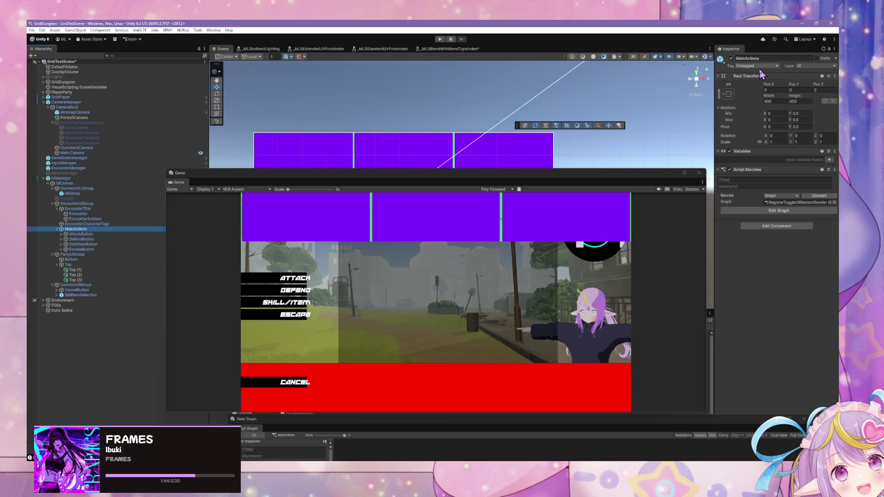
{"action": "mouse_move", "coordinate": [607, 171]}
{"action": "left_mouse_down"}
{"action": "mouse_move", "coordinate": [711, 289]}
{"action": "mouse_move", "coordinate": [739, 288]}
{"action": "left_mouse_up"}
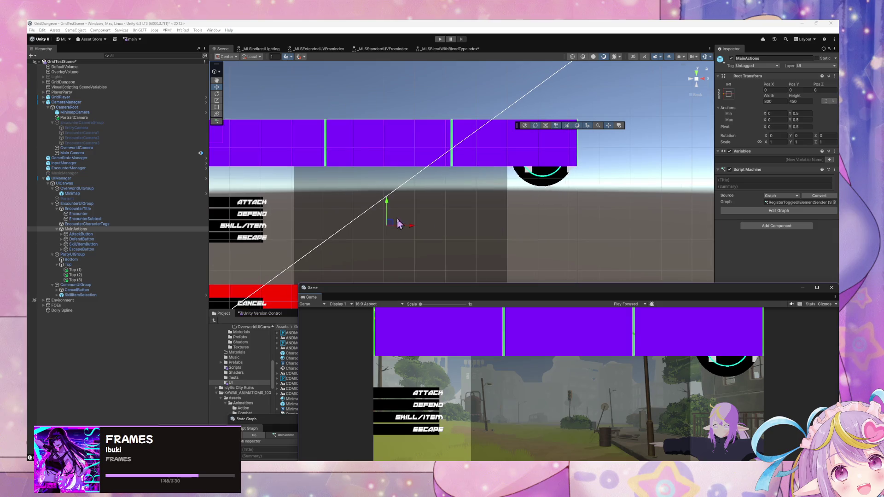
{"action": "key", "text": "f"}
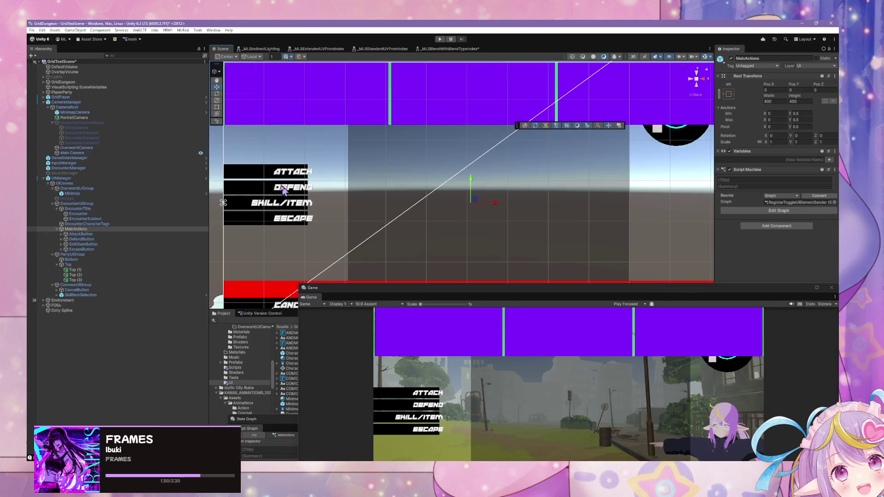
- Set all four action buttons' Pos Y to 0 and give them a Layout Element
{"action": "left_click", "coordinate": [86, 234]}
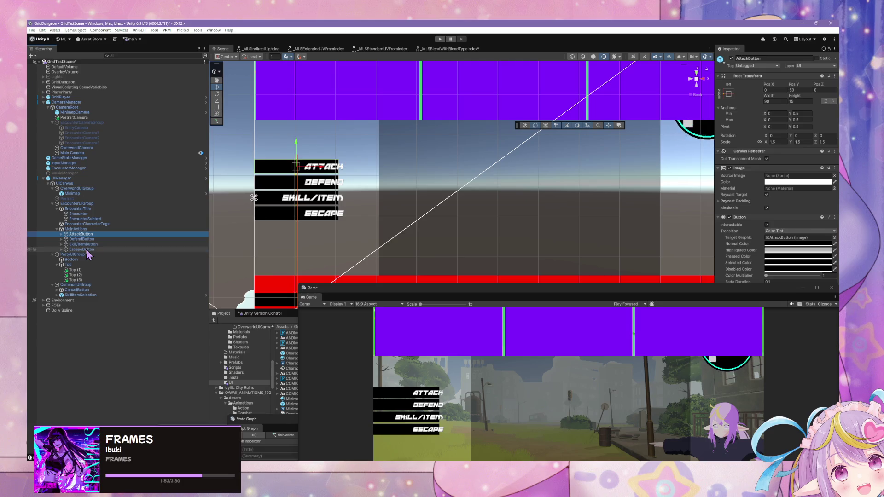
{"action": "left_click", "coordinate": [82, 249], "text": "shift"}
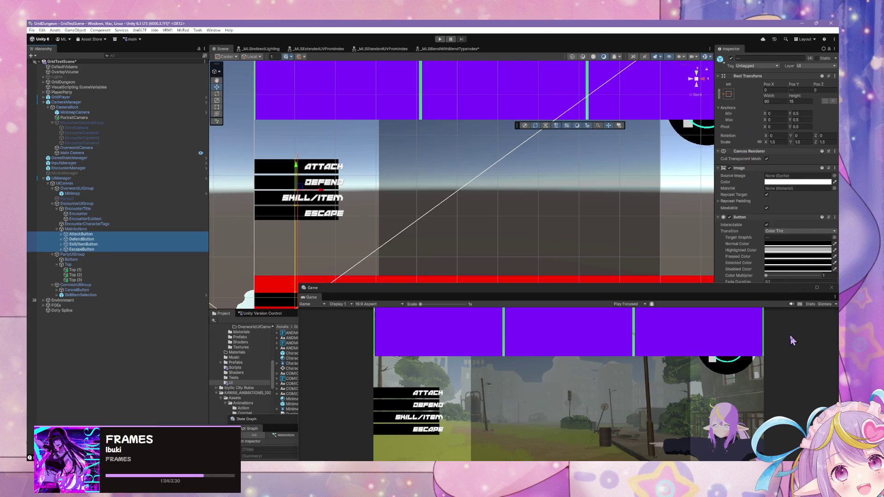
{"action": "left_click", "coordinate": [797, 89]}
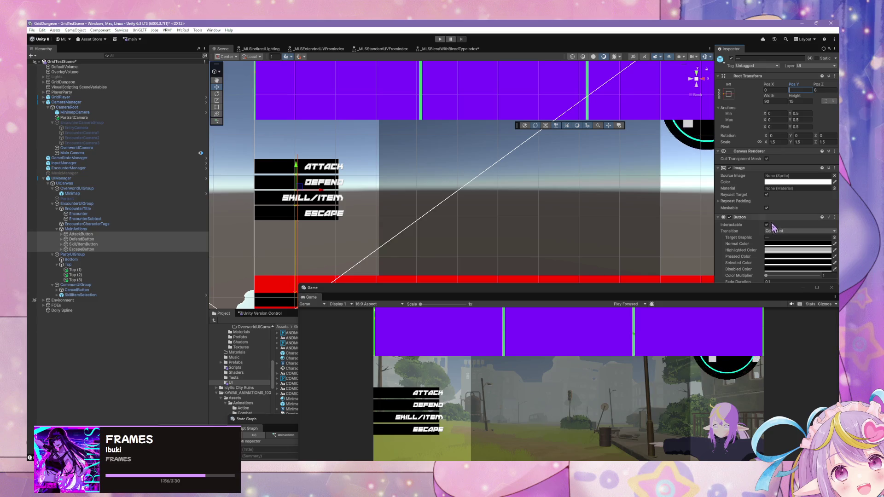
{"action": "type", "text": "0"}
{"action": "left_click", "coordinate": [791, 305]}
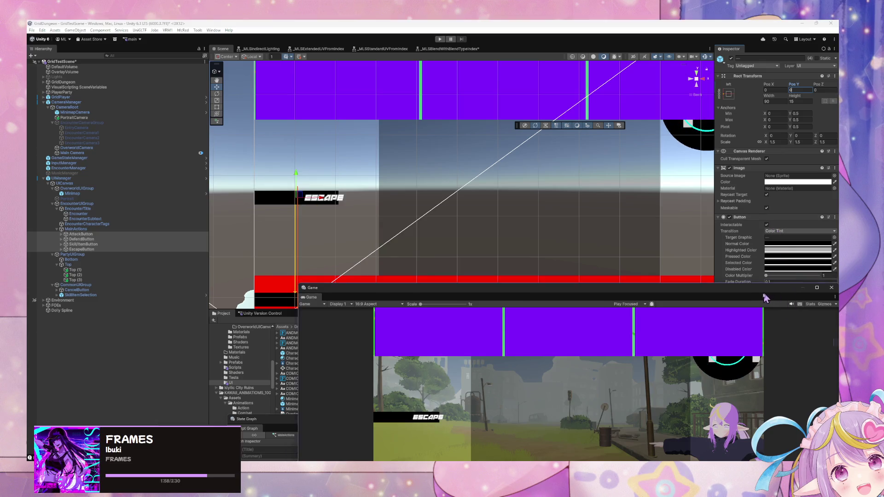
{"action": "left_click", "coordinate": [776, 372]}
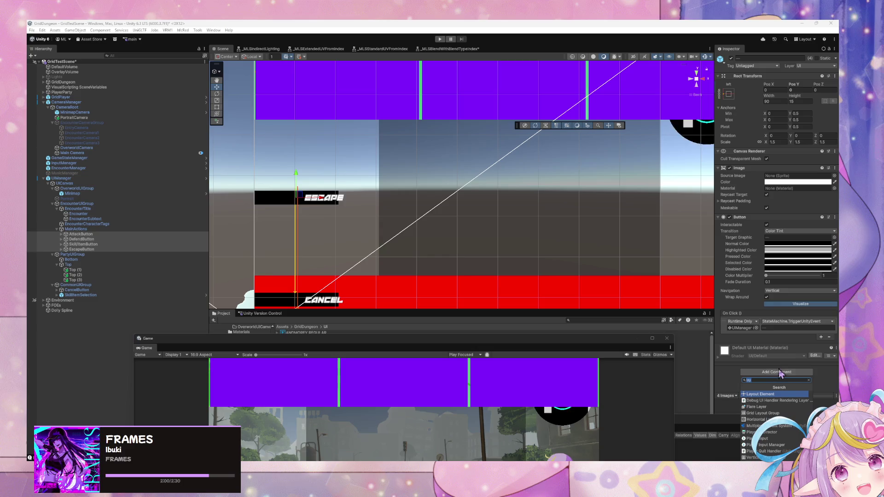
{"action": "left_click", "coordinate": [782, 376]}
{"action": "scroll", "coordinate": [784, 378], "scroll_direction": "down", "scroll_amount": 3}
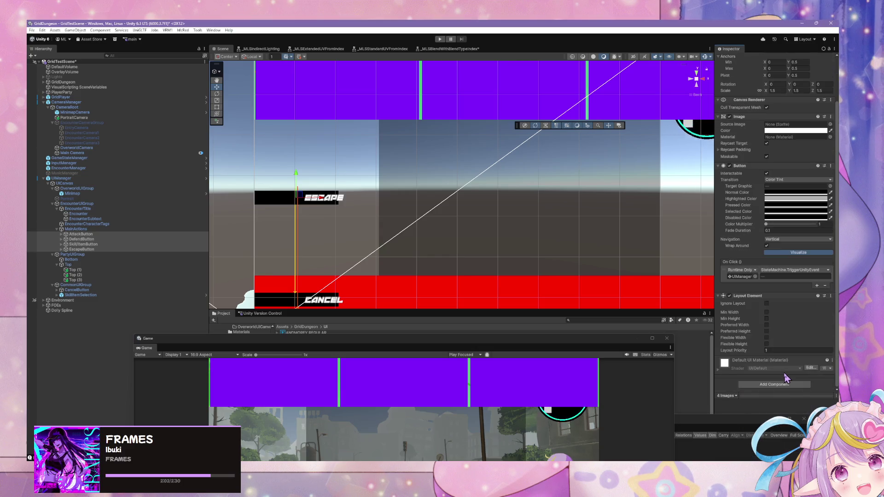
{"action": "left_click", "coordinate": [311, 286]}
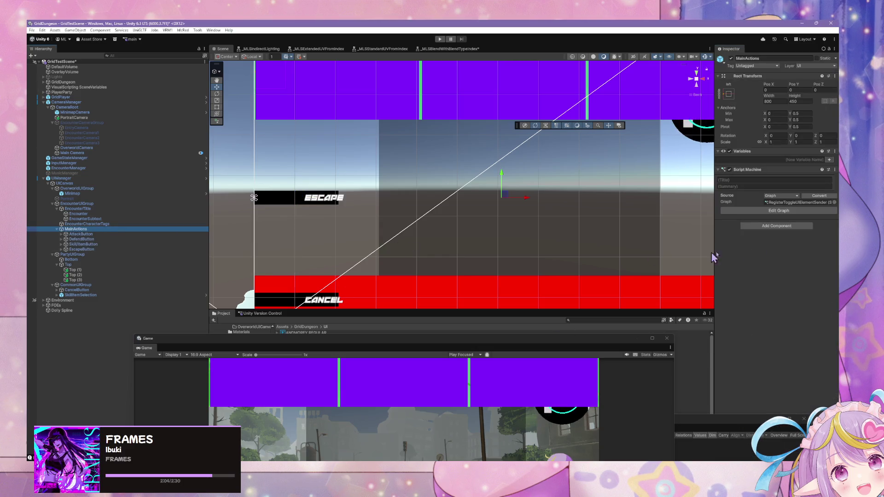
- Add a Vertical Layout Group to MainActions with Child Alignment set to Middle Left
{"action": "left_click", "coordinate": [776, 225]}
{"action": "type", "text": "vertic"}
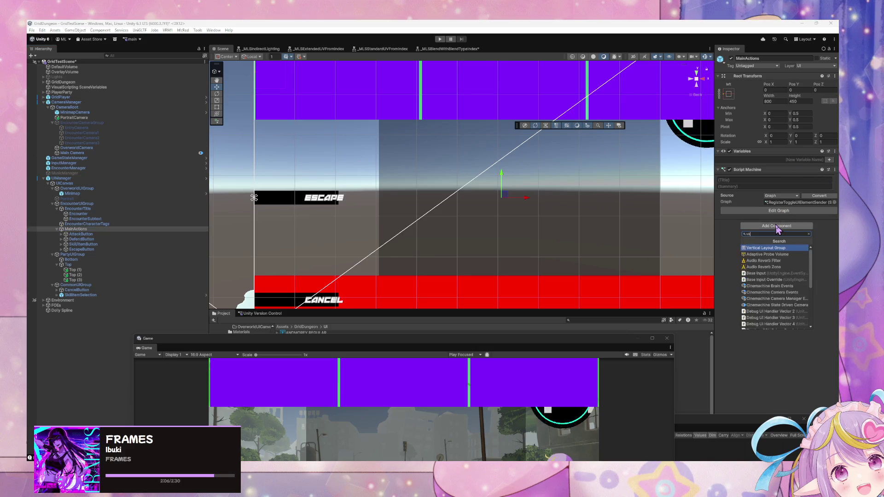
{"action": "key", "text": "Return"}
{"action": "scroll", "coordinate": [459, 247], "scroll_direction": "down", "scroll_amount": 2}
{"action": "scroll", "coordinate": [459, 248], "scroll_direction": "up", "scroll_amount": 2}
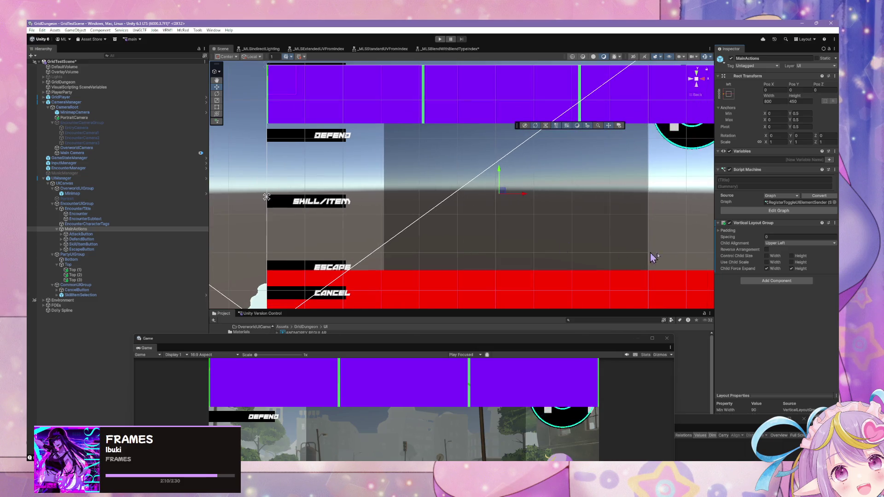
{"action": "left_click", "coordinate": [777, 243]}
{"action": "left_click", "coordinate": [799, 278]}
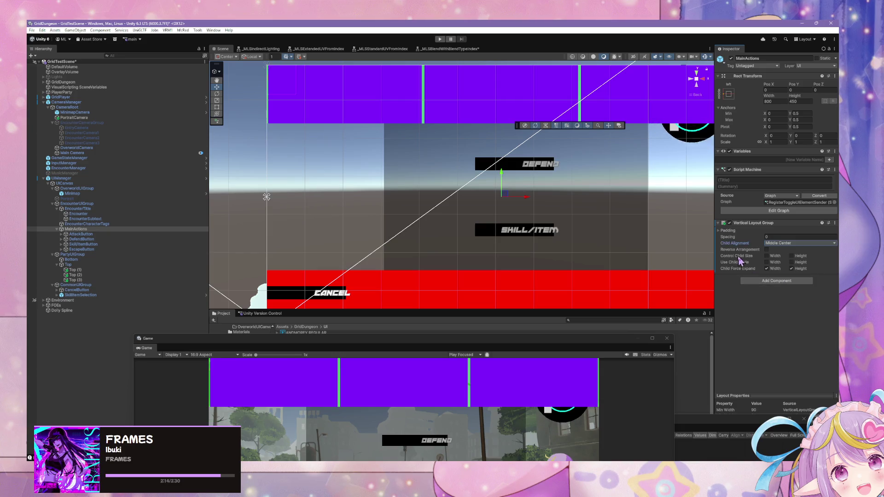
{"action": "left_click", "coordinate": [778, 243]}
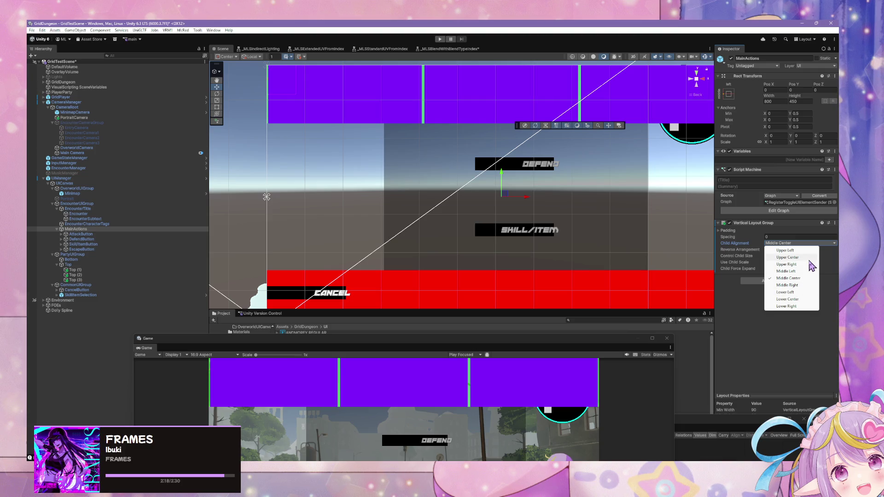
{"action": "left_click", "coordinate": [795, 271]}
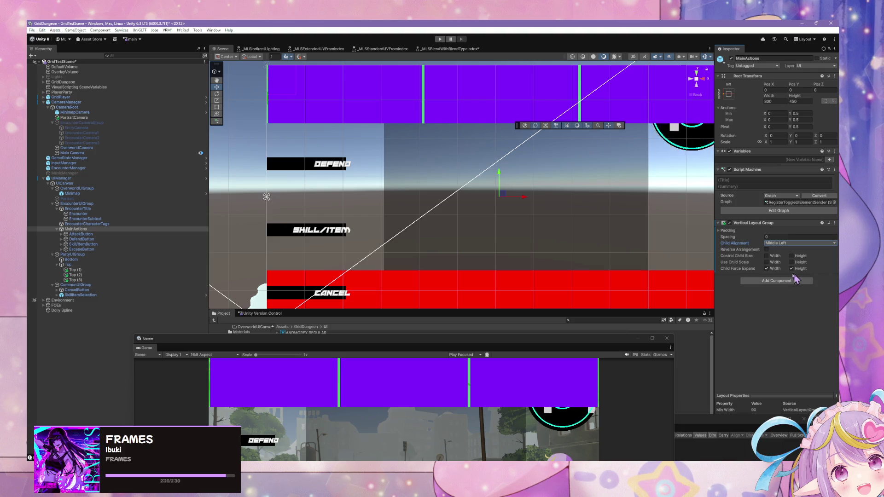
- Expand Padding and set the layout group's Spacing to -350
{"action": "left_click", "coordinate": [720, 231]}
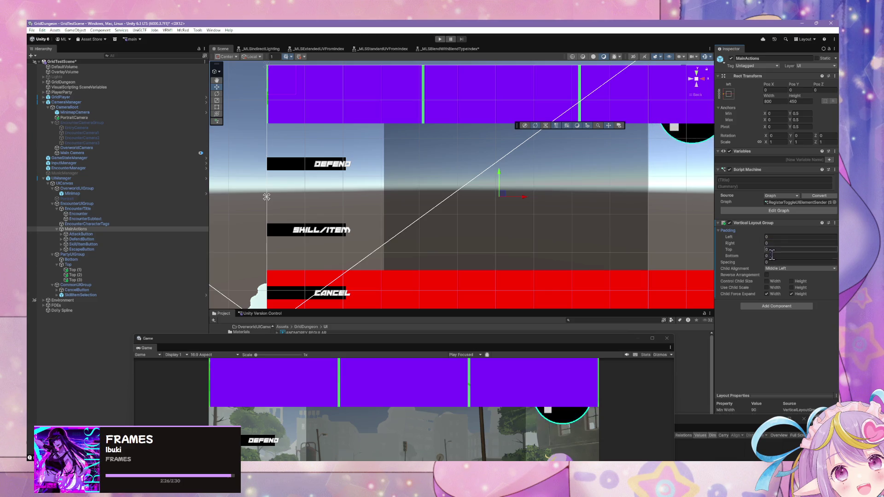
{"action": "left_click_drag", "start_coordinate": [763, 261], "coordinate": [428, 240]}
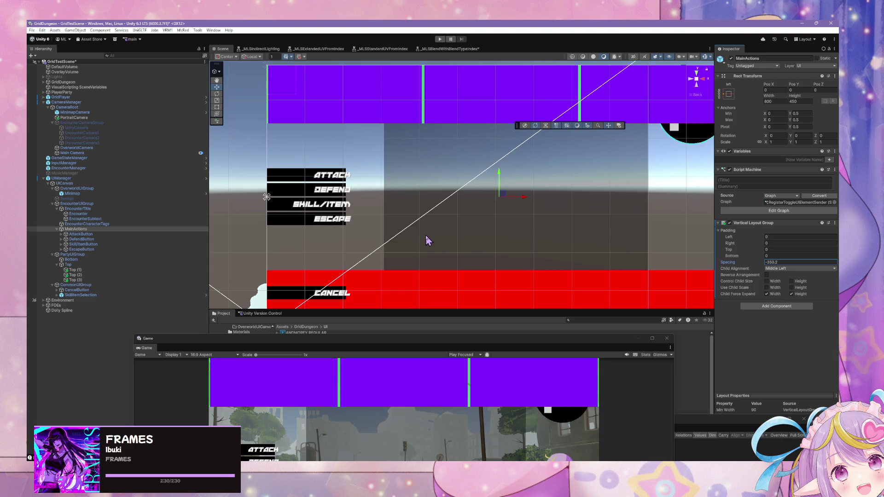
{"action": "left_click", "coordinate": [793, 262]}
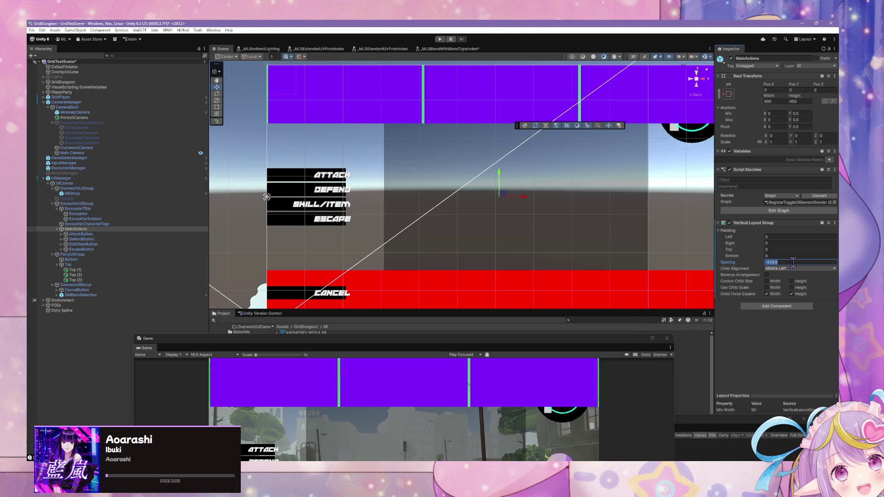
{"action": "type", "text": "-350"}
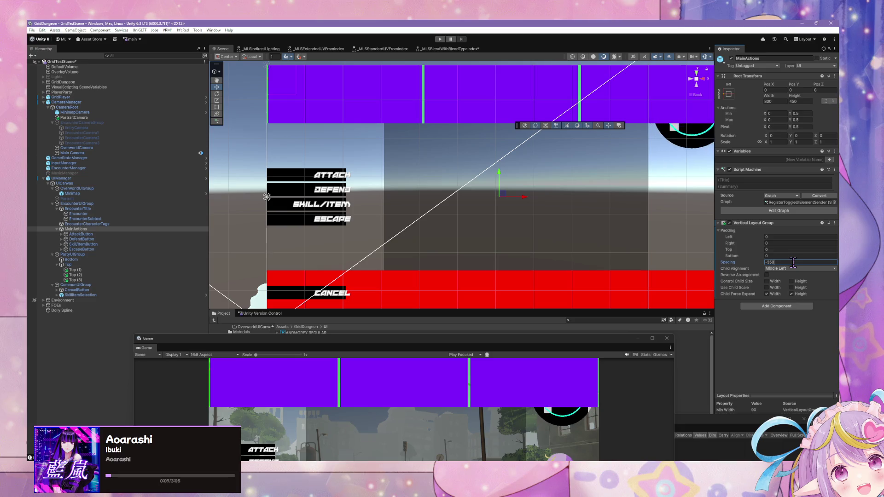
{"action": "mouse_move", "coordinate": [377, 333]}
{"action": "left_mouse_down"}
{"action": "mouse_move", "coordinate": [358, 64]}
{"action": "mouse_move", "coordinate": [417, 103]}
{"action": "left_mouse_up"}
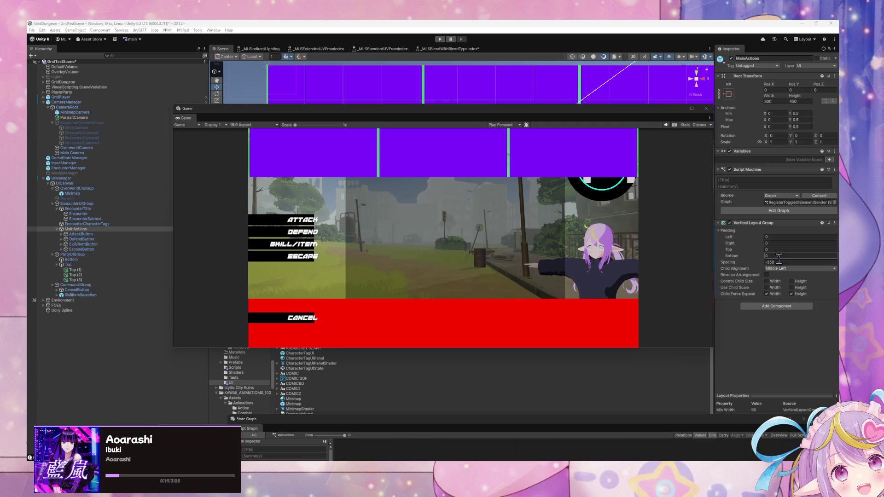
- Resize and reposition the floating Game view over the scene, then inspect Attack and PartyUIGroup
{"action": "mouse_move", "coordinate": [713, 350]}
{"action": "left_mouse_down"}
{"action": "mouse_move", "coordinate": [698, 367]}
{"action": "mouse_move", "coordinate": [570, 262]}
{"action": "mouse_move", "coordinate": [761, 361]}
{"action": "mouse_move", "coordinate": [609, 361]}
{"action": "mouse_move", "coordinate": [730, 342]}
{"action": "mouse_move", "coordinate": [779, 406]}
{"action": "left_mouse_up"}
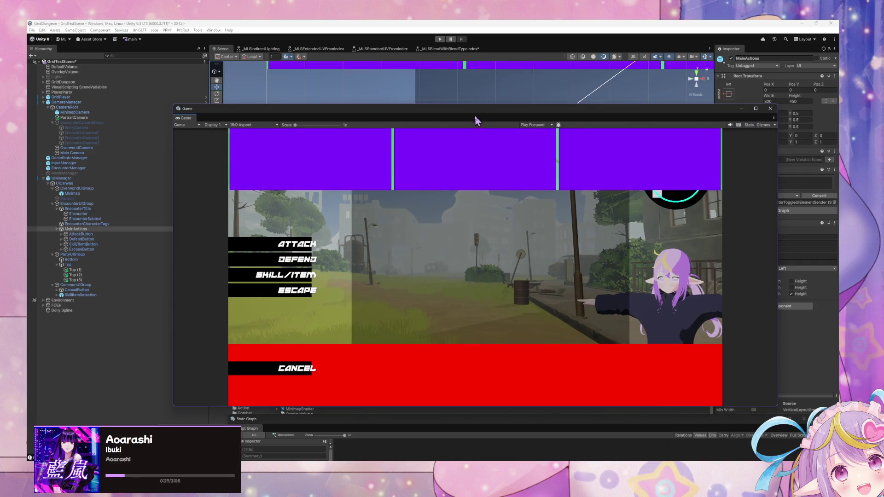
{"action": "mouse_move", "coordinate": [455, 112]}
{"action": "left_mouse_down"}
{"action": "mouse_move", "coordinate": [445, 269]}
{"action": "mouse_move", "coordinate": [355, 106]}
{"action": "mouse_move", "coordinate": [223, 77]}
{"action": "left_mouse_up"}
{"action": "mouse_move", "coordinate": [551, 380]}
{"action": "left_mouse_down"}
{"action": "mouse_move", "coordinate": [350, 286]}
{"action": "mouse_move", "coordinate": [258, 260]}
{"action": "mouse_move", "coordinate": [387, 326]}
{"action": "mouse_move", "coordinate": [301, 281]}
{"action": "left_mouse_up"}
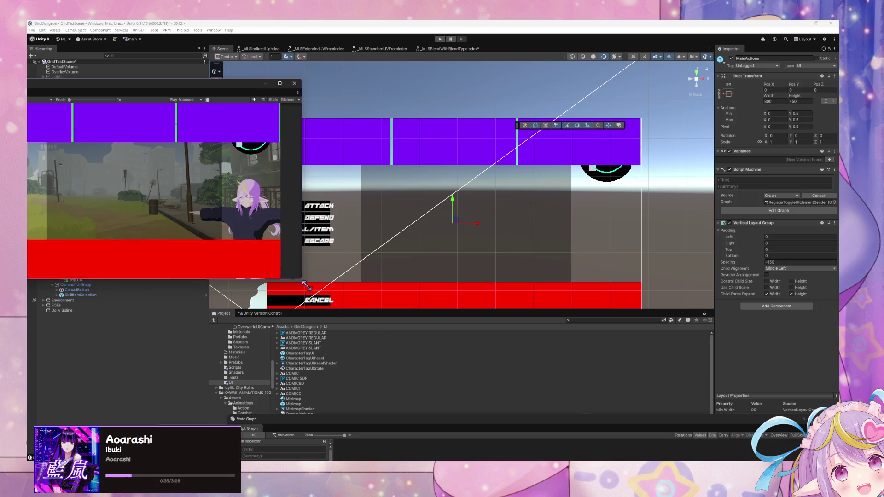
{"action": "left_click_drag", "start_coordinate": [302, 279], "coordinate": [411, 360]}
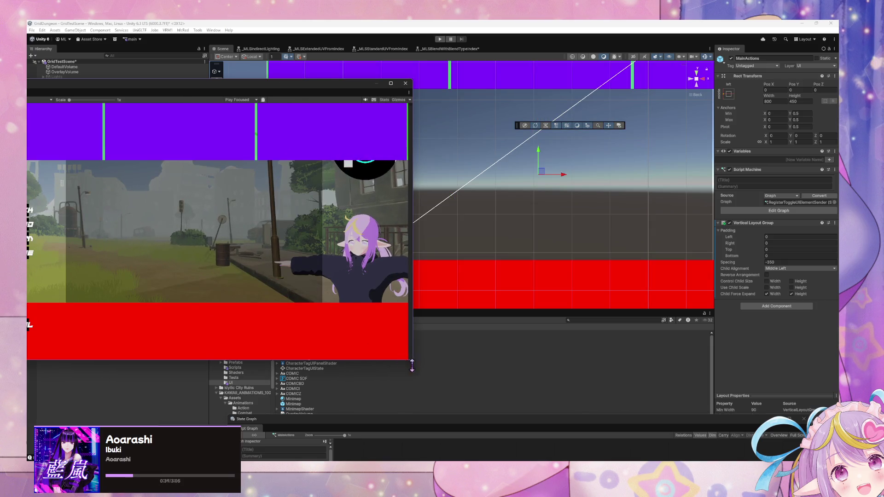
{"action": "left_click_drag", "start_coordinate": [412, 288], "coordinate": [315, 287]}
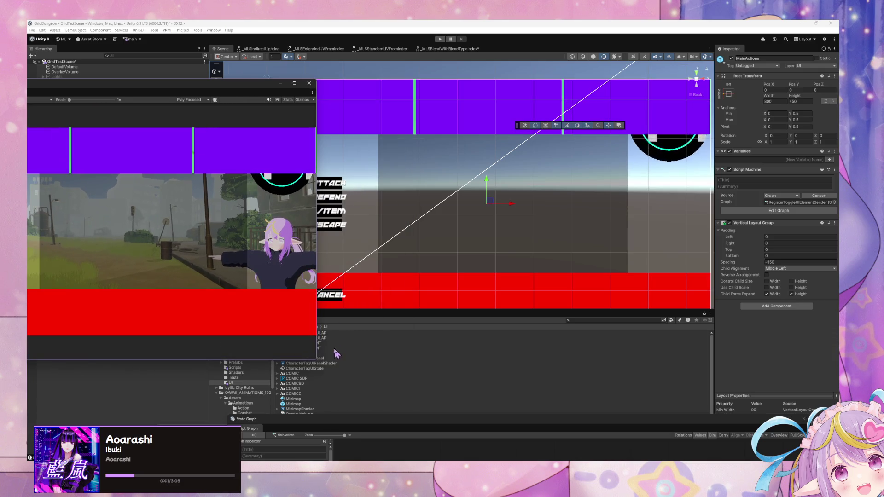
{"action": "left_click_drag", "start_coordinate": [322, 364], "coordinate": [362, 391]}
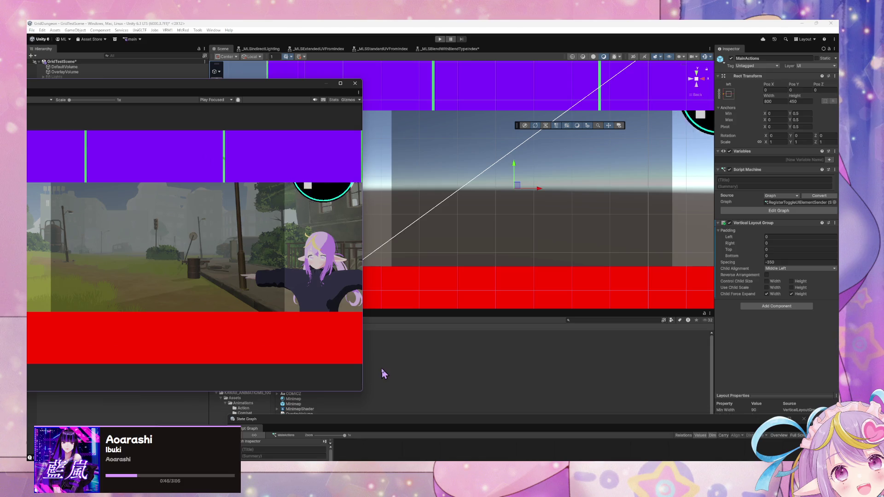
{"action": "left_click_drag", "start_coordinate": [279, 99], "coordinate": [601, 103]}
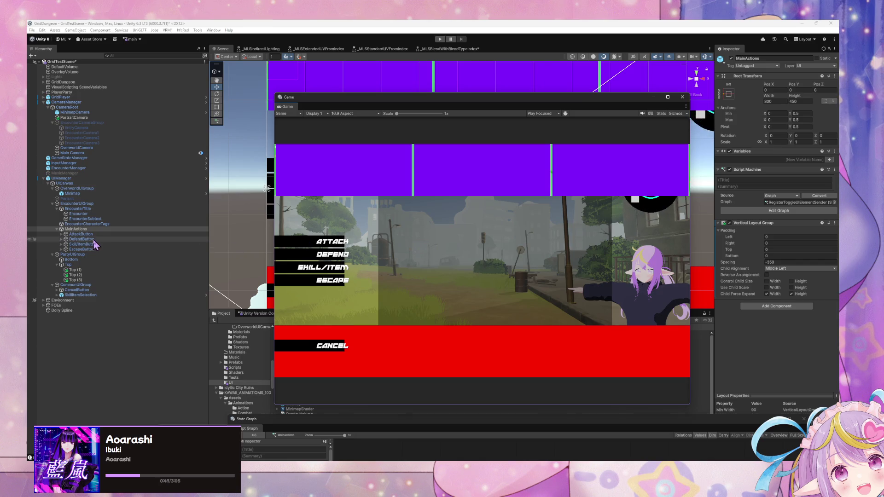
{"action": "left_click", "coordinate": [85, 234]}
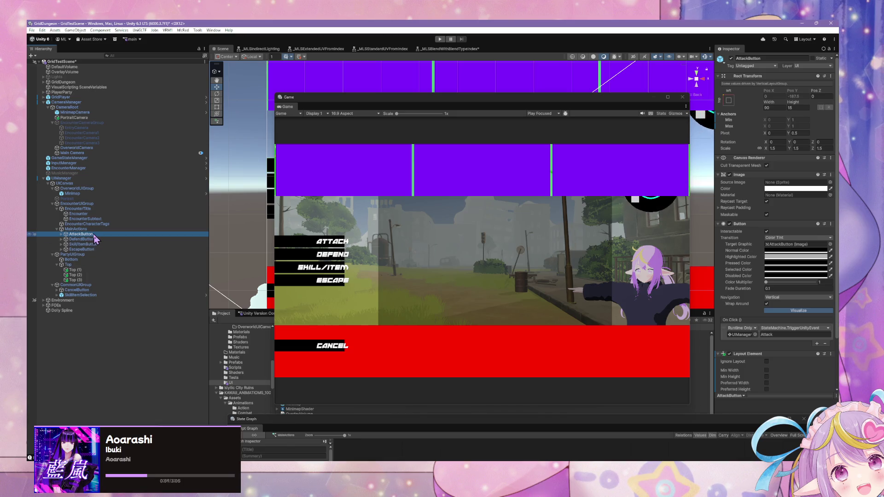
{"action": "left_click", "coordinate": [83, 254]}
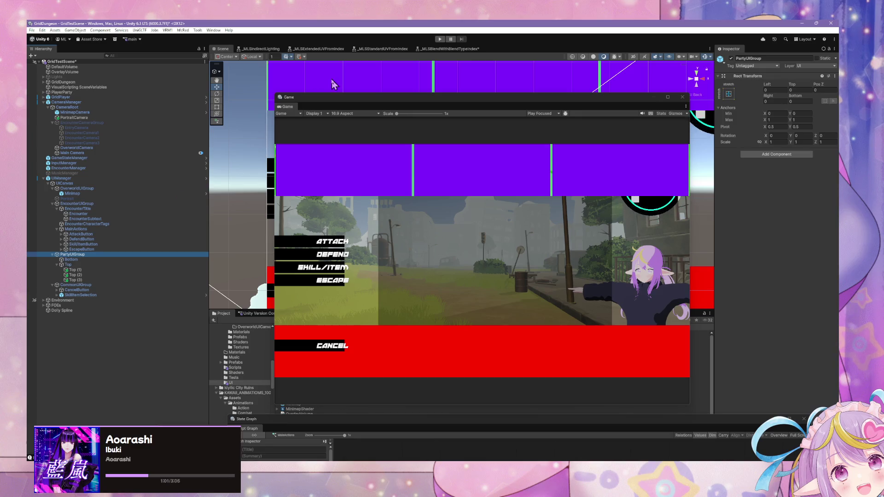
- Deactivate PartyUIGroup, then inspect the Skill/Item button, EncounterCharacterTags and EncounterTitle
{"action": "left_click", "coordinate": [732, 59]}
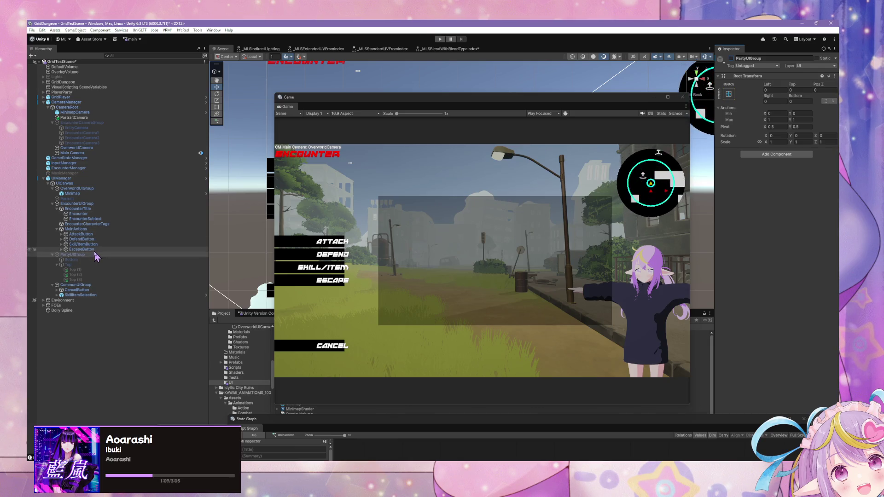
{"action": "left_click", "coordinate": [81, 244]}
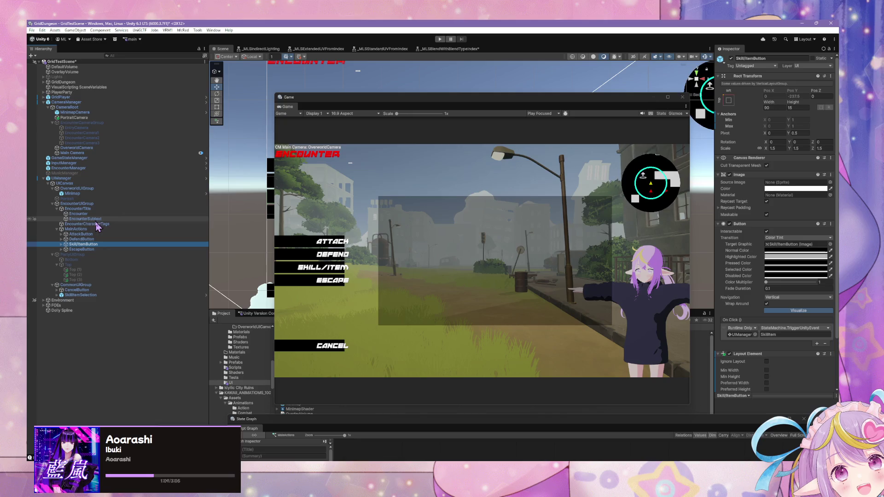
{"action": "left_click", "coordinate": [90, 224]}
{"action": "left_click", "coordinate": [97, 209]}
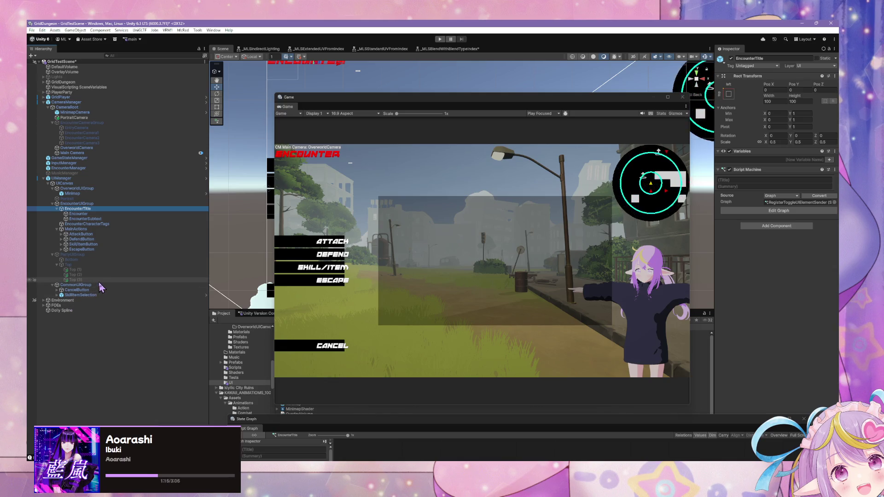
- Expand SkillItemSelection to view its Panel, and bring up the SkillItemSelectionState graph asset
{"action": "left_click", "coordinate": [64, 295]}
{"action": "left_click", "coordinate": [57, 296]}
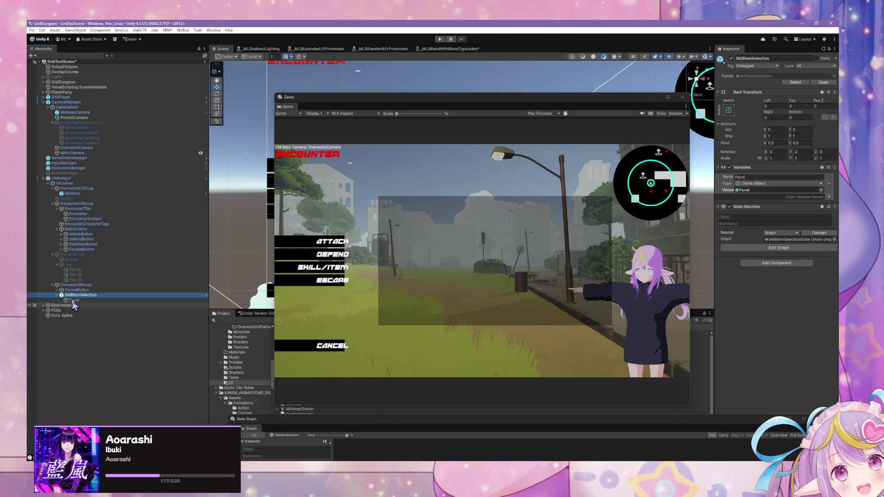
{"action": "left_click", "coordinate": [70, 300]}
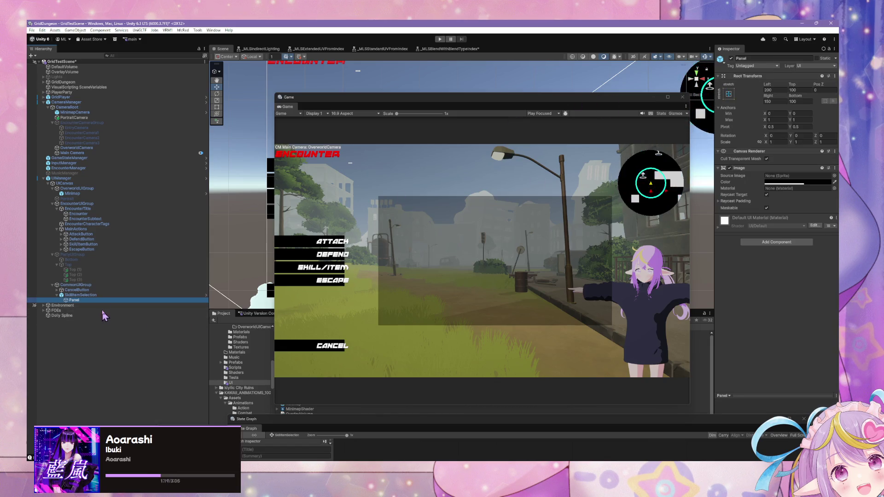
{"action": "left_click", "coordinate": [81, 296]}
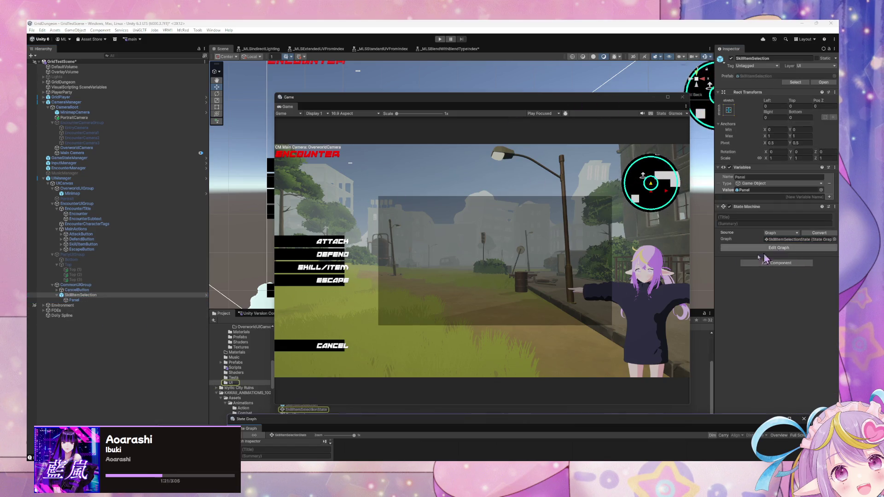
{"action": "left_click", "coordinate": [295, 410]}
{"action": "left_click_drag", "start_coordinate": [295, 420], "coordinate": [267, 160]}
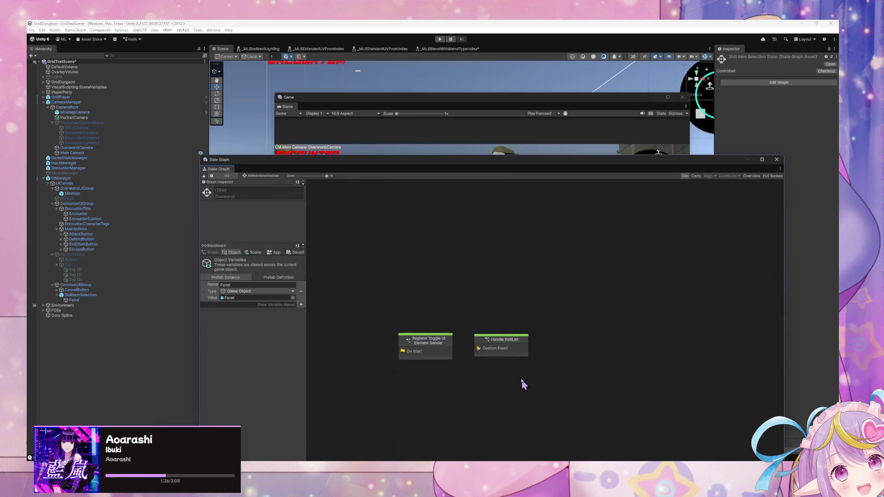
- Open the Handle SkillList graph and delete the ItemCount variable and lower position-calculation nodes
{"action": "double_click", "coordinate": [498, 346]}
{"action": "scroll", "coordinate": [484, 349], "scroll_direction": "left", "scroll_amount": 5}
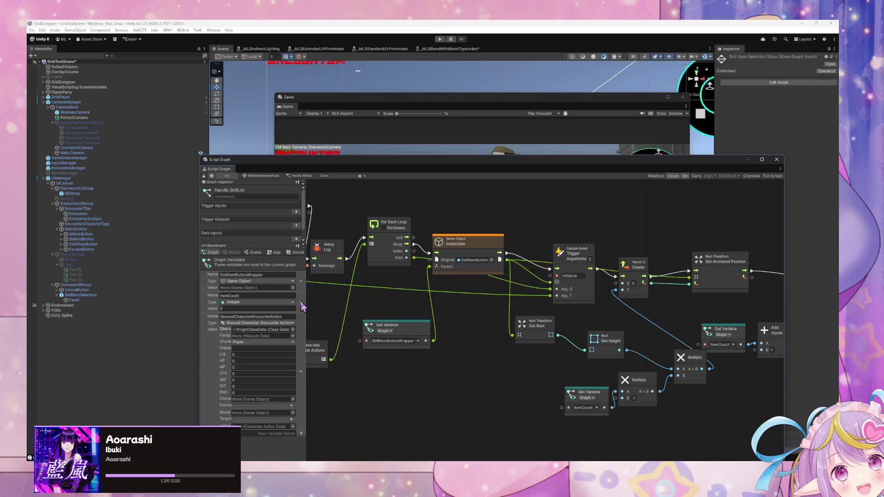
{"action": "left_click", "coordinate": [300, 303]}
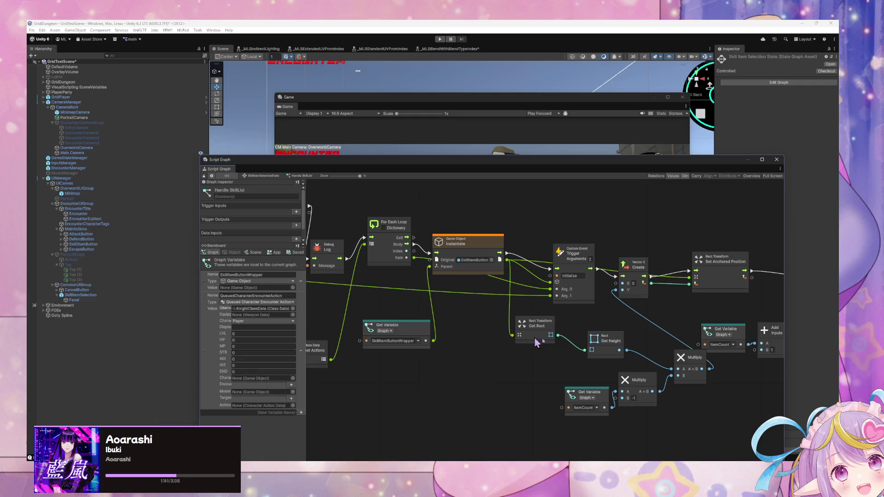
{"action": "scroll", "coordinate": [506, 322], "scroll_direction": "right", "scroll_amount": 5}
{"action": "left_click_drag", "start_coordinate": [590, 379], "coordinate": [586, 376]}
{"action": "mouse_move", "coordinate": [692, 420]}
{"action": "left_mouse_down"}
{"action": "mouse_move", "coordinate": [458, 330]}
{"action": "mouse_move", "coordinate": [388, 326]}
{"action": "left_mouse_up"}
{"action": "key", "text": "Delete"}
- Delete the Vector2, Rect Transform and ItemCount Set Variable nodes
{"action": "mouse_move", "coordinate": [768, 362]}
{"action": "left_mouse_down"}
{"action": "mouse_move", "coordinate": [612, 305]}
{"action": "mouse_move", "coordinate": [576, 318]}
{"action": "left_mouse_up"}
{"action": "left_click_drag", "start_coordinate": [654, 361], "coordinate": [518, 277]}
{"action": "key", "text": "Delete"}
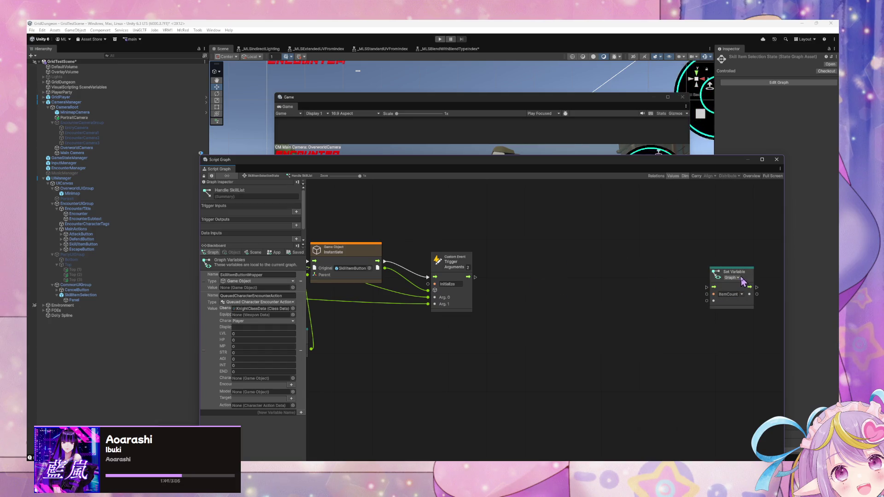
{"action": "left_click_drag", "start_coordinate": [742, 282], "coordinate": [600, 282]}
{"action": "key", "text": "Delete"}
{"action": "left_click_drag", "start_coordinate": [392, 319], "coordinate": [636, 309]}
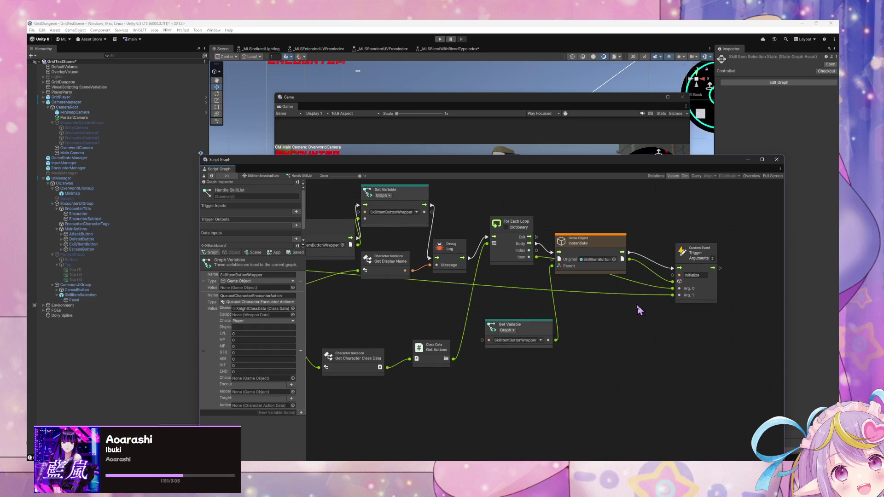
- Delete the remaining Integer and ItemCount Set Variable nodes from the graph
{"action": "scroll", "coordinate": [521, 347], "scroll_direction": "left", "scroll_amount": 5}
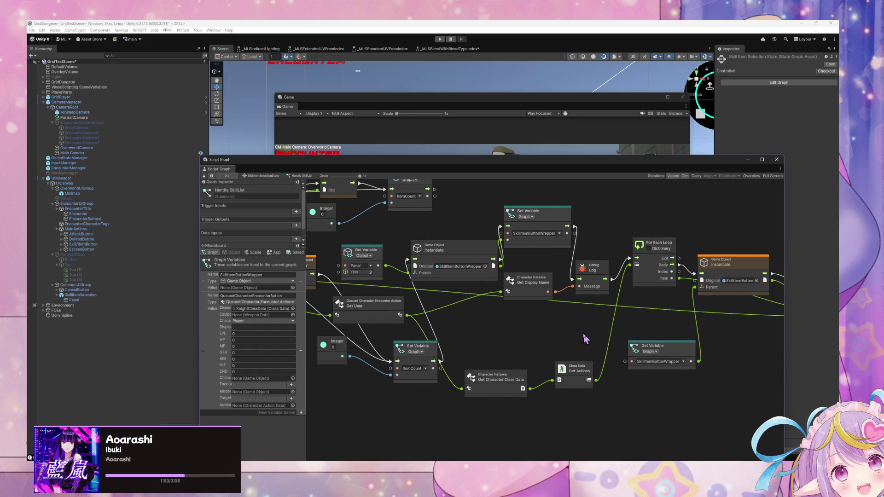
{"action": "scroll", "coordinate": [583, 333], "scroll_direction": "left", "scroll_amount": 5}
{"action": "mouse_move", "coordinate": [579, 375]}
{"action": "left_mouse_down"}
{"action": "mouse_move", "coordinate": [559, 376]}
{"action": "mouse_move", "coordinate": [568, 373]}
{"action": "left_mouse_up"}
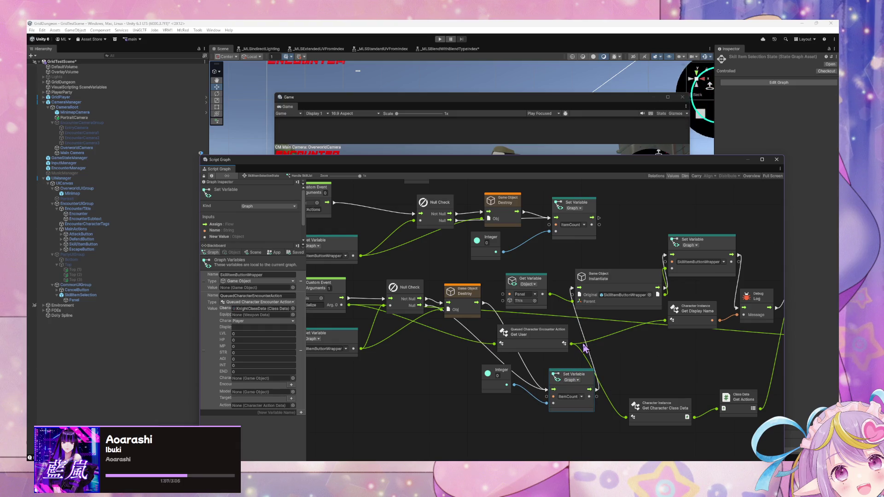
{"action": "mouse_move", "coordinate": [583, 419]}
{"action": "left_mouse_down"}
{"action": "mouse_move", "coordinate": [476, 359]}
{"action": "mouse_move", "coordinate": [482, 411]}
{"action": "left_mouse_up"}
{"action": "key", "text": "Delete"}
{"action": "scroll", "coordinate": [493, 351], "scroll_direction": "left", "scroll_amount": 2}
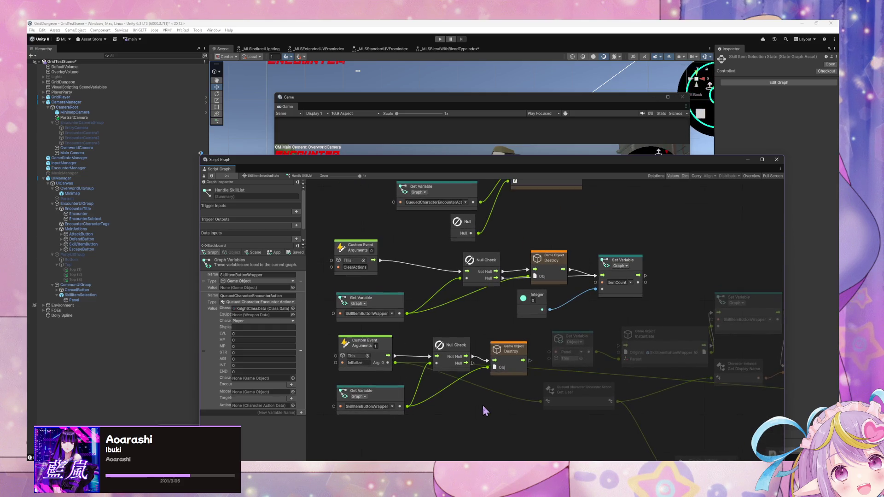
{"action": "left_click_drag", "start_coordinate": [648, 307], "coordinate": [520, 276]}
{"action": "key", "text": "Delete"}
- Move the Destroy node above the Null Check, then open the SkillItemButtonWrapper prefab
{"action": "left_click_drag", "start_coordinate": [600, 389], "coordinate": [501, 330]}
{"action": "left_click_drag", "start_coordinate": [430, 303], "coordinate": [519, 289]}
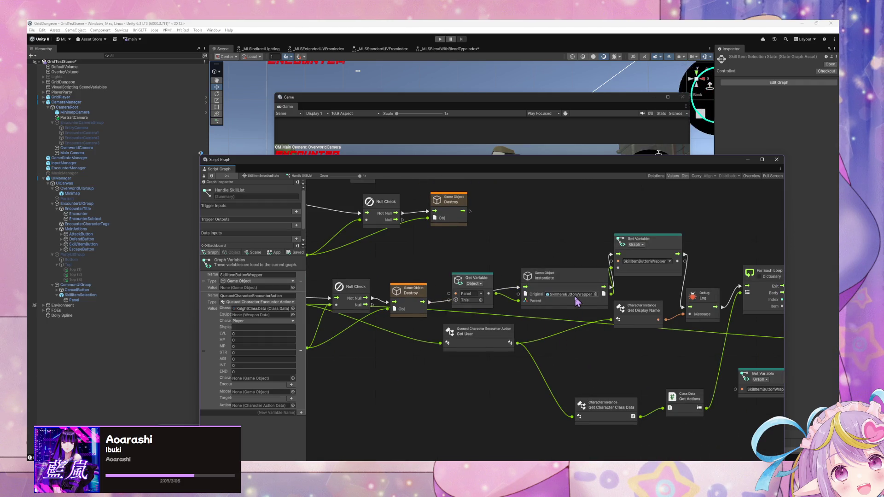
{"action": "left_click_drag", "start_coordinate": [419, 295], "coordinate": [425, 269]}
{"action": "mouse_move", "coordinate": [615, 346]}
{"action": "left_mouse_down"}
{"action": "mouse_move", "coordinate": [408, 339]}
{"action": "mouse_move", "coordinate": [566, 349]}
{"action": "left_mouse_up"}
{"action": "double_click", "coordinate": [537, 298]}
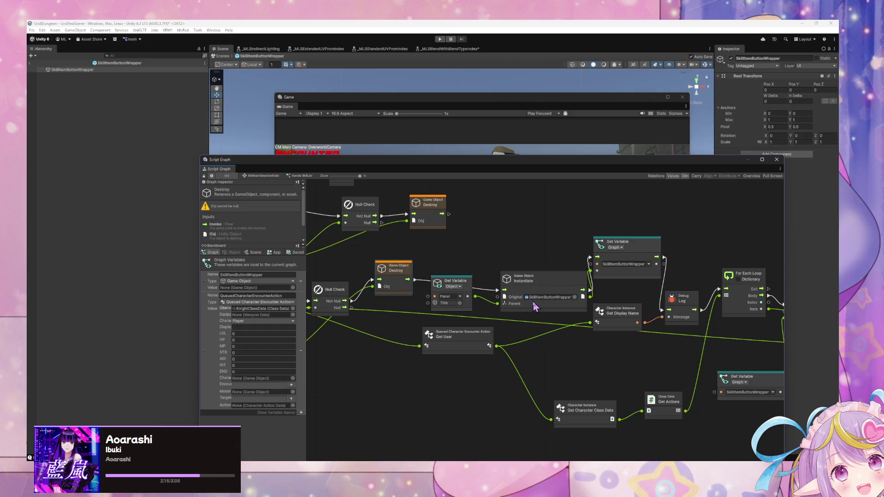
- Rearrange the Game and graph windows, open the UI folder and select SkillItemButtonWrapper
{"action": "mouse_move", "coordinate": [424, 102]}
{"action": "left_mouse_down"}
{"action": "mouse_move", "coordinate": [528, 236]}
{"action": "mouse_move", "coordinate": [596, 371]}
{"action": "mouse_move", "coordinate": [573, 350]}
{"action": "left_mouse_up"}
{"action": "left_click", "coordinate": [568, 167]}
{"action": "mouse_move", "coordinate": [567, 167]}
{"action": "left_mouse_down"}
{"action": "mouse_move", "coordinate": [504, 124]}
{"action": "mouse_move", "coordinate": [615, 122]}
{"action": "left_mouse_up"}
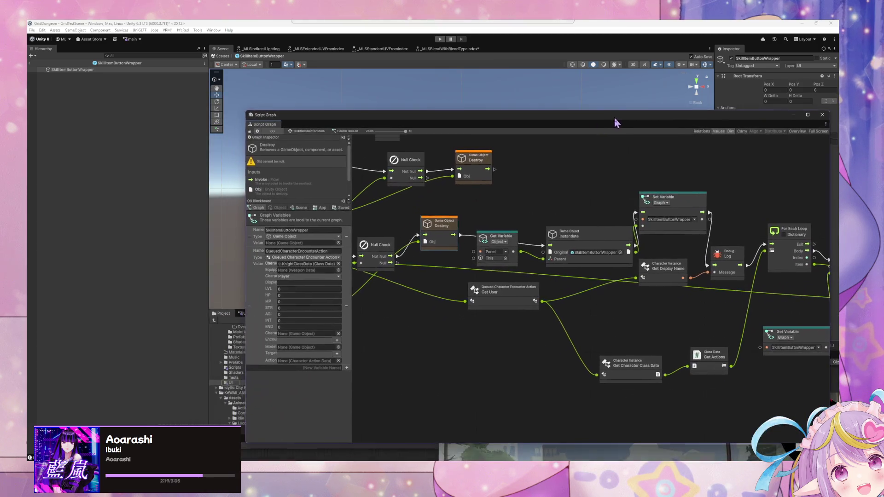
{"action": "left_click", "coordinate": [226, 384]}
{"action": "mouse_move", "coordinate": [328, 122]}
{"action": "left_mouse_down"}
{"action": "mouse_move", "coordinate": [487, 118]}
{"action": "mouse_move", "coordinate": [454, 118]}
{"action": "left_mouse_up"}
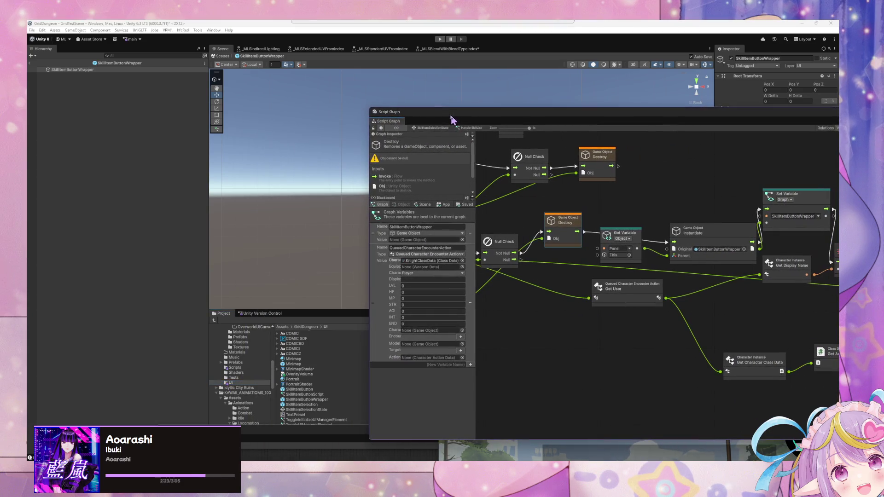
{"action": "left_click", "coordinate": [311, 401]}
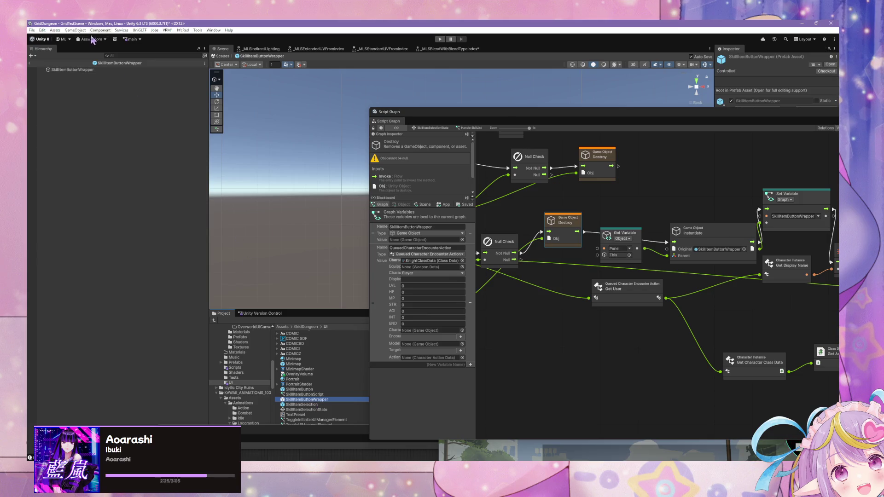
{"action": "left_click", "coordinate": [76, 69]}
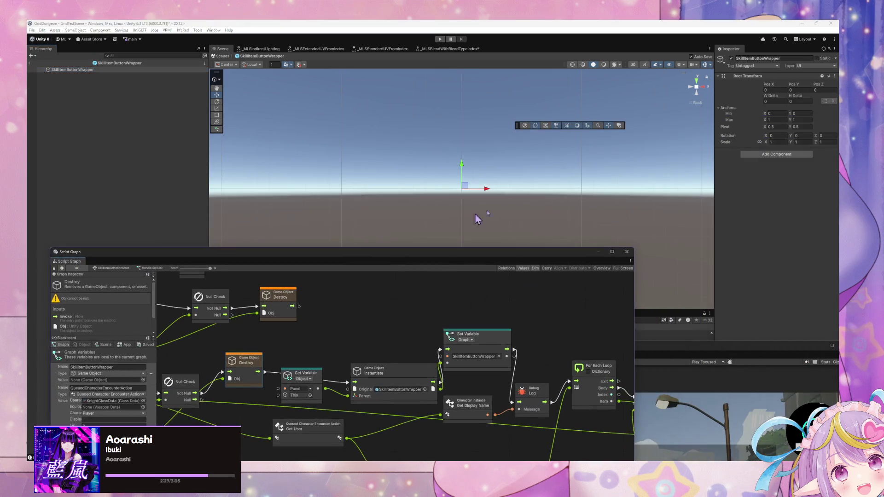
- Select the SkillItemButton prefab asset to show its script graph
{"action": "left_click_drag", "start_coordinate": [396, 254], "coordinate": [488, 119]}
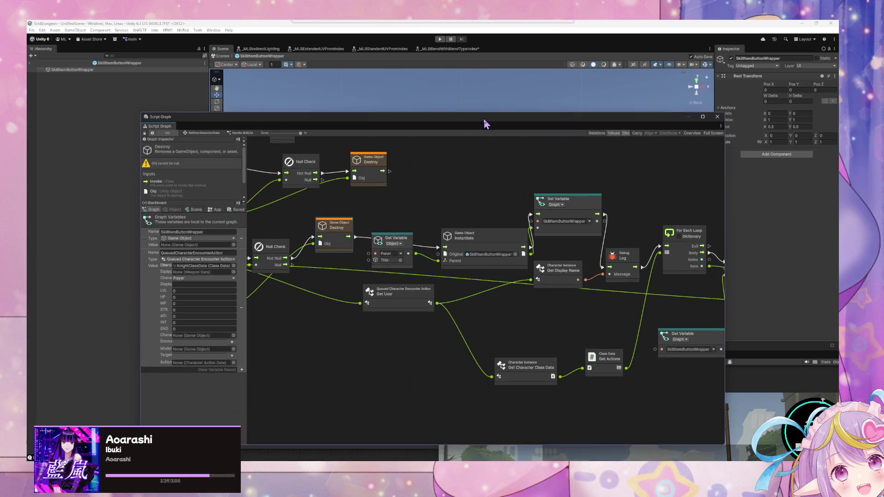
{"action": "left_click_drag", "start_coordinate": [201, 119], "coordinate": [436, 164]}
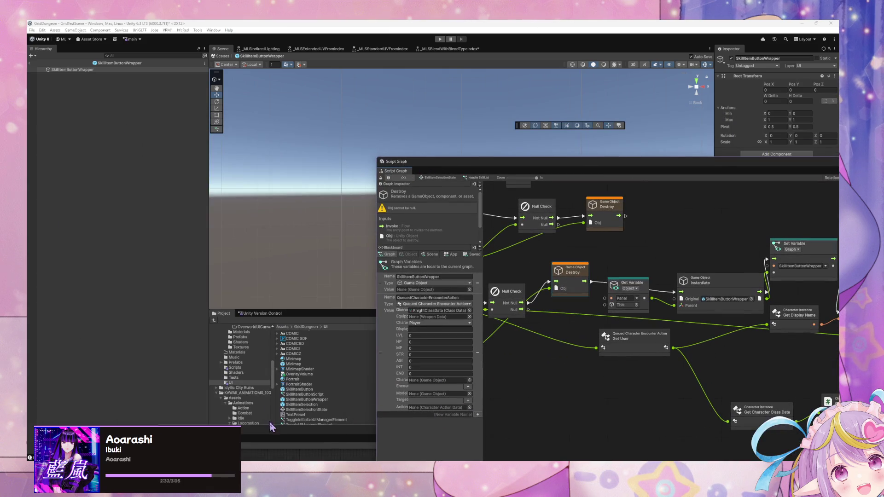
{"action": "left_click", "coordinate": [322, 389]}
{"action": "mouse_move", "coordinate": [695, 166]}
{"action": "left_mouse_down"}
{"action": "mouse_move", "coordinate": [653, 185]}
{"action": "mouse_move", "coordinate": [339, 178]}
{"action": "mouse_move", "coordinate": [355, 221]}
{"action": "left_mouse_up"}
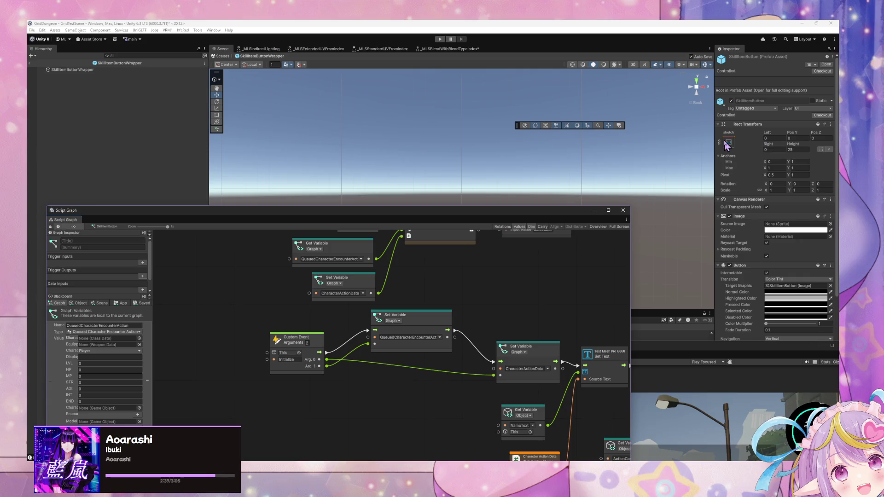
- Collapse the Button, Script Machine and Rect Transform components in the Inspector
{"action": "left_click", "coordinate": [720, 266]}
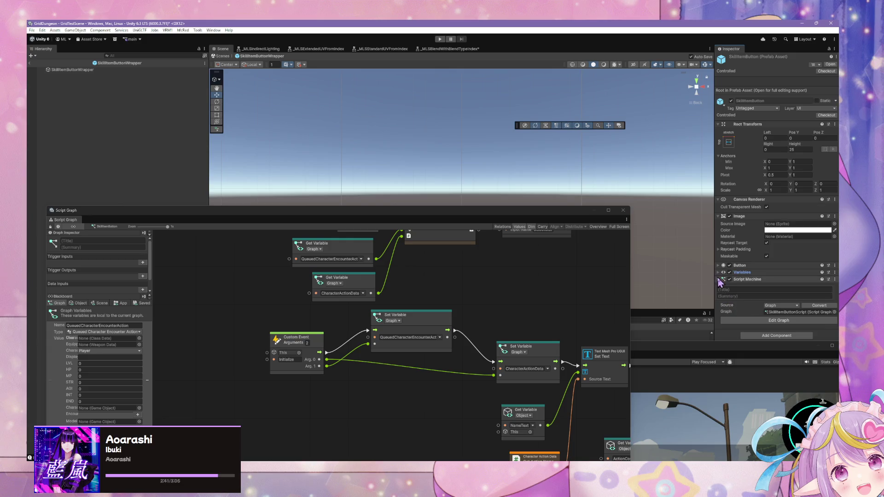
{"action": "left_click", "coordinate": [719, 279]}
{"action": "left_click", "coordinate": [719, 124]}
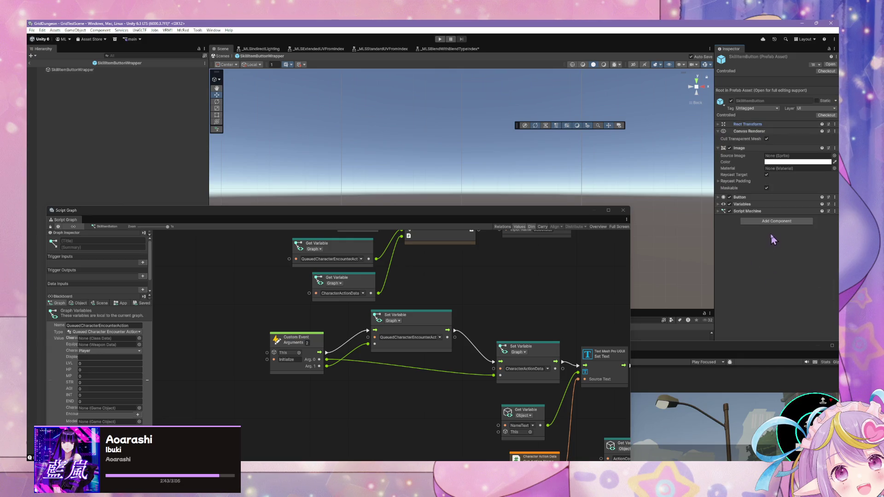
- Add a Layout Element component with default settings to the SkillItemButton prefab
{"action": "left_click", "coordinate": [774, 222]}
{"action": "type", "text": "layout"}
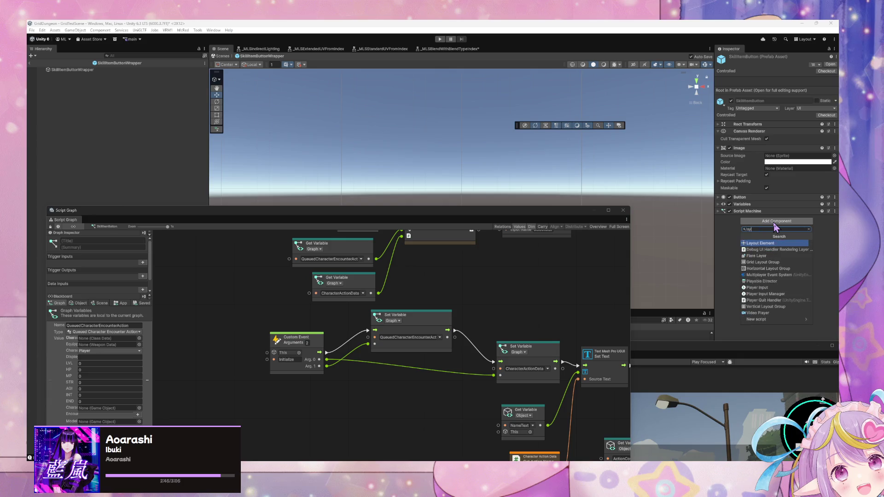
{"action": "key", "text": "Return"}
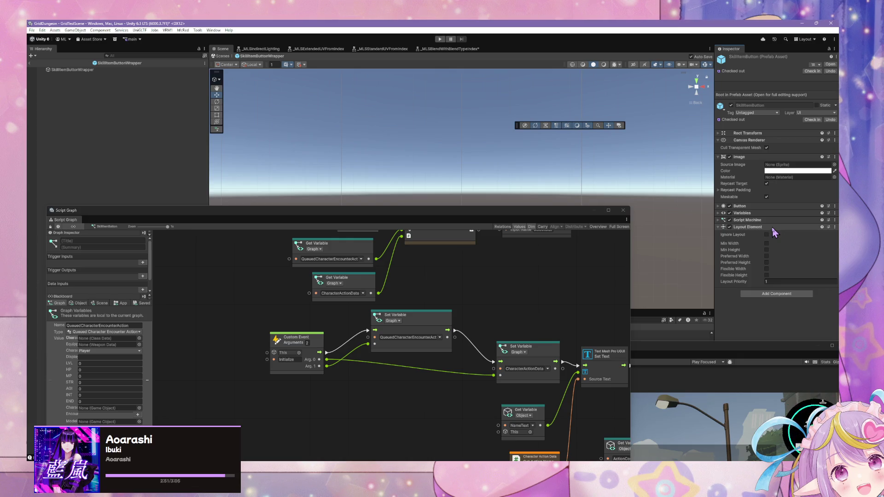
{"action": "mouse_move", "coordinate": [548, 213]}
{"action": "left_mouse_down"}
{"action": "mouse_move", "coordinate": [587, 200]}
{"action": "mouse_move", "coordinate": [587, 115]}
{"action": "mouse_move", "coordinate": [624, 112]}
{"action": "mouse_move", "coordinate": [668, 159]}
{"action": "mouse_move", "coordinate": [474, 119]}
{"action": "mouse_move", "coordinate": [694, 309]}
{"action": "mouse_move", "coordinate": [695, 430]}
{"action": "mouse_move", "coordinate": [713, 128]}
{"action": "mouse_move", "coordinate": [695, 430]}
{"action": "left_mouse_up"}
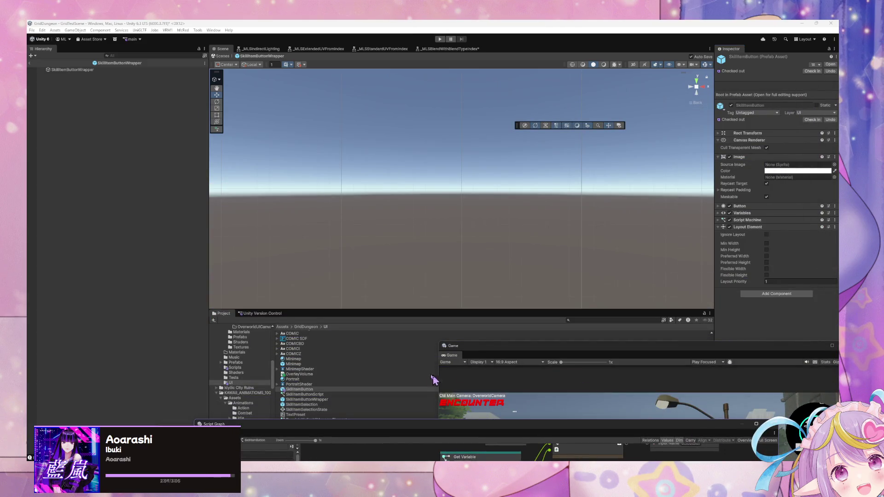
- Add a Vertical Layout Group to SkillItemButtonWrapper, keeping child alignment at Upper Left
{"action": "left_click", "coordinate": [305, 400]}
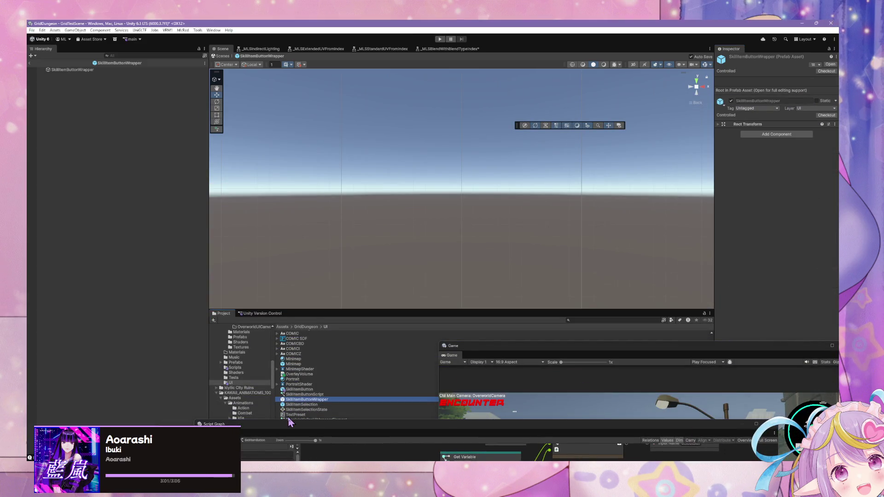
{"action": "left_click", "coordinate": [743, 135]}
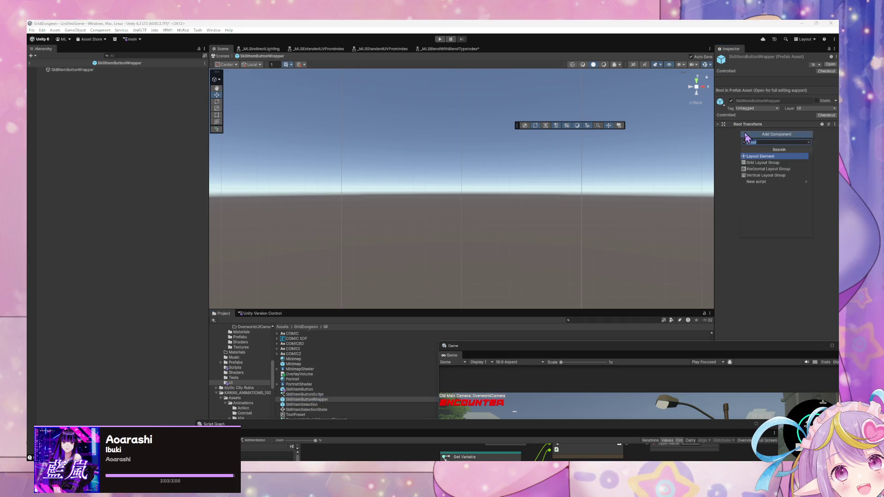
{"action": "type", "text": "vertical"}
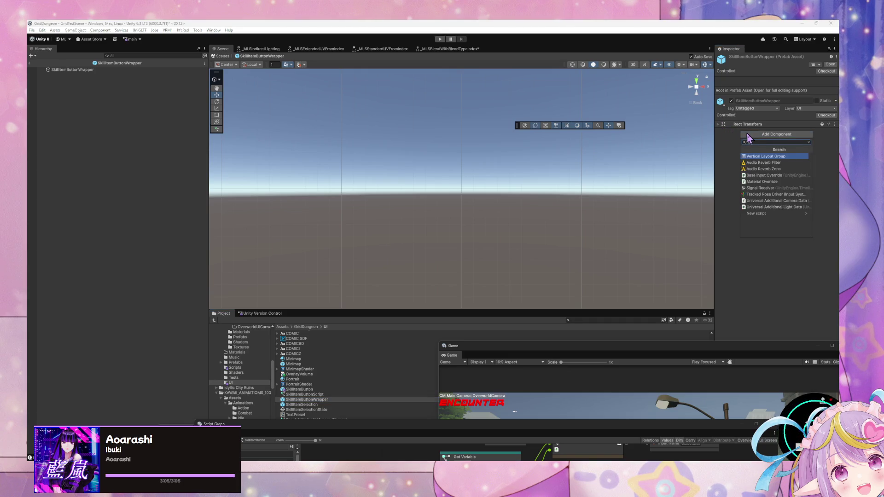
{"action": "key", "text": "Return"}
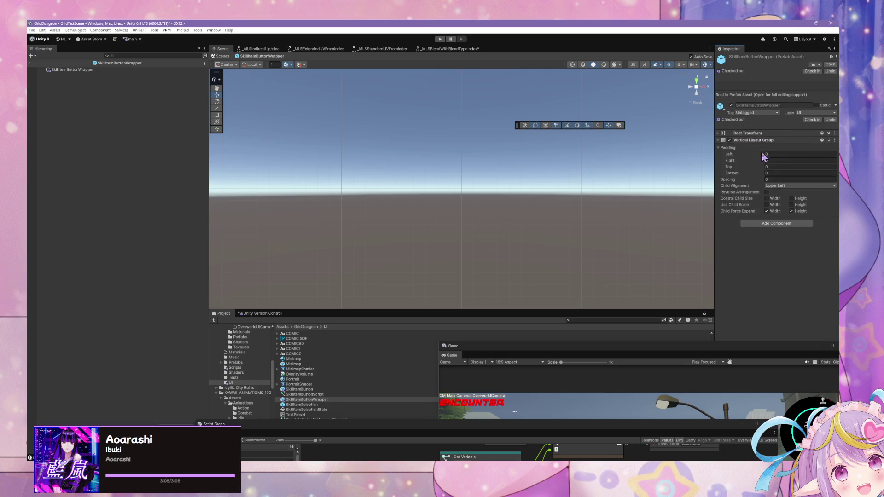
{"action": "left_click", "coordinate": [788, 185]}
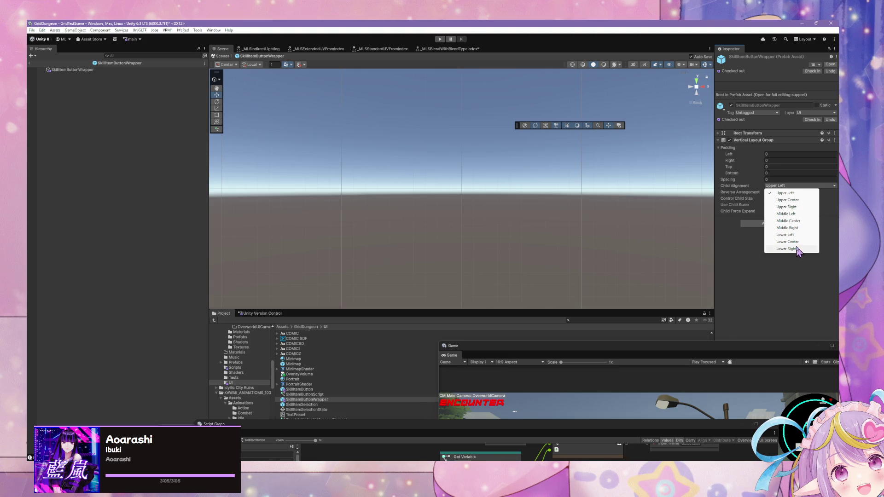
{"action": "left_click", "coordinate": [747, 262]}
- Reselect the wrapper object in the hierarchy
{"action": "left_click", "coordinate": [106, 71]}
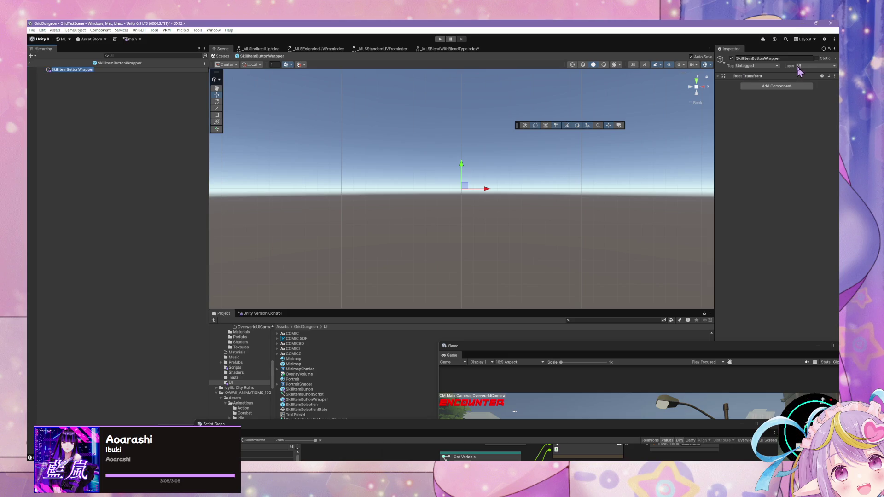
{"action": "left_click", "coordinate": [112, 79]}
{"action": "key", "text": "ctrl+z"}
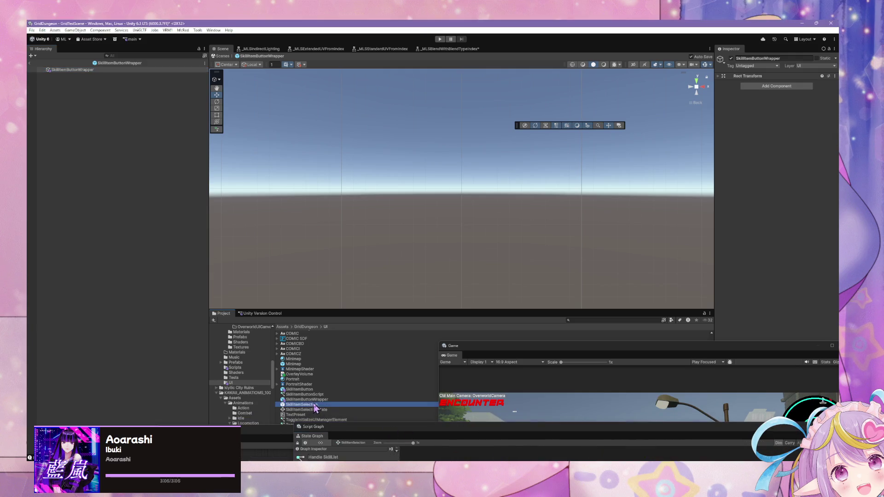
- Select the SkillItemButtonWrapper prefab, then exit prefab mode back to GridTestScene
{"action": "left_click", "coordinate": [306, 399]}
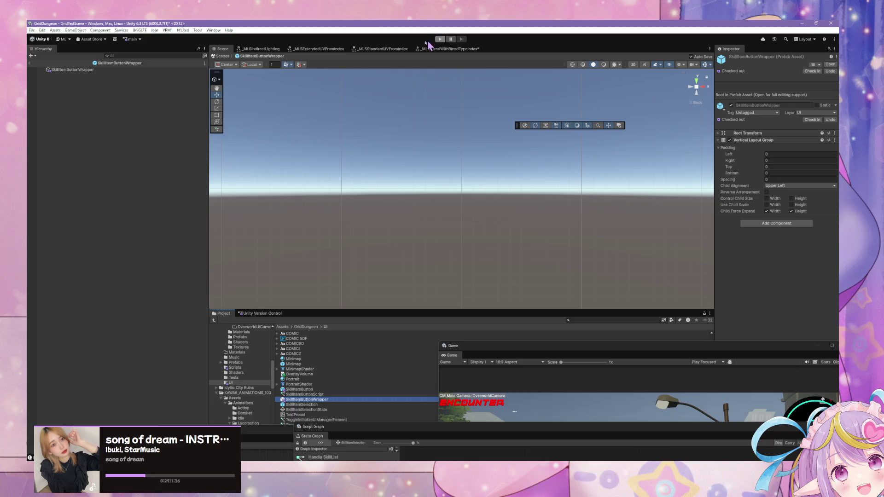
{"action": "left_click", "coordinate": [218, 60]}
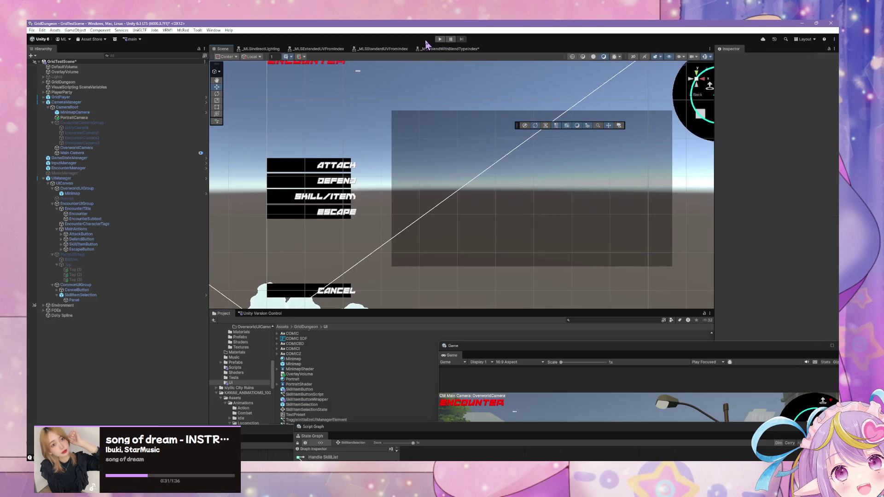
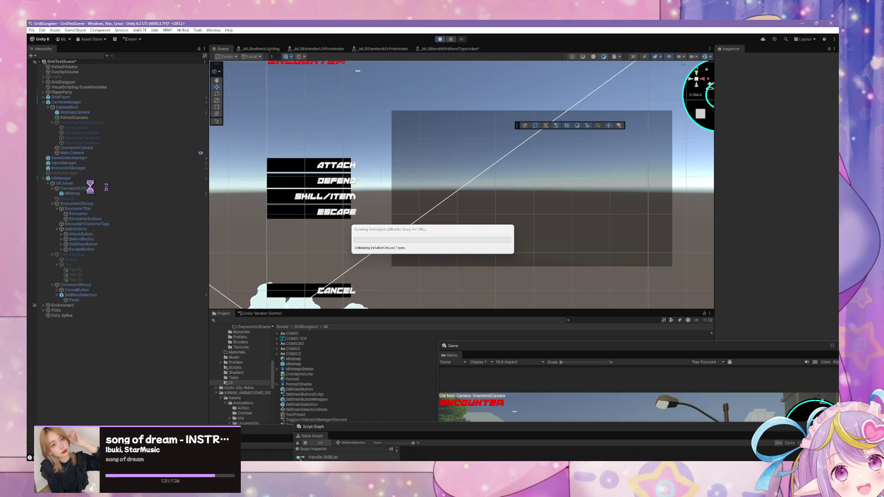
- Start GridTestScene in Play mode once the script assembly reload finishes
{"action": "left_click", "coordinate": [405, 239]}
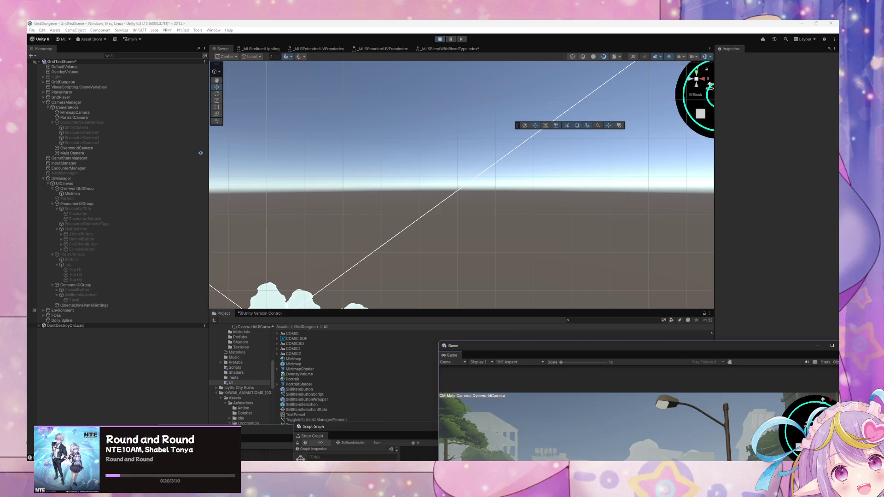
- Centre the Game window and walk the character down the street into an encounter
{"action": "left_click_drag", "start_coordinate": [521, 352], "coordinate": [306, 87]}
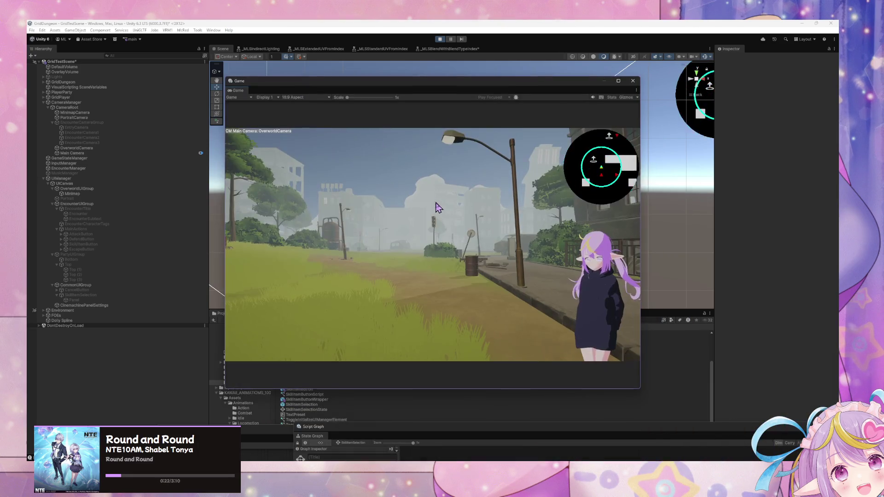
{"action": "key", "text": "e"}
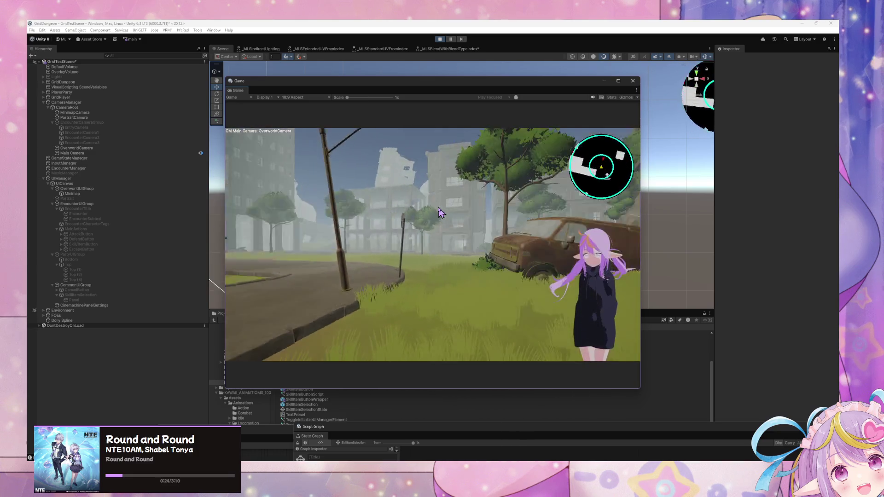
{"action": "key", "text": "e"}
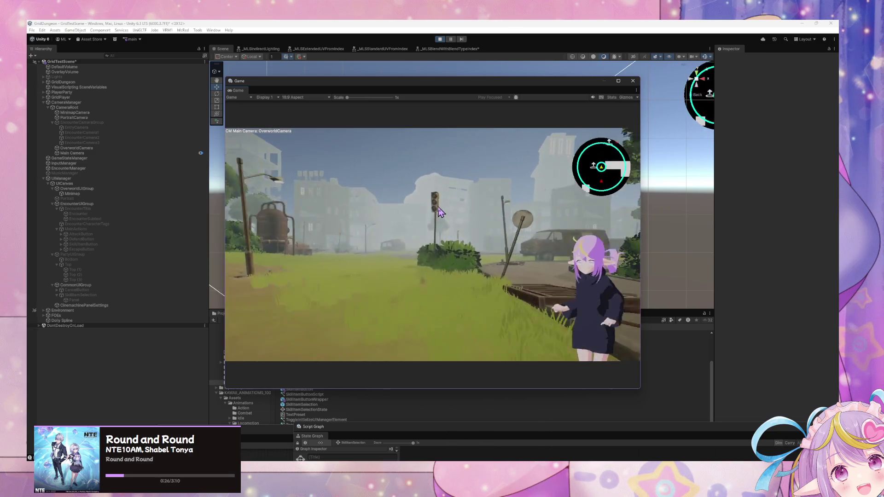
{"action": "key", "text": "w"}
{"action": "key", "text": "w"}
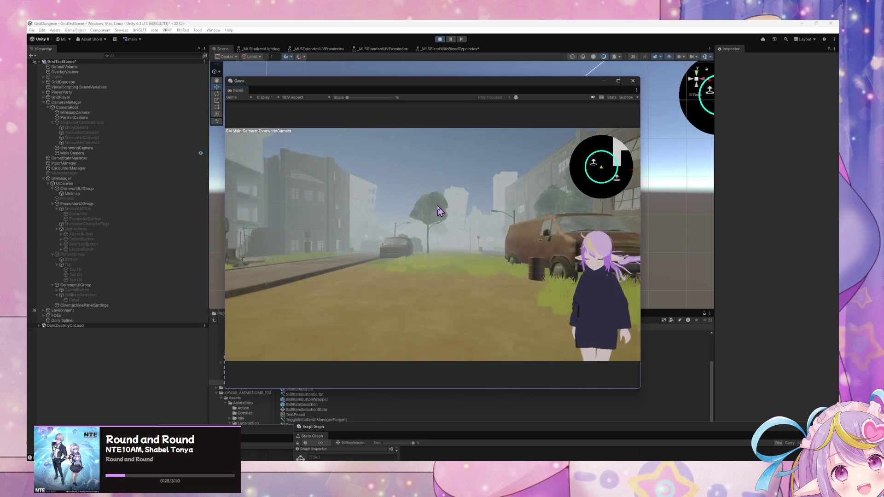
{"action": "key", "text": "q"}
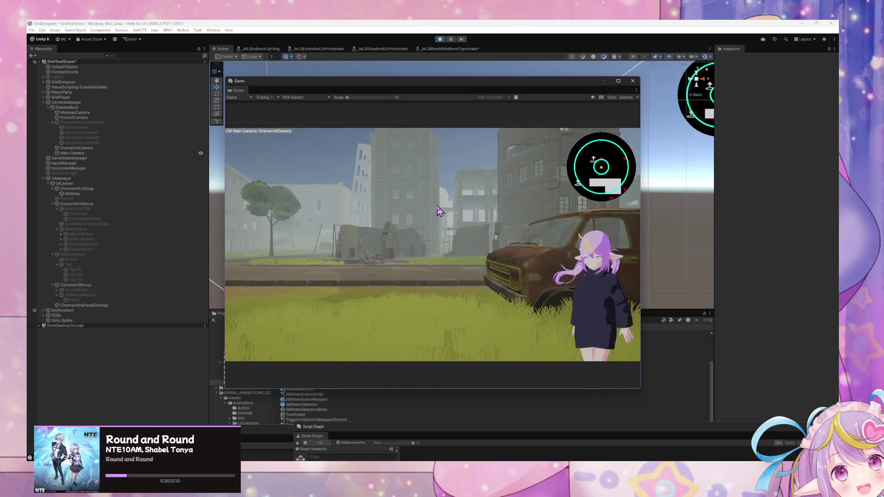
- Toggle Skill/Item and Cancel, then select the Panel under SkillItemSelection in the Hierarchy
{"action": "left_click", "coordinate": [294, 251]}
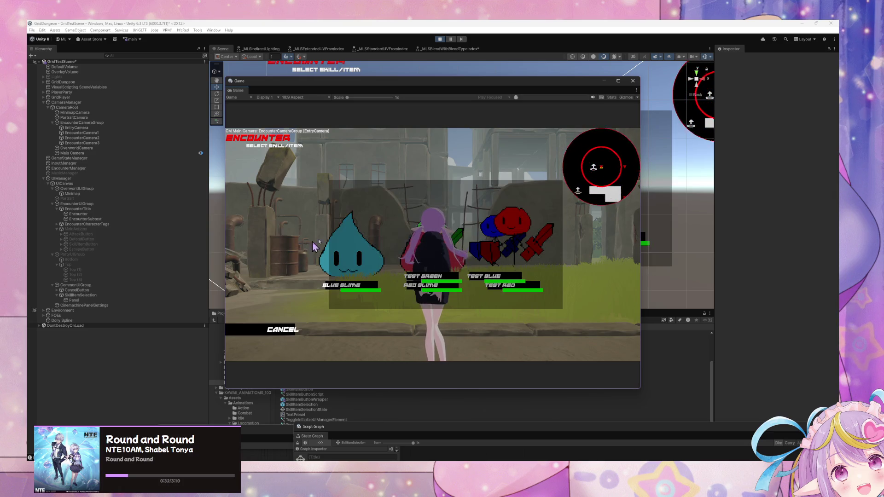
{"action": "left_click", "coordinate": [268, 323]}
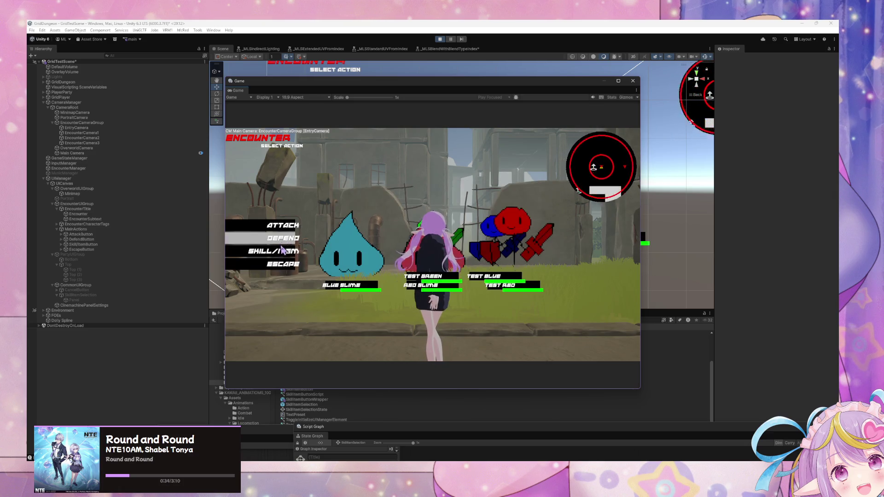
{"action": "left_click", "coordinate": [282, 256]}
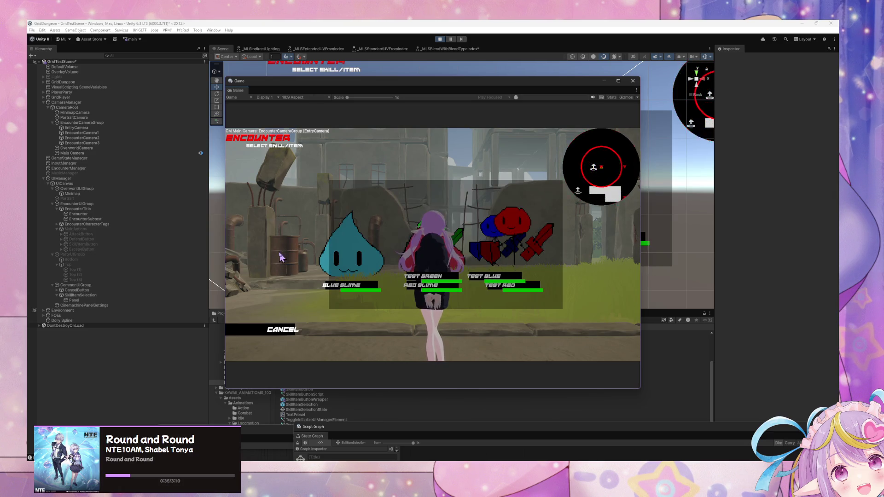
{"action": "left_click", "coordinate": [71, 295]}
{"action": "left_click", "coordinate": [72, 300]}
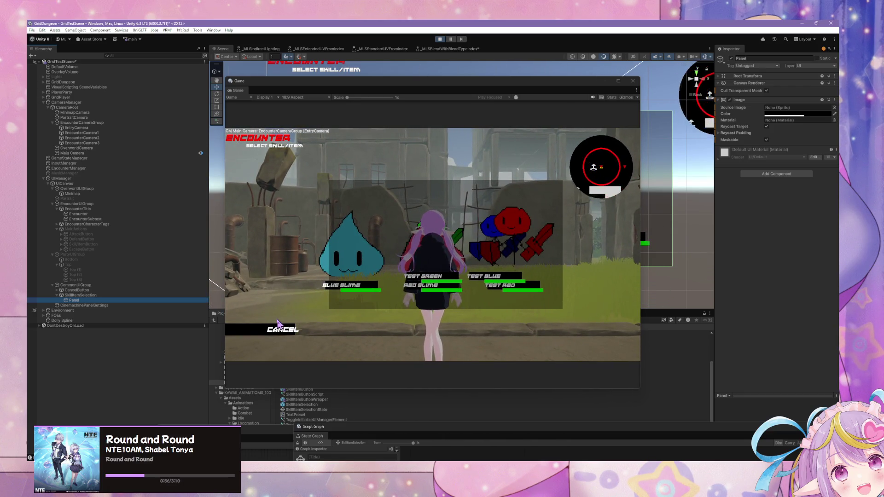
- Cycle the encounter menus with Escape and Return, then load SkillItemSelection's SkillItemSelectionState graph
{"action": "left_click", "coordinate": [296, 334]}
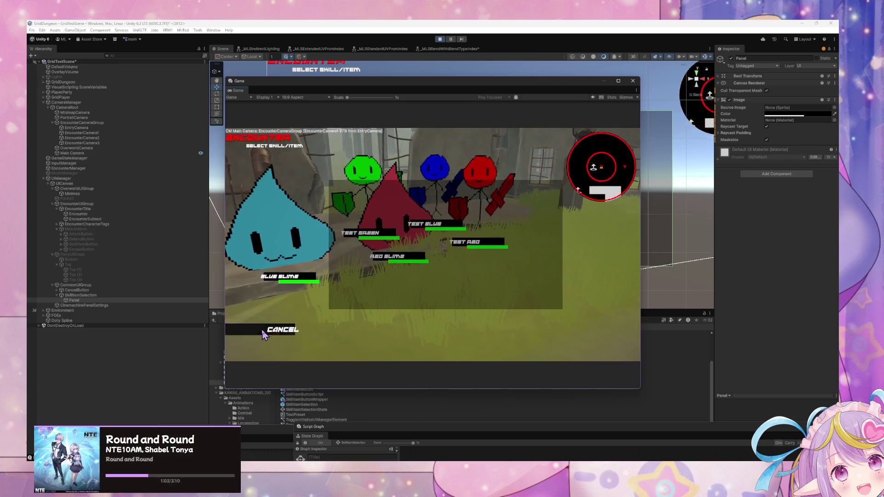
{"action": "key", "text": "Escape"}
{"action": "key", "text": "Return"}
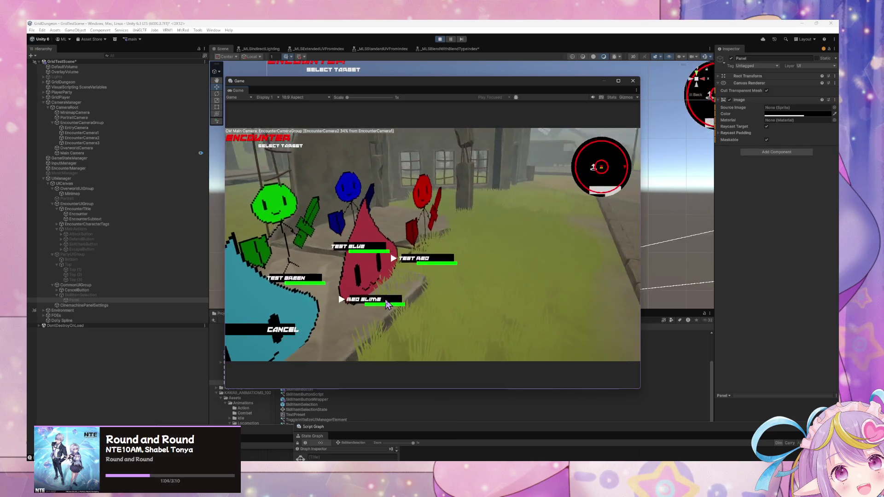
{"action": "left_click", "coordinate": [283, 329]}
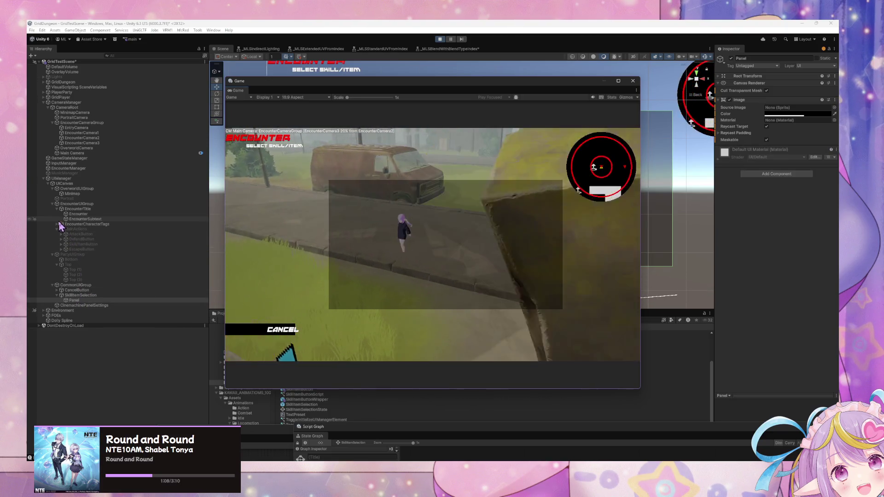
{"action": "left_click", "coordinate": [77, 295]}
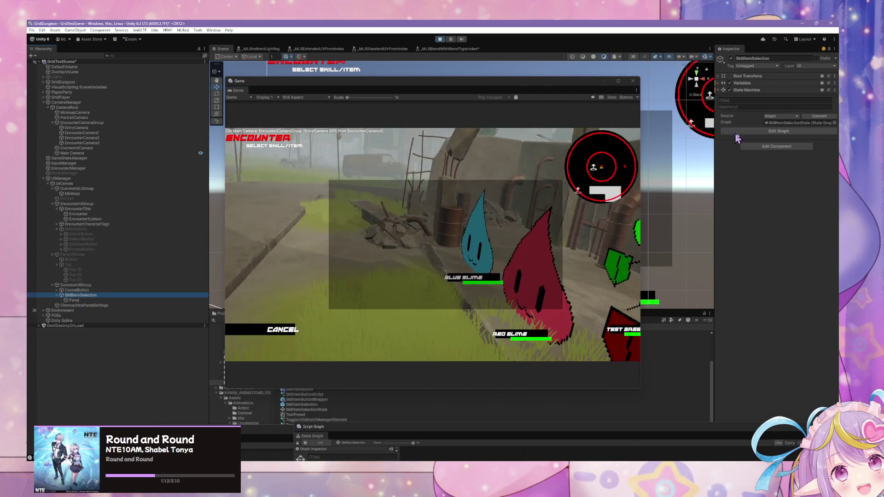
{"action": "left_click", "coordinate": [776, 123]}
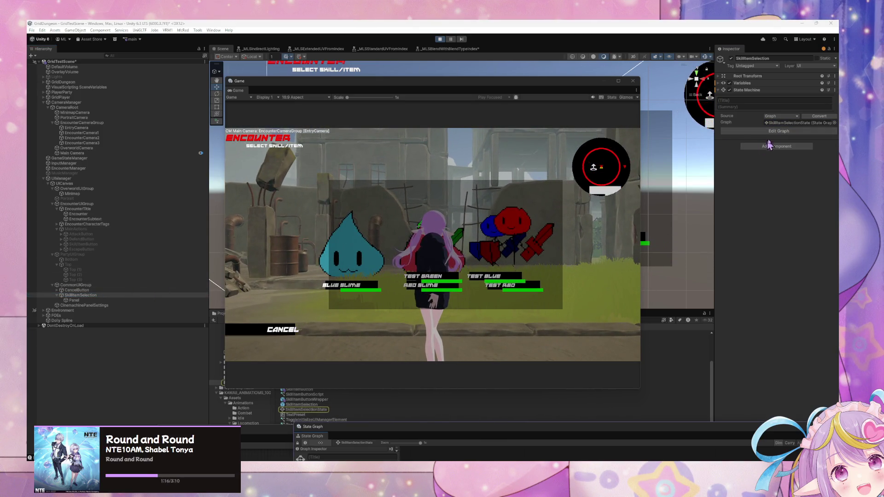
- Open the Handle SkillList script graph and nudge its Instantiate node
{"action": "left_click_drag", "start_coordinate": [385, 428], "coordinate": [304, 170]}
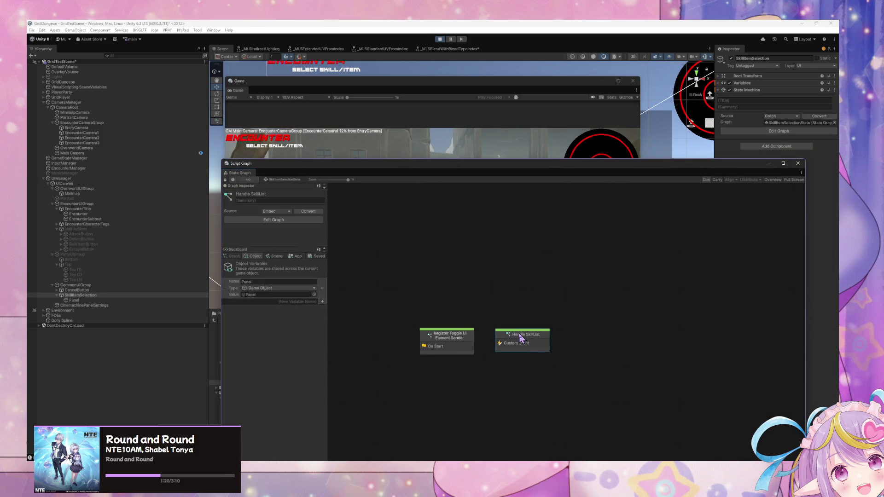
{"action": "double_click", "coordinate": [543, 349]}
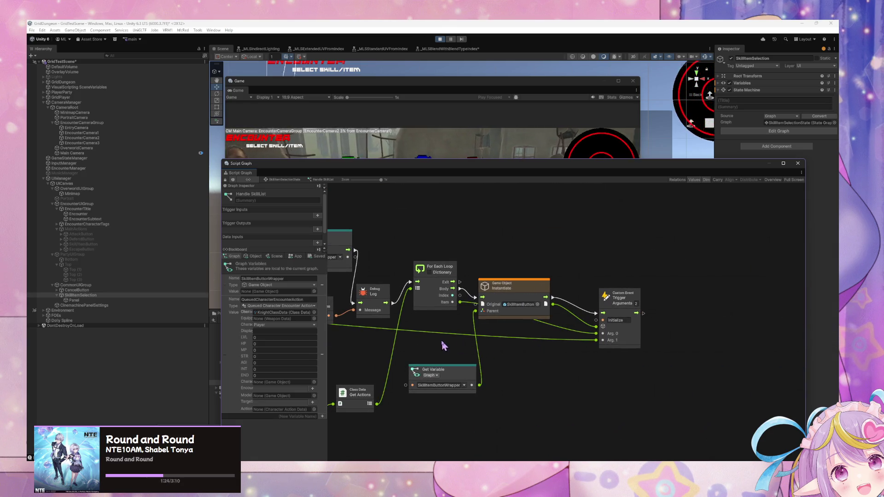
{"action": "scroll", "coordinate": [502, 340], "scroll_direction": "left", "scroll_amount": 5}
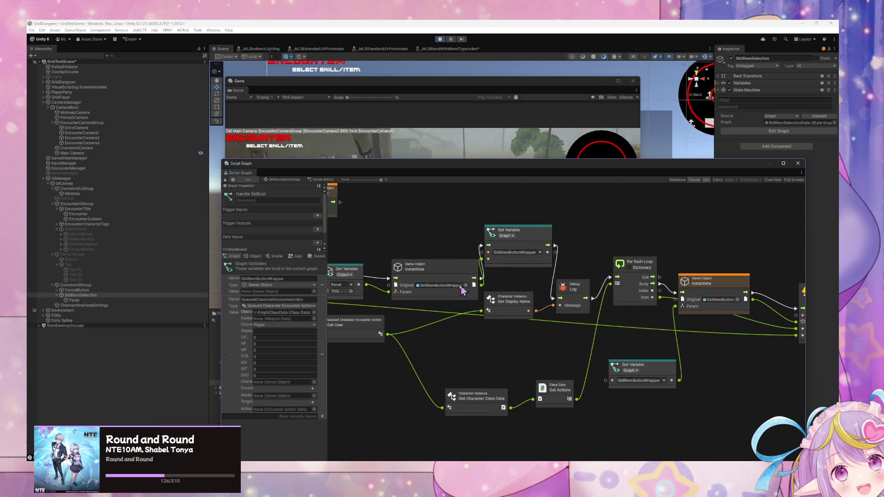
{"action": "left_click_drag", "start_coordinate": [446, 265], "coordinate": [435, 247]}
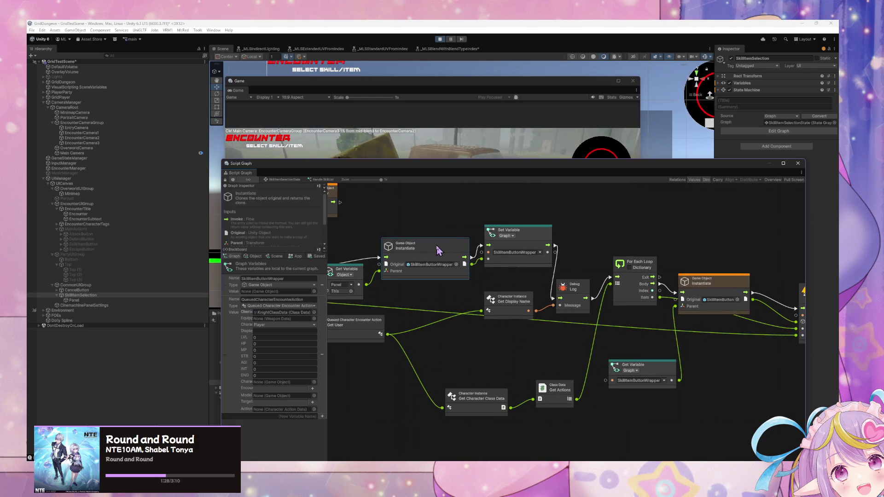
- Review the Blackboard Object variables including Panel, then move the graph behind the game
{"action": "scroll", "coordinate": [568, 288], "scroll_direction": "left", "scroll_amount": 4}
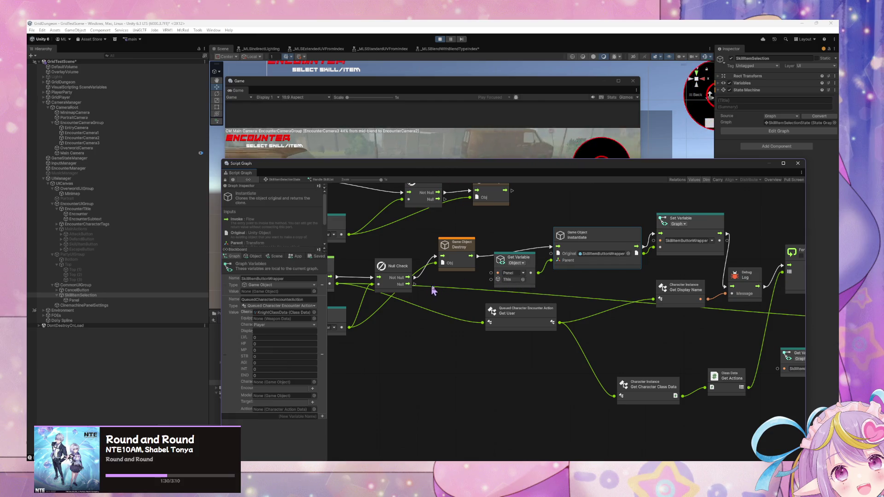
{"action": "left_click", "coordinate": [254, 257]}
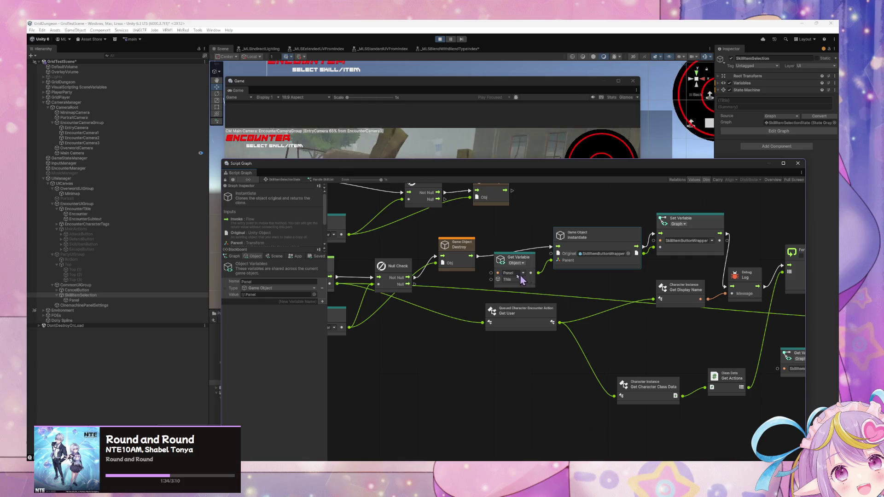
{"action": "scroll", "coordinate": [522, 280], "scroll_direction": "left", "scroll_amount": 5}
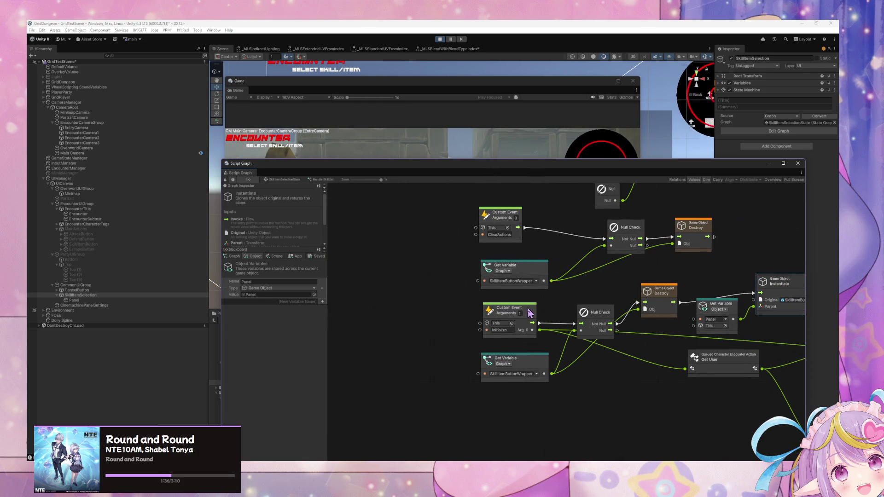
{"action": "mouse_move", "coordinate": [597, 287]}
{"action": "left_mouse_down"}
{"action": "mouse_move", "coordinate": [433, 375]}
{"action": "mouse_move", "coordinate": [476, 391]}
{"action": "mouse_move", "coordinate": [474, 330]}
{"action": "left_mouse_up"}
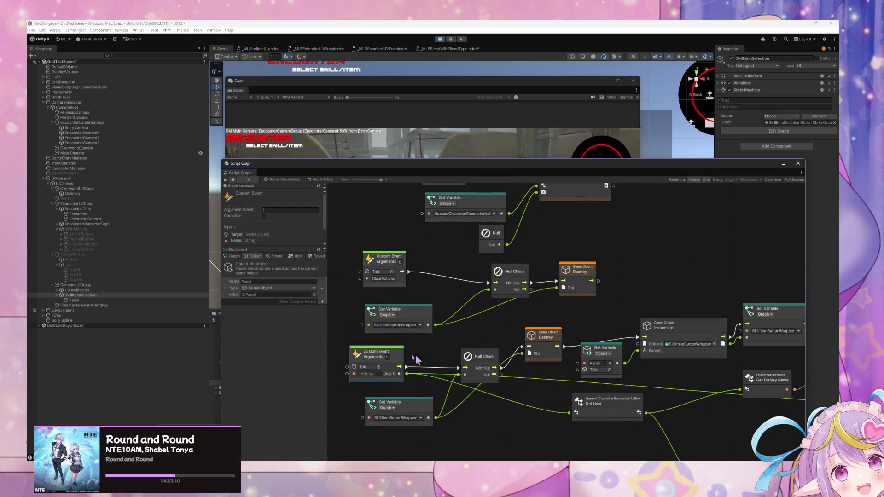
{"action": "left_click_drag", "start_coordinate": [423, 174], "coordinate": [622, 236]}
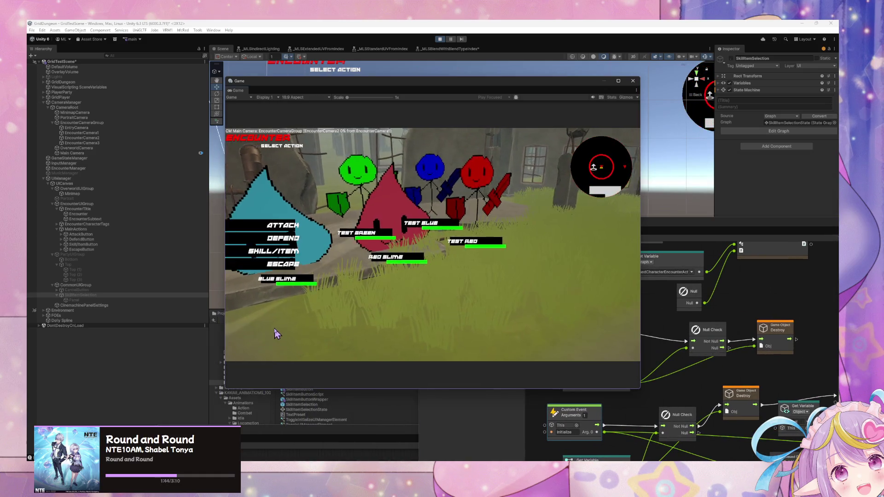
- Switch between the script graph and game, opening and cancelling Skill/Item, and shift the Game view left
{"action": "left_click", "coordinate": [691, 362]}
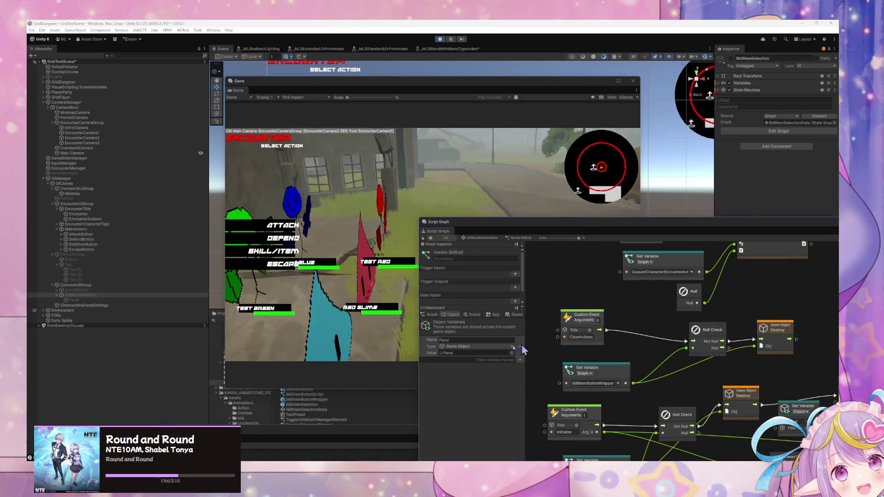
{"action": "left_click", "coordinate": [243, 239]}
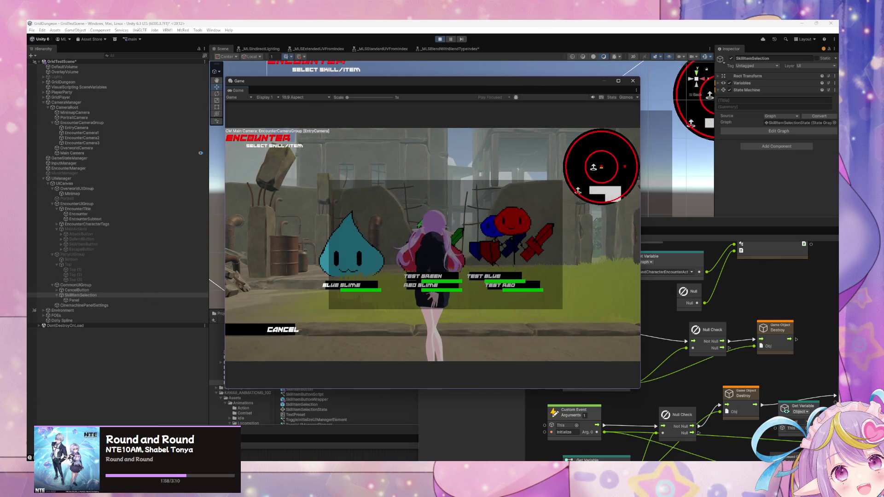
{"action": "left_click", "coordinate": [671, 338]}
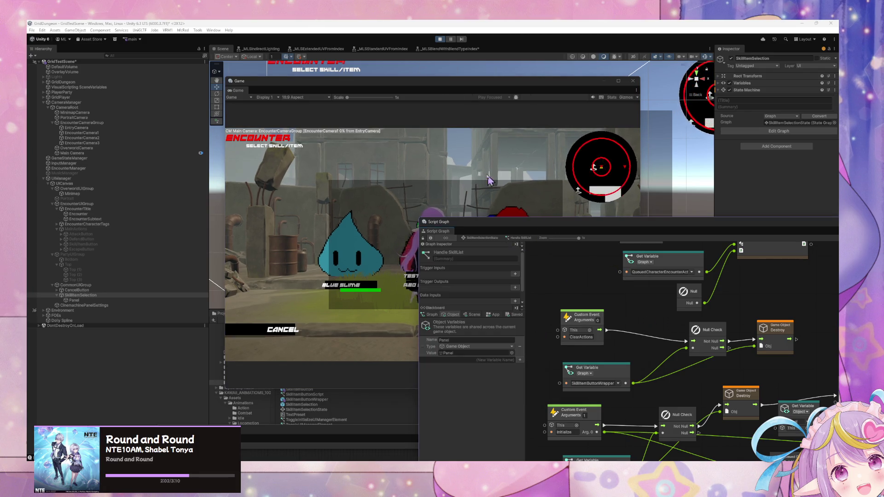
{"action": "left_click", "coordinate": [526, 203]}
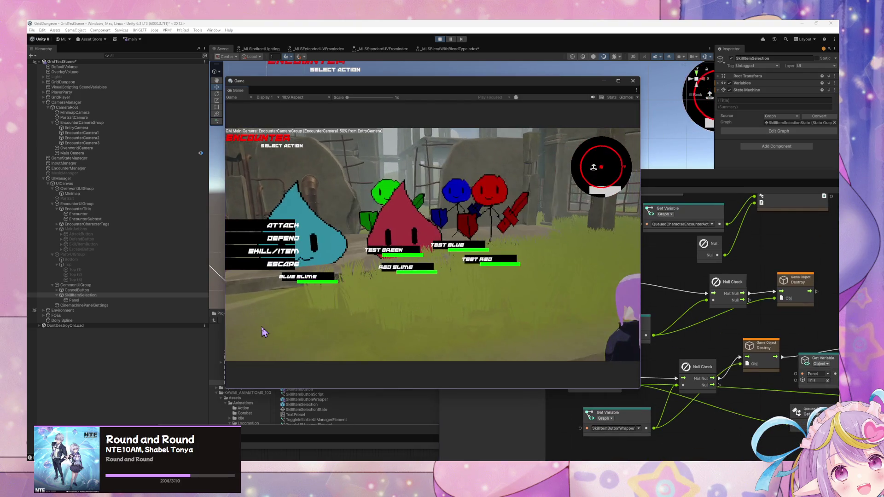
{"action": "left_click", "coordinate": [290, 252]}
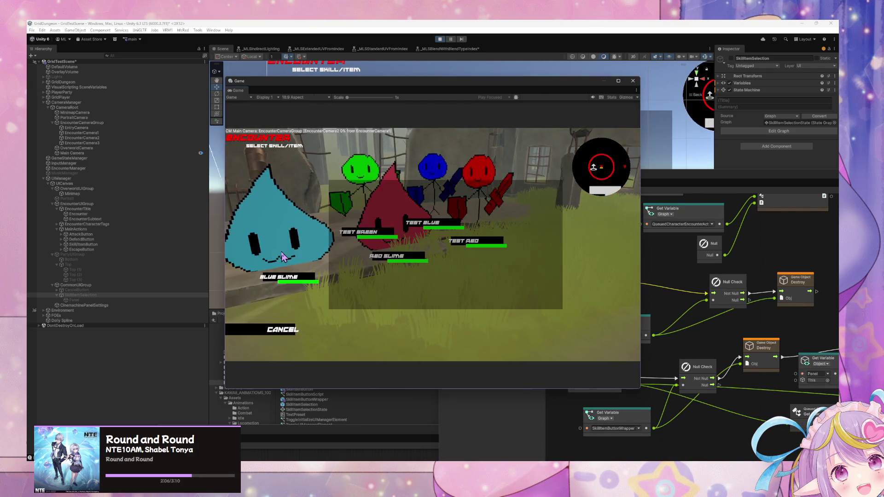
{"action": "left_click", "coordinate": [690, 302]}
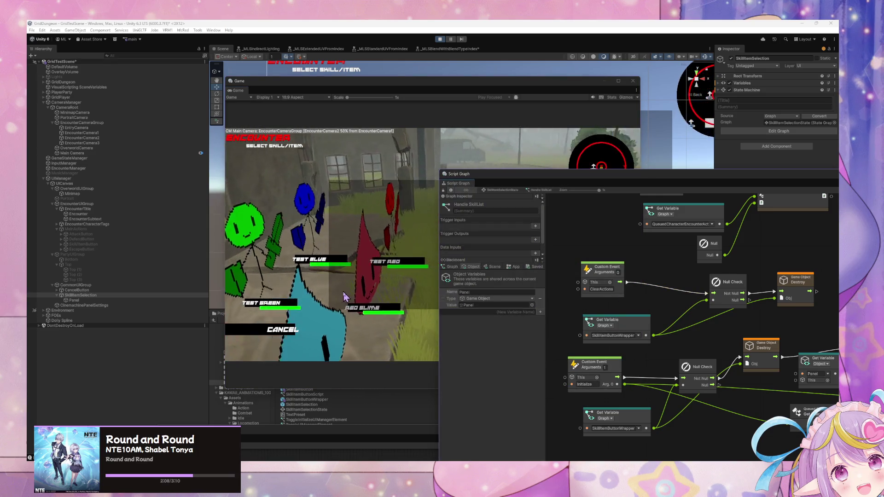
{"action": "left_click", "coordinate": [274, 332]}
{"action": "left_click", "coordinate": [633, 248]}
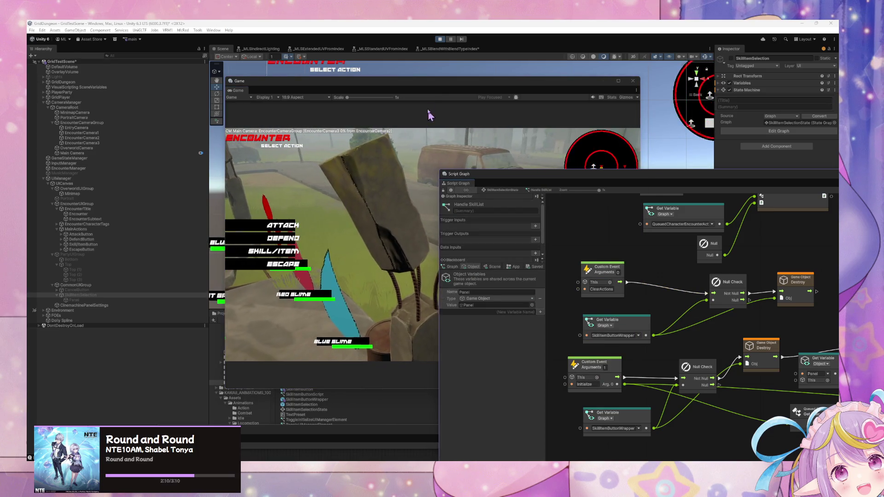
{"action": "left_click", "coordinate": [429, 115]}
{"action": "left_click_drag", "start_coordinate": [327, 86], "coordinate": [139, 84]}
- Repeatedly open Skill/Item selection and cancel back to the main action menu
{"action": "left_click", "coordinate": [90, 255]}
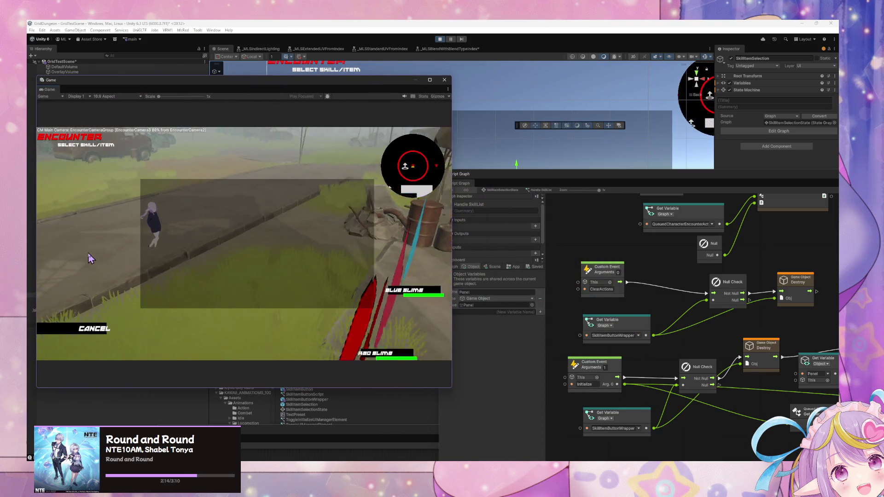
{"action": "left_click", "coordinate": [102, 328]}
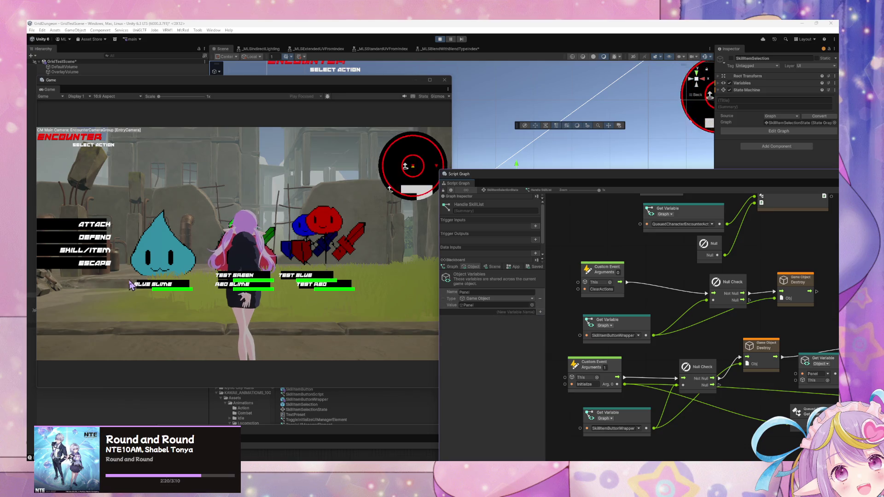
{"action": "left_click", "coordinate": [94, 253]}
{"action": "left_click", "coordinate": [91, 327]}
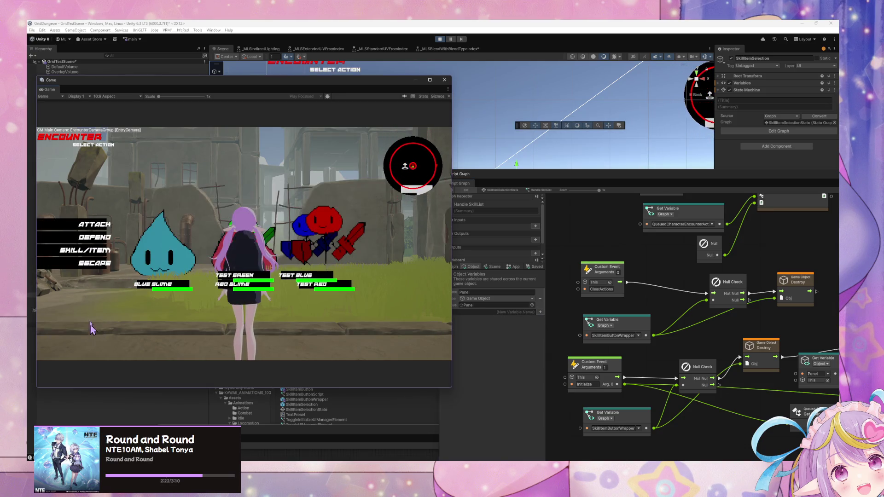
{"action": "left_click", "coordinate": [81, 255]}
{"action": "left_click", "coordinate": [74, 340]}
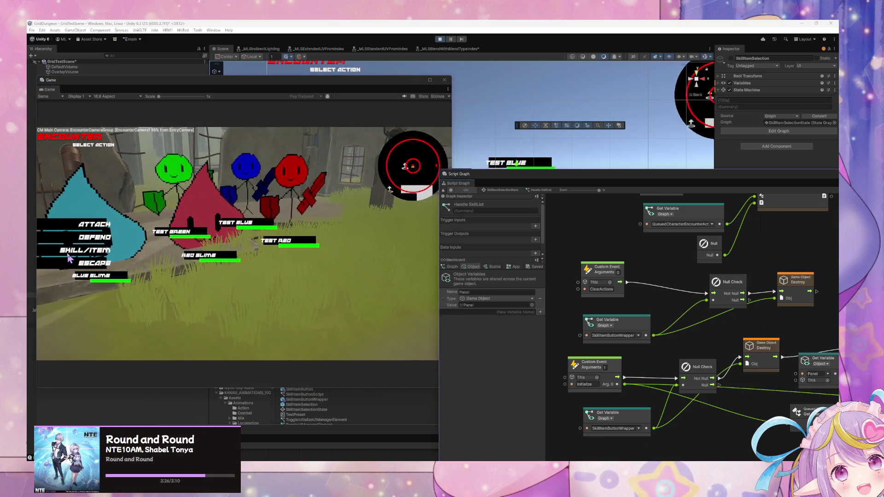
{"action": "left_click", "coordinate": [85, 250]}
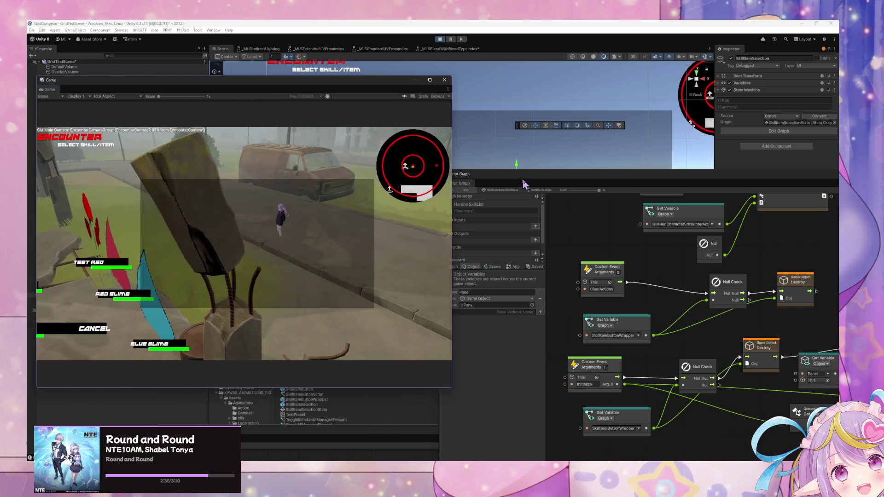
- Inspect the one-argument custom event node, uncover the Hierarchy, and select EncounterUIGroup
{"action": "left_click", "coordinate": [617, 367]}
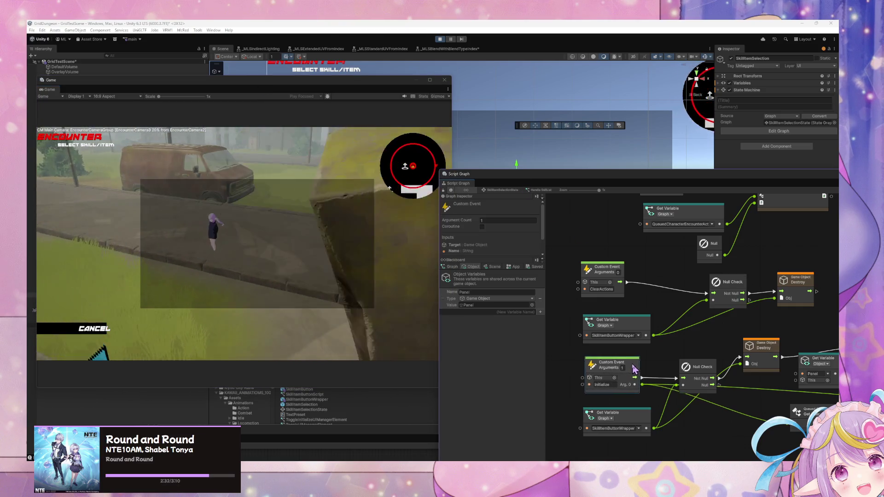
{"action": "left_click_drag", "start_coordinate": [694, 261], "coordinate": [601, 210]}
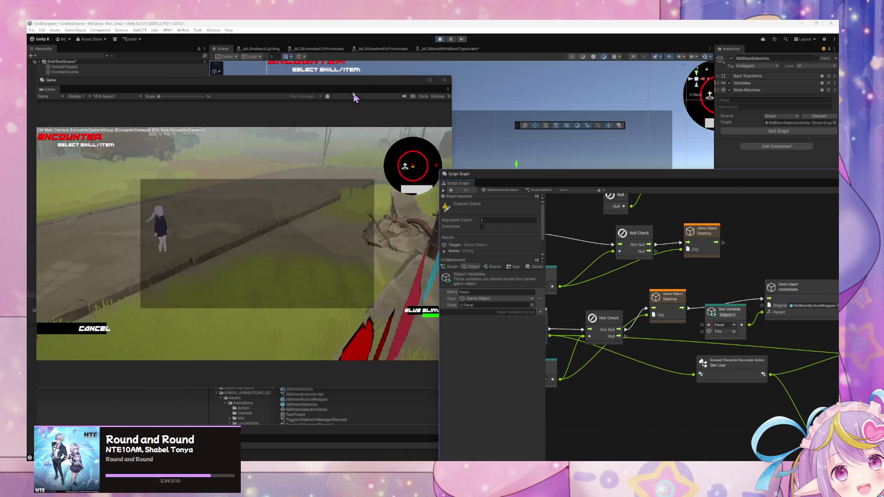
{"action": "left_click_drag", "start_coordinate": [184, 79], "coordinate": [393, 256]}
{"action": "left_click", "coordinate": [77, 204]}
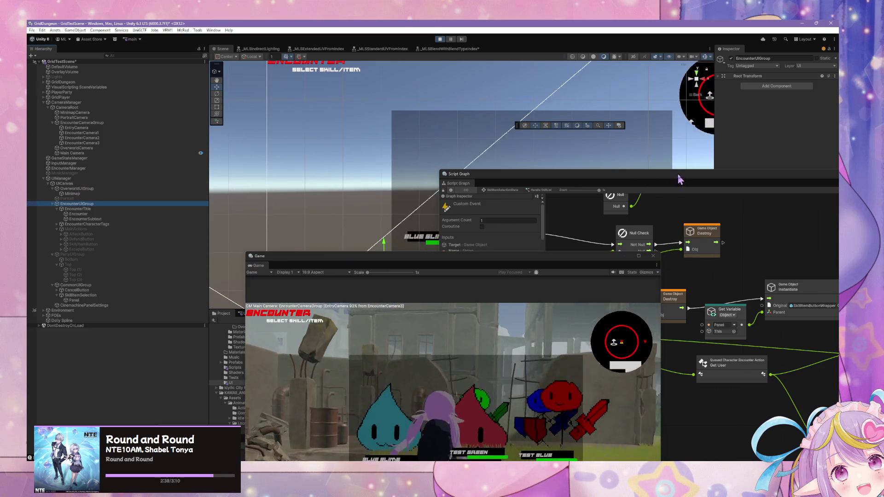
- Show EncounterManager's state graph and step into the Encounter state's Assign Character Actions sub-graph
{"action": "left_click", "coordinate": [619, 180]}
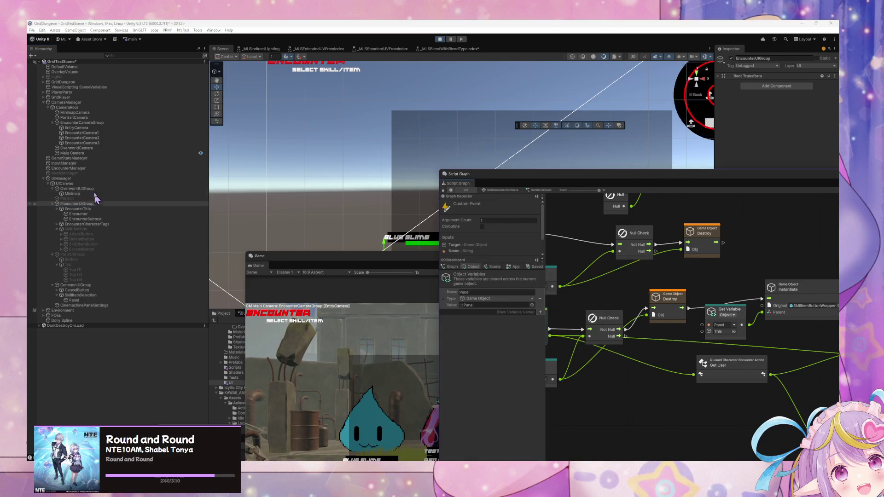
{"action": "left_click", "coordinate": [77, 168]}
{"action": "left_click", "coordinate": [573, 179]}
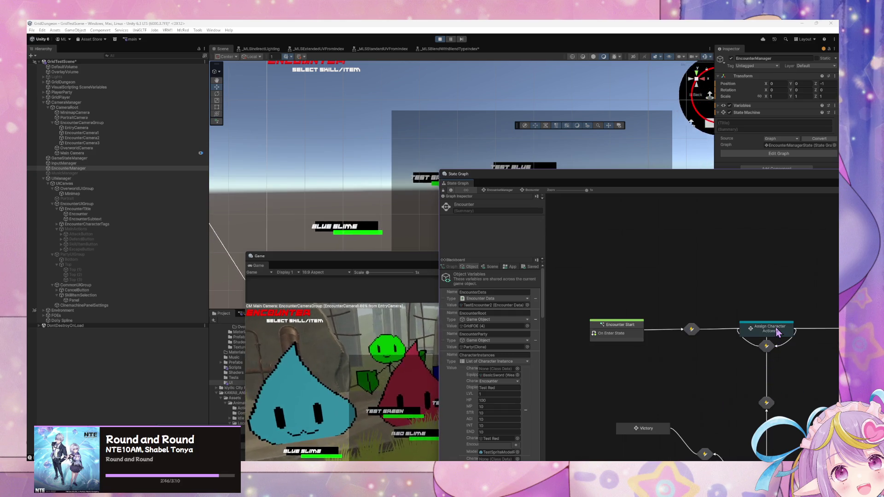
{"action": "double_click", "coordinate": [772, 389]}
{"action": "left_click_drag", "start_coordinate": [651, 183], "coordinate": [427, 174]}
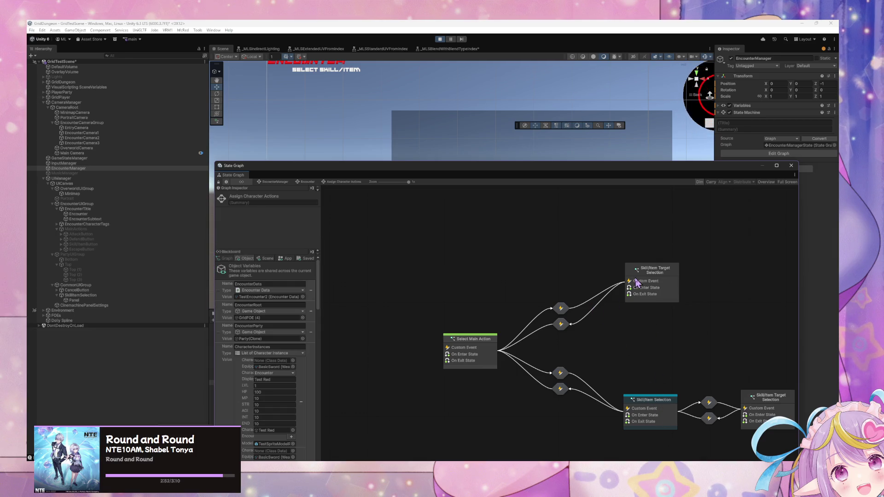
- Open the Skill/Item Selection state's script graph, zoom in, and list its Blackboard Object variables
{"action": "double_click", "coordinate": [669, 415]}
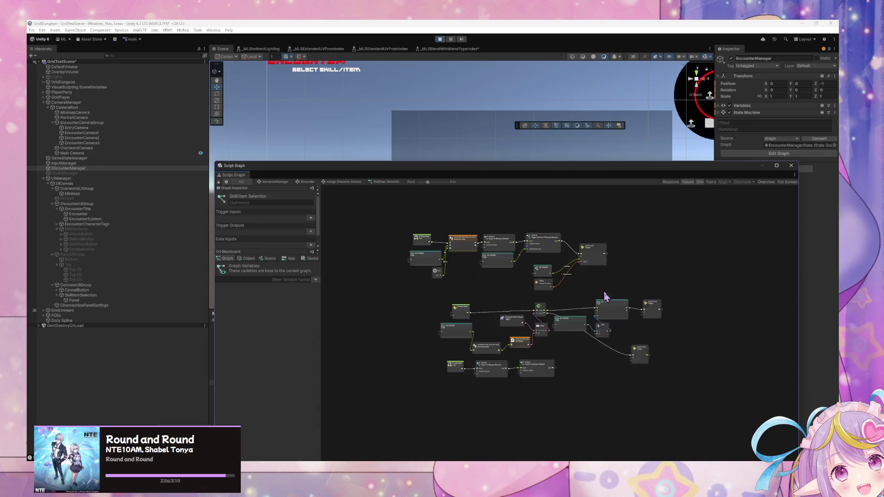
{"action": "scroll", "coordinate": [584, 331], "scroll_direction": "up", "scroll_amount": 6}
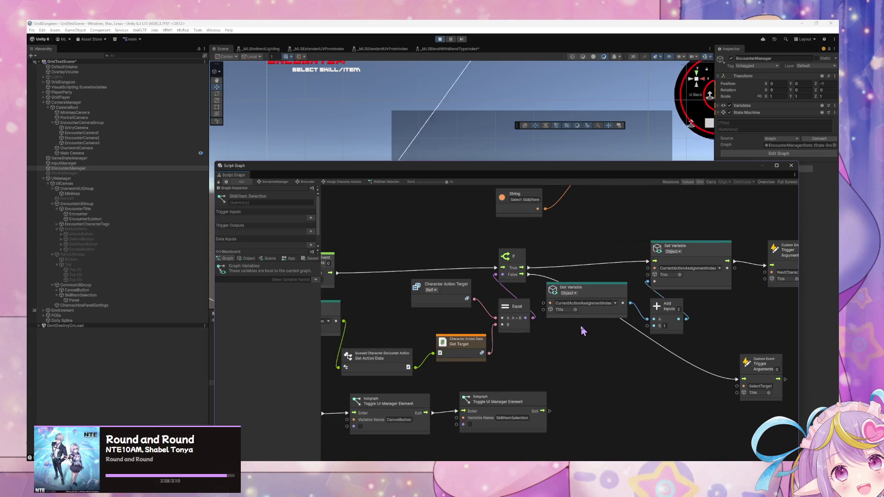
{"action": "left_click", "coordinate": [243, 259]}
{"action": "scroll", "coordinate": [302, 320], "scroll_direction": "down", "scroll_amount": 5}
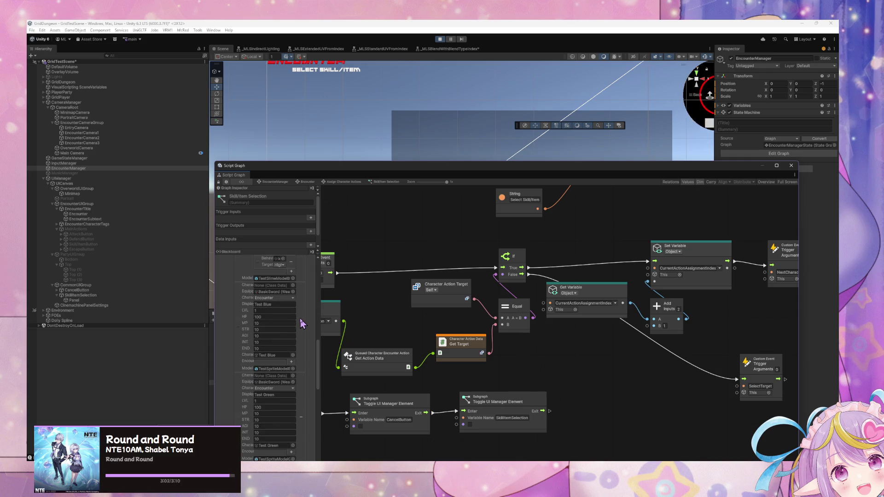
{"action": "scroll", "coordinate": [302, 322], "scroll_direction": "down", "scroll_amount": 5}
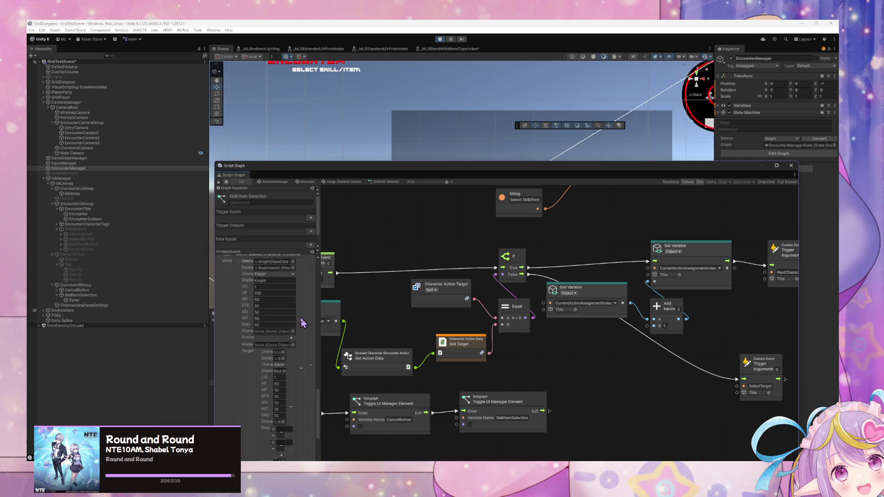
{"action": "scroll", "coordinate": [302, 322], "scroll_direction": "down", "scroll_amount": 6}
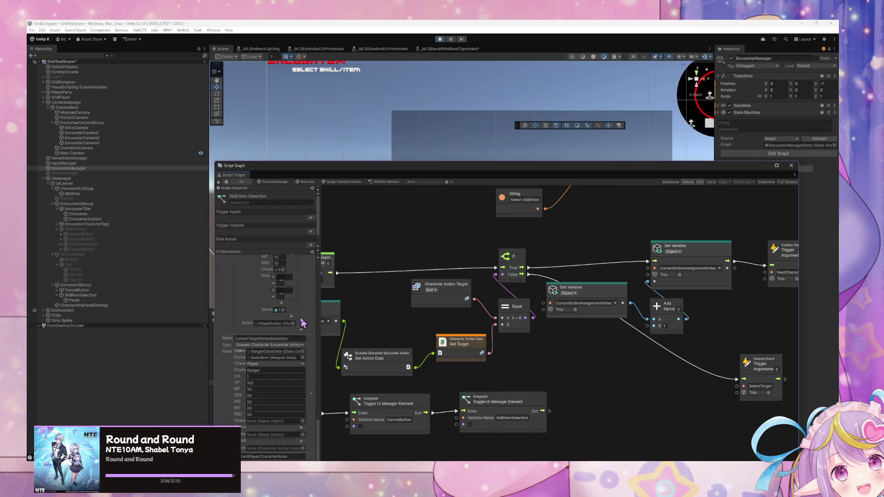
{"action": "scroll", "coordinate": [303, 324], "scroll_direction": "down", "scroll_amount": 1}
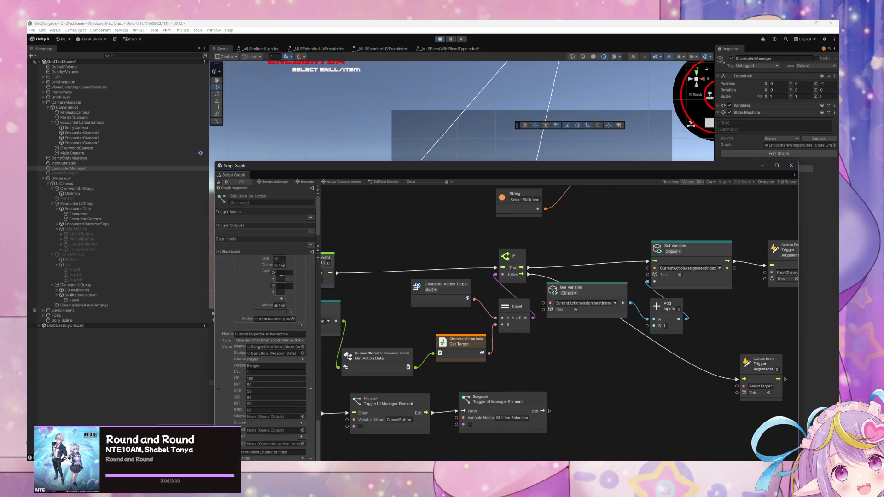
- Pan around the Get Variable and On Enter State nodes, then select SkillItemSelection
{"action": "key", "text": "ctrl+6"}
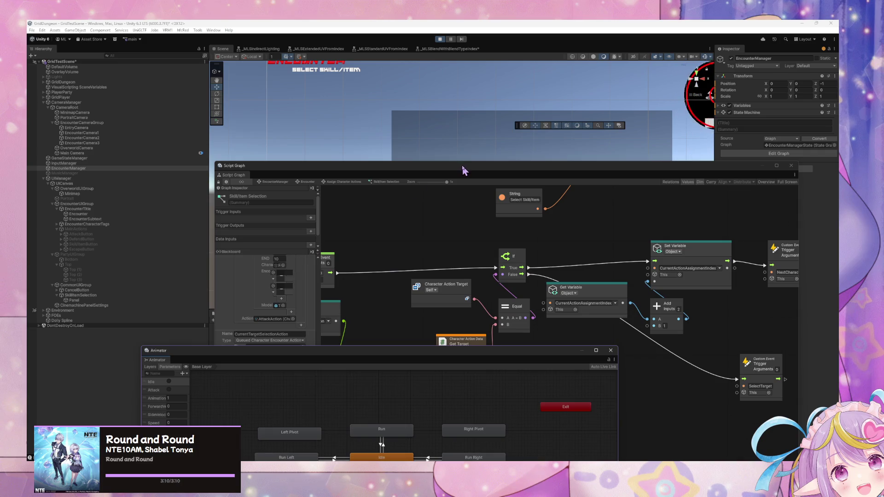
{"action": "left_click", "coordinate": [581, 236]}
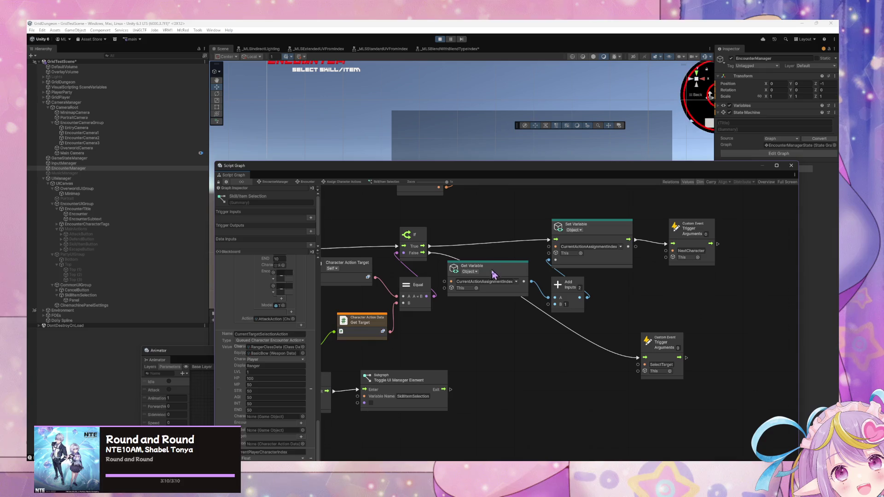
{"action": "left_click_drag", "start_coordinate": [494, 274], "coordinate": [493, 282]}
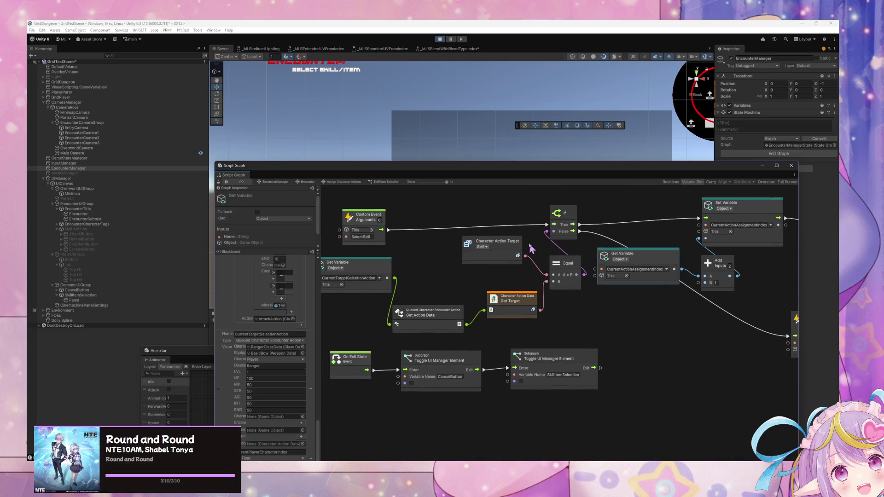
{"action": "mouse_move", "coordinate": [474, 245]}
{"action": "left_mouse_down"}
{"action": "mouse_move", "coordinate": [563, 296]}
{"action": "mouse_move", "coordinate": [406, 302]}
{"action": "left_mouse_up"}
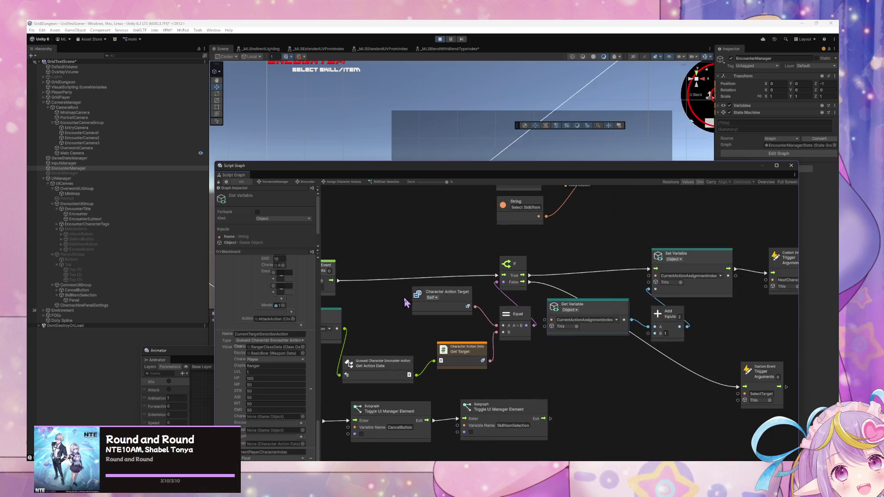
{"action": "mouse_move", "coordinate": [647, 282]}
{"action": "left_mouse_down"}
{"action": "mouse_move", "coordinate": [591, 276]}
{"action": "mouse_move", "coordinate": [632, 275]}
{"action": "mouse_move", "coordinate": [690, 377]}
{"action": "left_mouse_up"}
{"action": "mouse_move", "coordinate": [520, 258]}
{"action": "left_mouse_down"}
{"action": "mouse_move", "coordinate": [612, 331]}
{"action": "mouse_move", "coordinate": [536, 307]}
{"action": "left_mouse_up"}
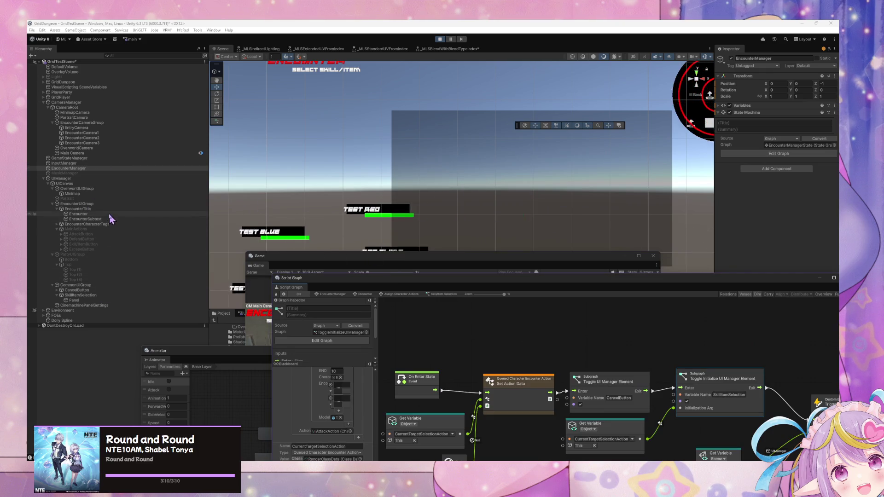
{"action": "left_click", "coordinate": [81, 296]}
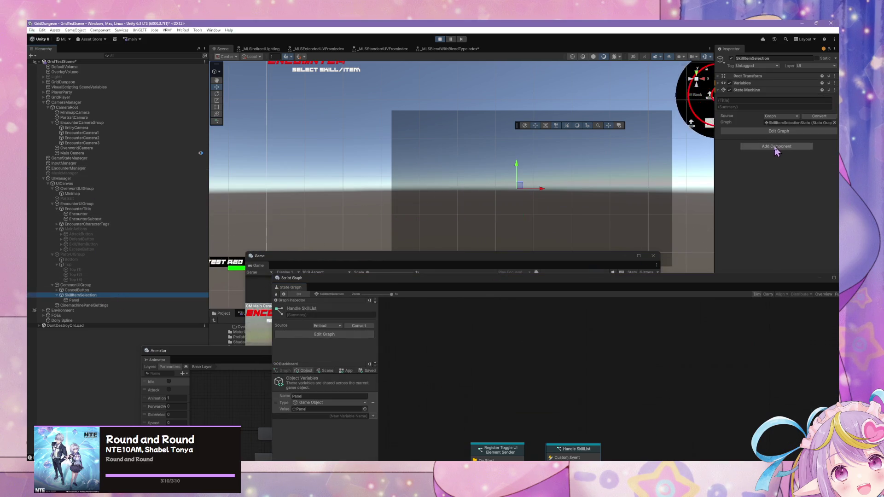
- Open SkillItemSelection's Register Toggle UI Element Sender graph and move the Game view to the upper right
{"action": "left_click", "coordinate": [782, 131]}
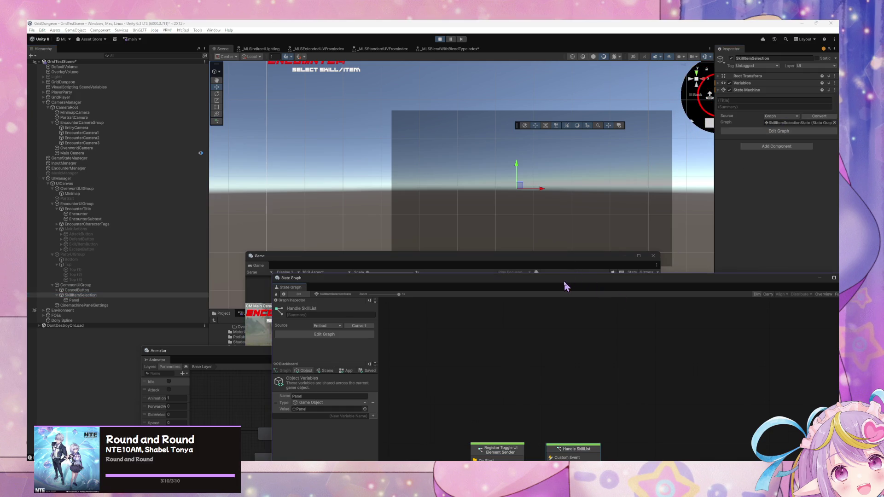
{"action": "left_click_drag", "start_coordinate": [566, 286], "coordinate": [479, 146]}
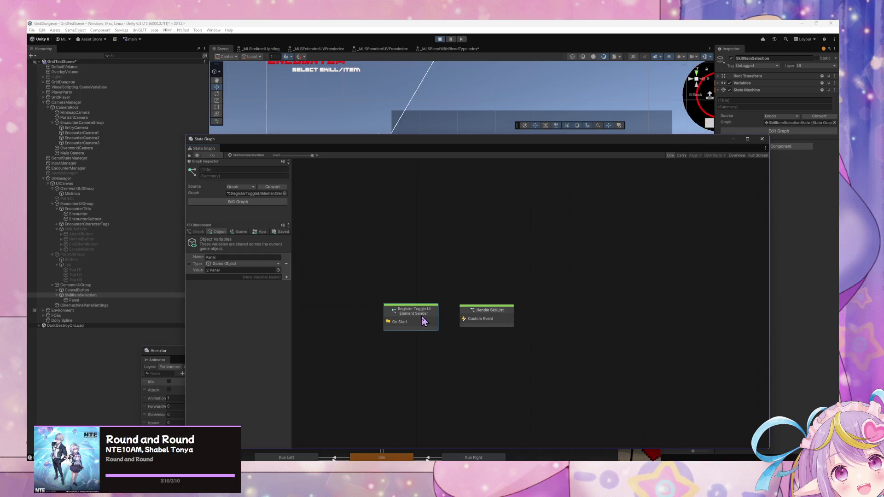
{"action": "double_click", "coordinate": [424, 321]}
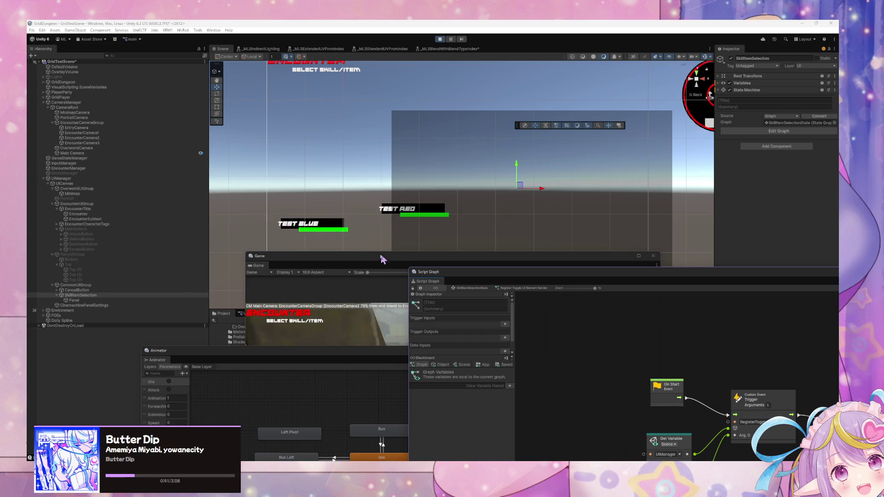
{"action": "mouse_move", "coordinate": [382, 260]}
{"action": "left_mouse_down"}
{"action": "mouse_move", "coordinate": [364, 220]}
{"action": "mouse_move", "coordinate": [460, 122]}
{"action": "mouse_move", "coordinate": [504, 120]}
{"action": "left_mouse_up"}
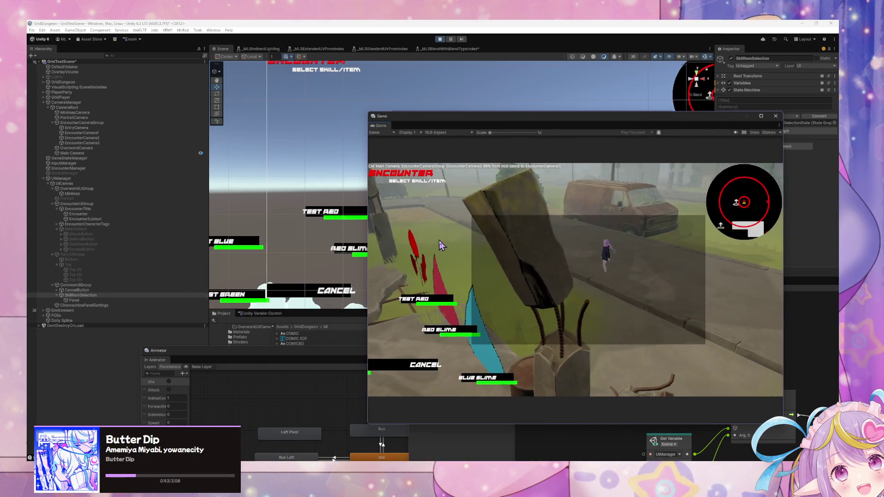
- Open Skill/Item, cancel, and escape the encounter back to the overworld
{"action": "left_click", "coordinate": [433, 307]}
{"action": "left_click", "coordinate": [435, 299]}
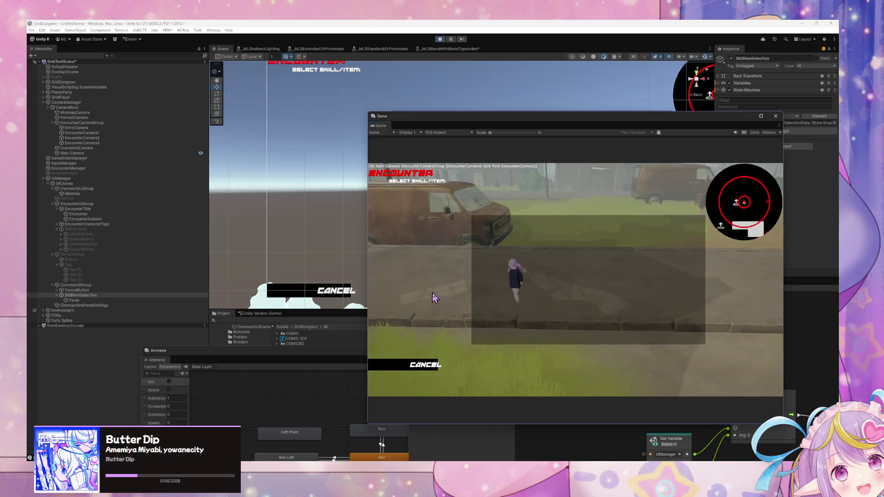
{"action": "key", "text": "Escape"}
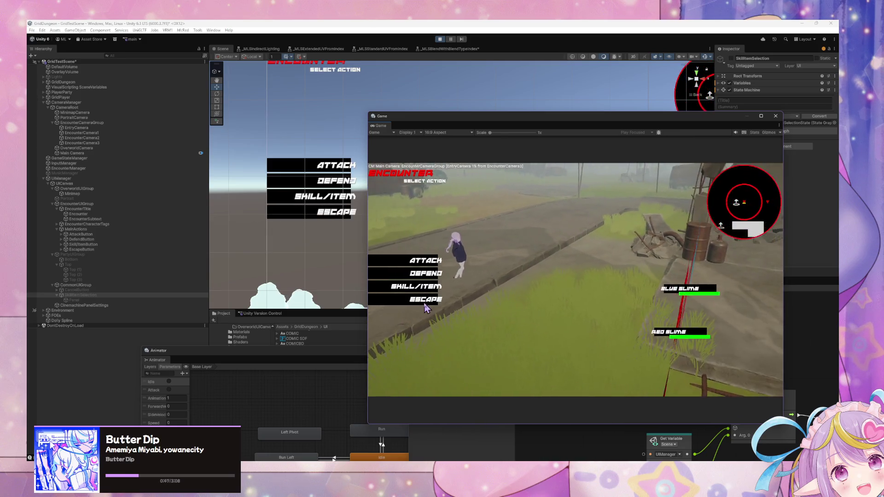
{"action": "left_click", "coordinate": [425, 304]}
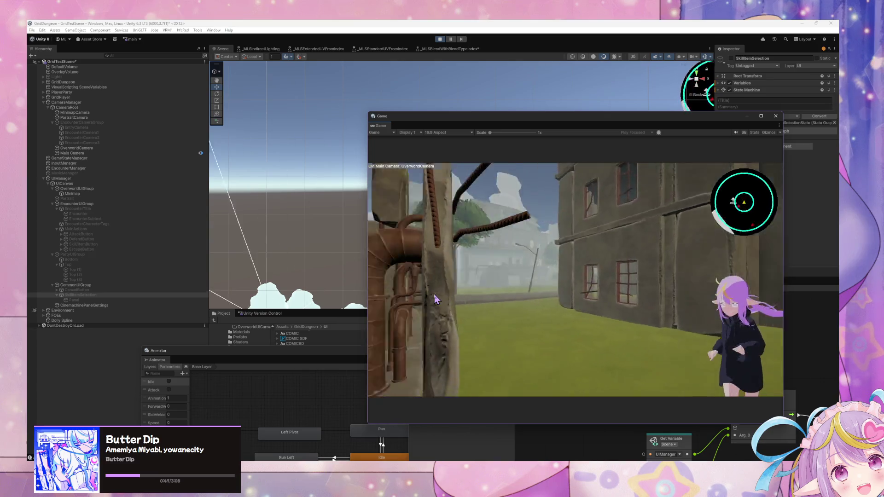
{"action": "key", "text": "d"}
{"action": "key", "text": "d"}
{"action": "key", "text": "d"}
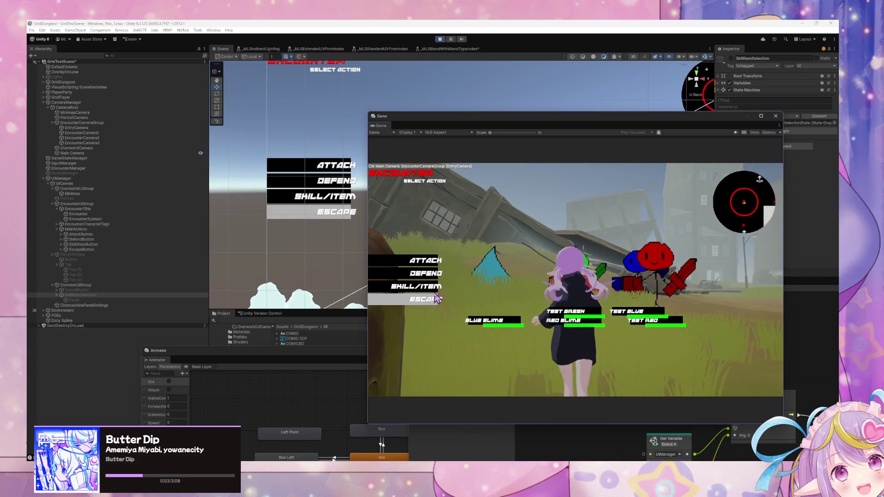
- Open Skill/Item in a fresh encounter, then bring the Animator and Script Graph windows forward
{"action": "left_click", "coordinate": [429, 288]}
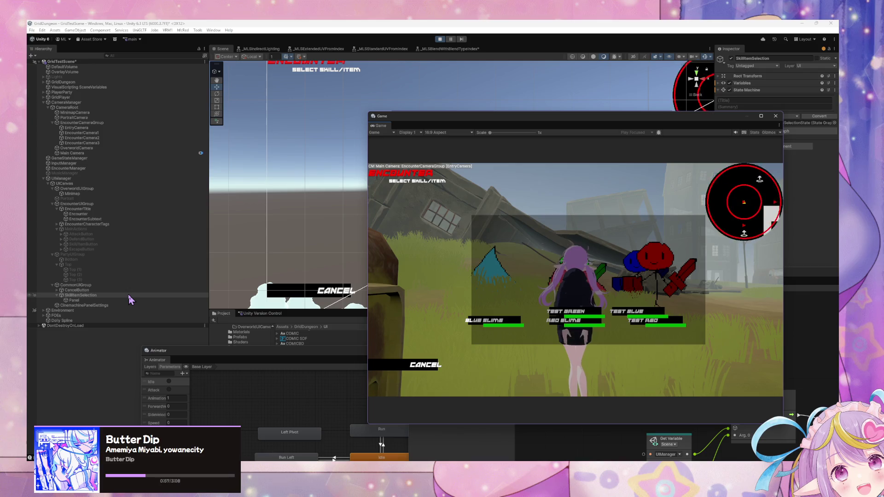
{"action": "mouse_move", "coordinate": [308, 359]}
{"action": "left_mouse_down"}
{"action": "mouse_move", "coordinate": [231, 247]}
{"action": "mouse_move", "coordinate": [256, 241]}
{"action": "left_mouse_up"}
{"action": "left_click", "coordinate": [608, 444]}
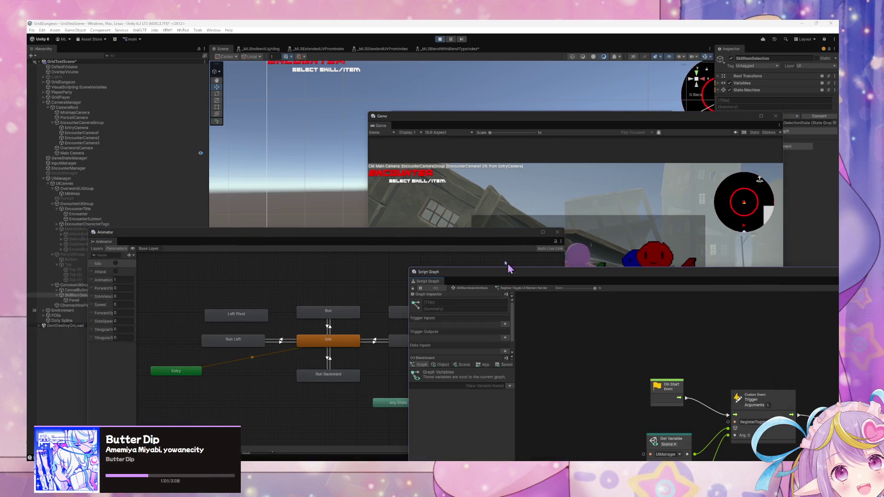
- Rearrange the Script Graph and Animator windows and show SkillItemSelection's state graph
{"action": "mouse_move", "coordinate": [489, 275]}
{"action": "left_mouse_down"}
{"action": "mouse_move", "coordinate": [321, 224]}
{"action": "mouse_move", "coordinate": [249, 214]}
{"action": "left_mouse_up"}
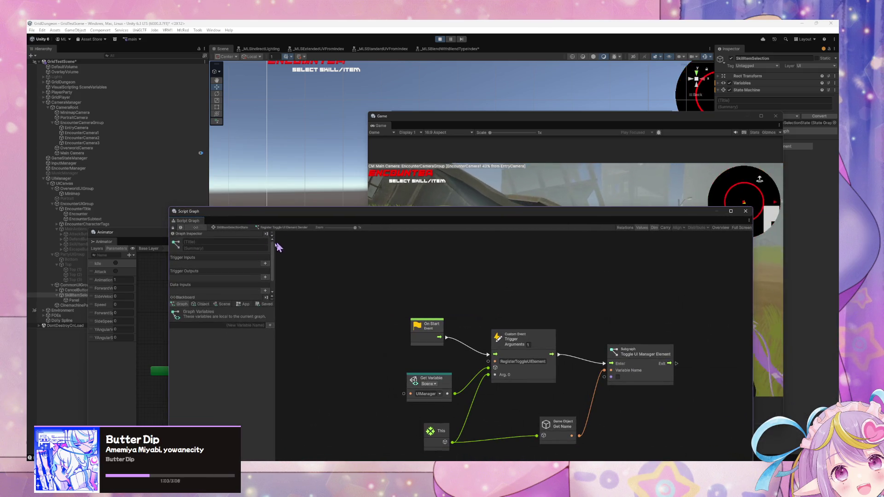
{"action": "mouse_move", "coordinate": [88, 233]}
{"action": "left_mouse_down"}
{"action": "mouse_move", "coordinate": [99, 217]}
{"action": "mouse_move", "coordinate": [159, 357]}
{"action": "left_mouse_up"}
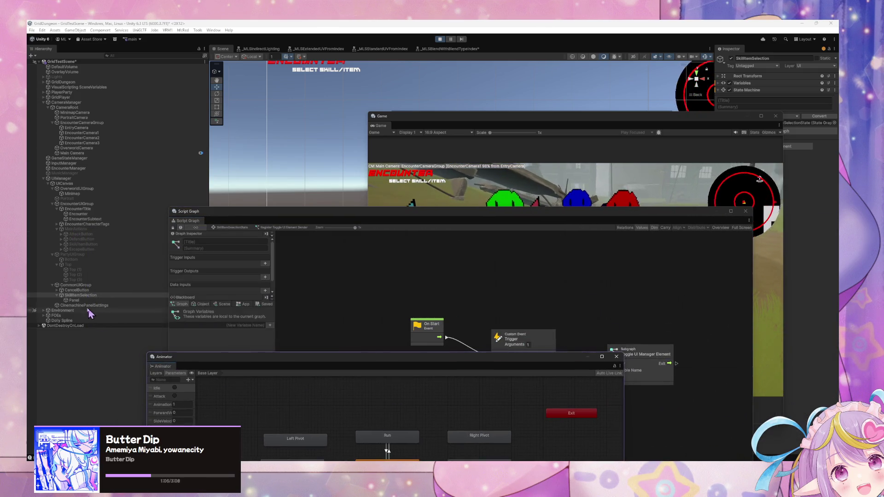
{"action": "left_click", "coordinate": [85, 300]}
{"action": "left_click", "coordinate": [82, 295]}
{"action": "left_click", "coordinate": [480, 217]}
{"action": "left_click_drag", "start_coordinate": [479, 217], "coordinate": [405, 117]}
- Open the Handle SkillList script graph and list its Object variables including Panel
{"action": "double_click", "coordinate": [391, 279]}
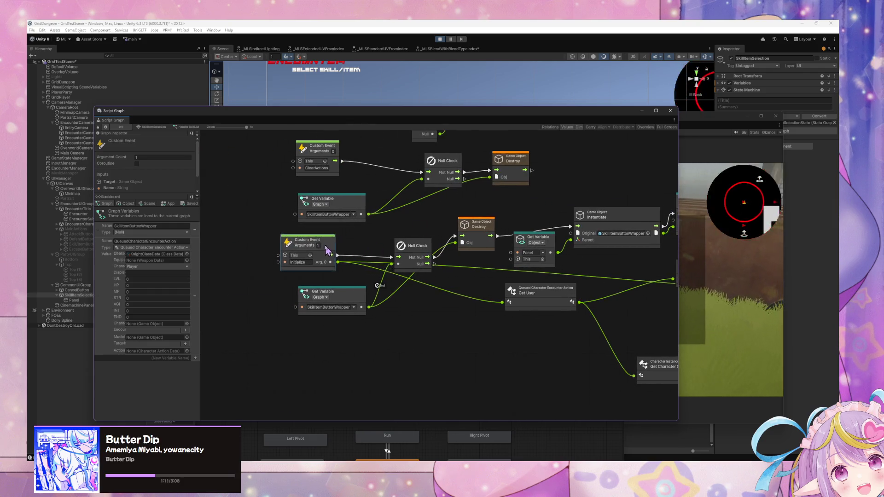
{"action": "left_click_drag", "start_coordinate": [350, 295], "coordinate": [334, 296]}
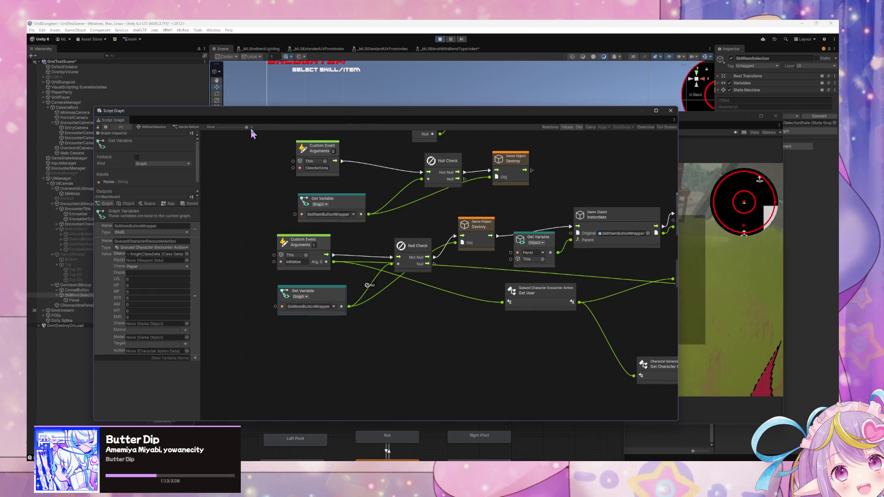
{"action": "left_click_drag", "start_coordinate": [273, 113], "coordinate": [405, 113]}
{"action": "left_click", "coordinate": [259, 203]}
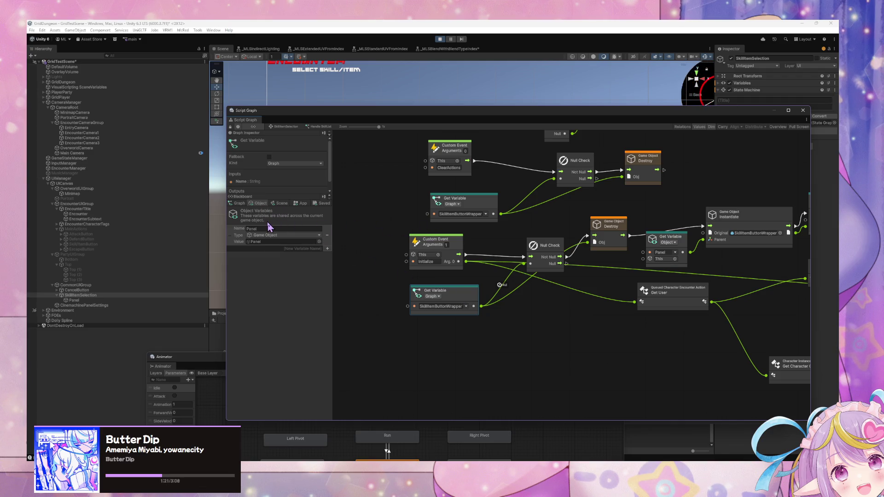
- Set the SkillItemButtonWrapper graph variable's type to Game Object using the type search
{"action": "left_click", "coordinate": [238, 203]}
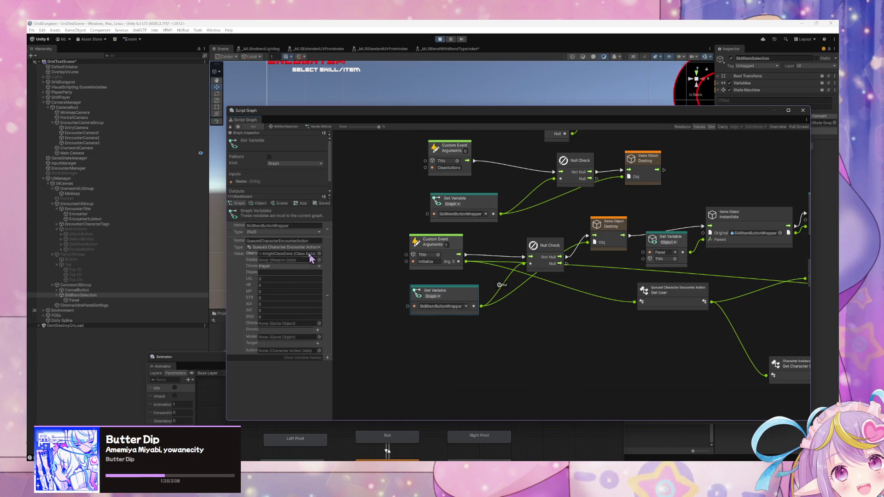
{"action": "left_click", "coordinate": [296, 233]}
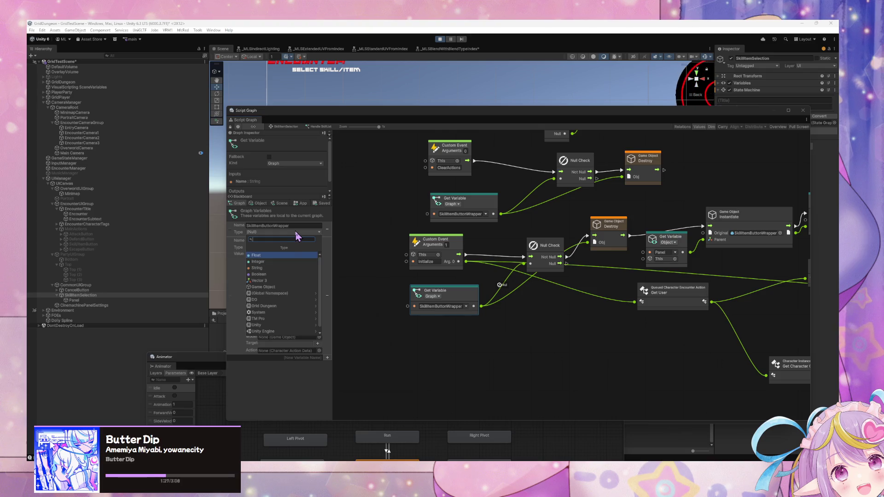
{"action": "type", "text": "g"}
{"action": "key", "text": "BackSpace"}
{"action": "key", "text": "BackSpace"}
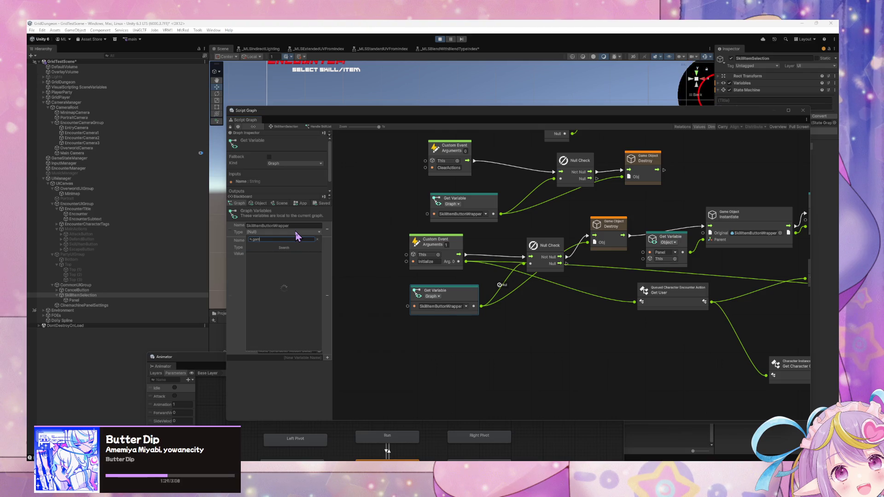
{"action": "left_click", "coordinate": [295, 245]}
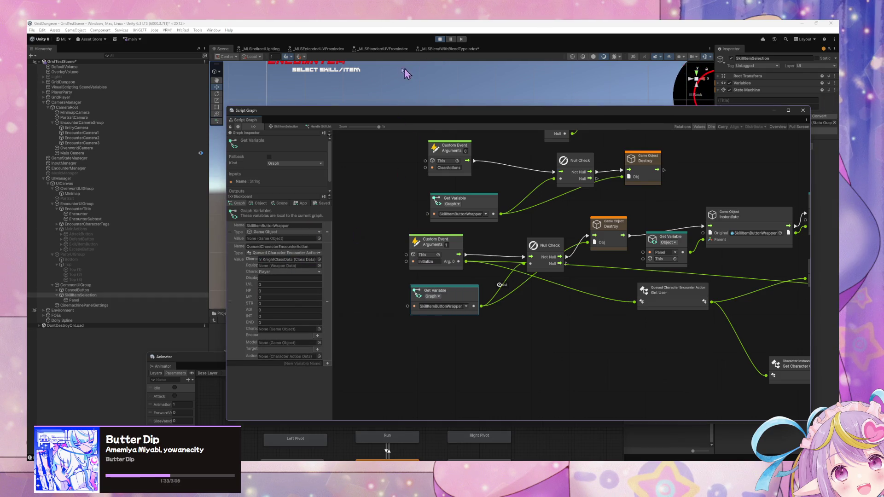
- Exit play mode and select the SkillItemButtonWrapper prefab asset in the project
{"action": "left_click", "coordinate": [439, 40]}
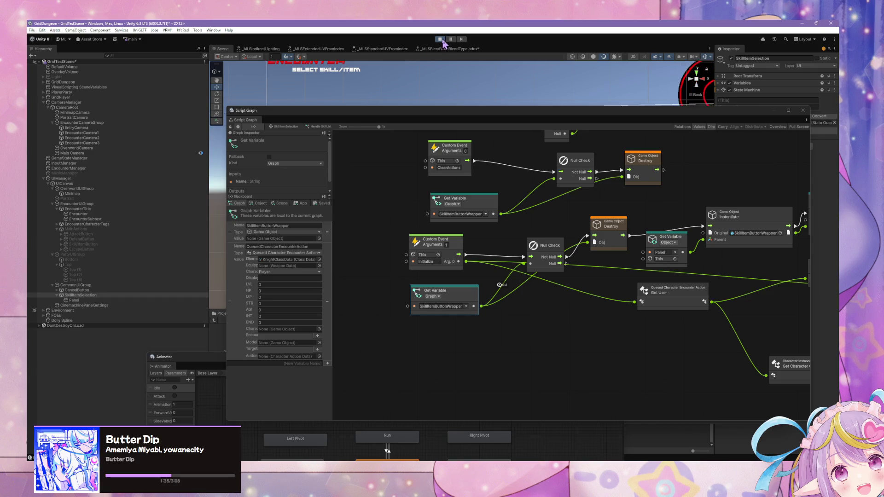
{"action": "left_click", "coordinate": [441, 40]}
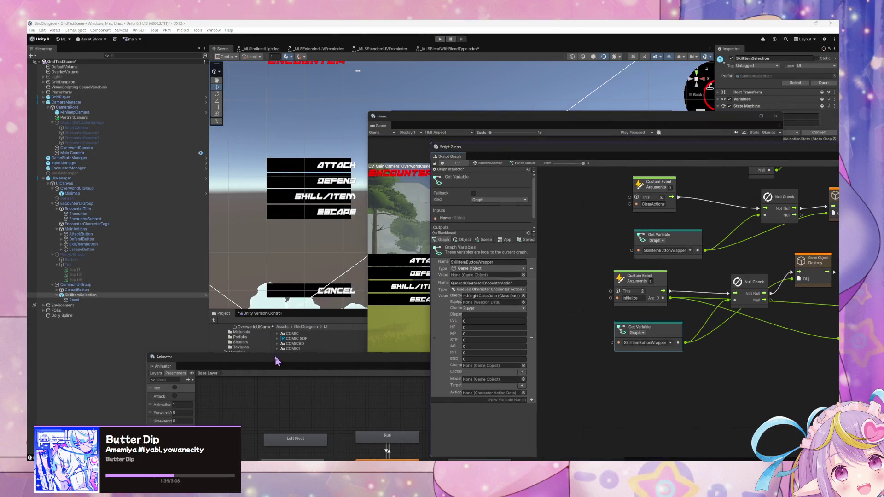
{"action": "left_click_drag", "start_coordinate": [277, 362], "coordinate": [452, 390]}
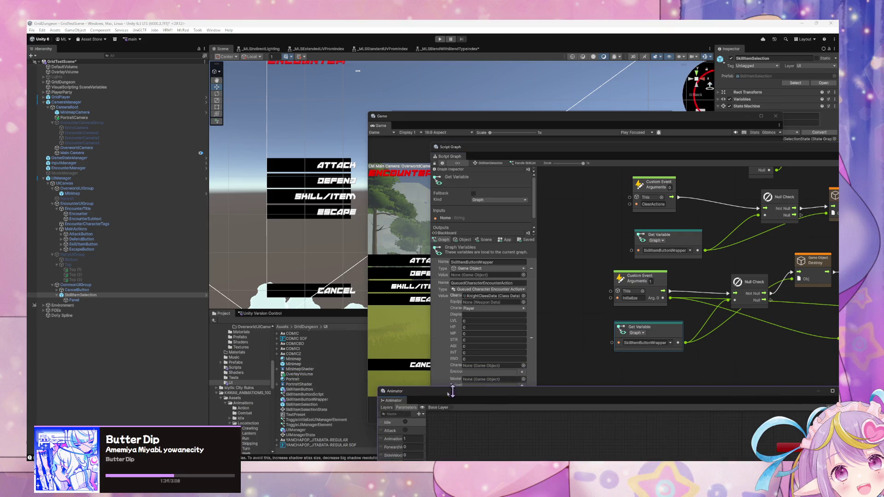
{"action": "left_click", "coordinate": [314, 399]}
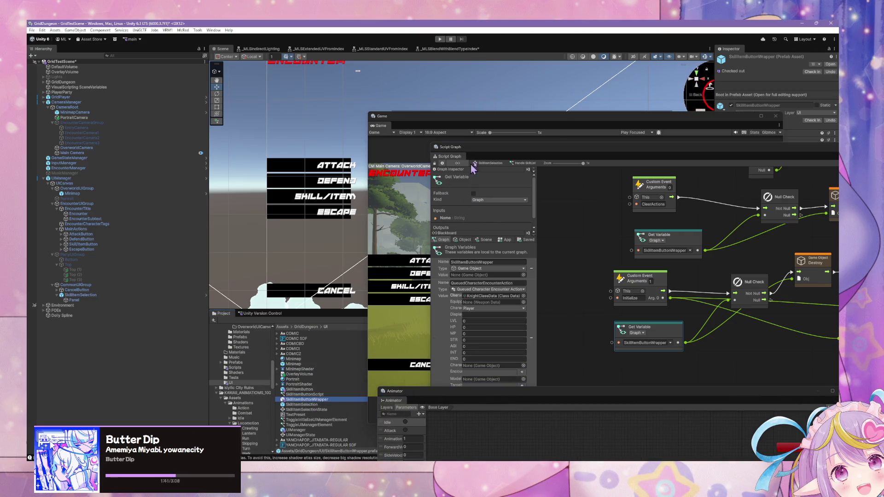
- Bring the Handle SkillList script graph forward and shift the SkillItemButtonWrapper getter node left
{"action": "left_click_drag", "start_coordinate": [566, 123], "coordinate": [553, 329]}
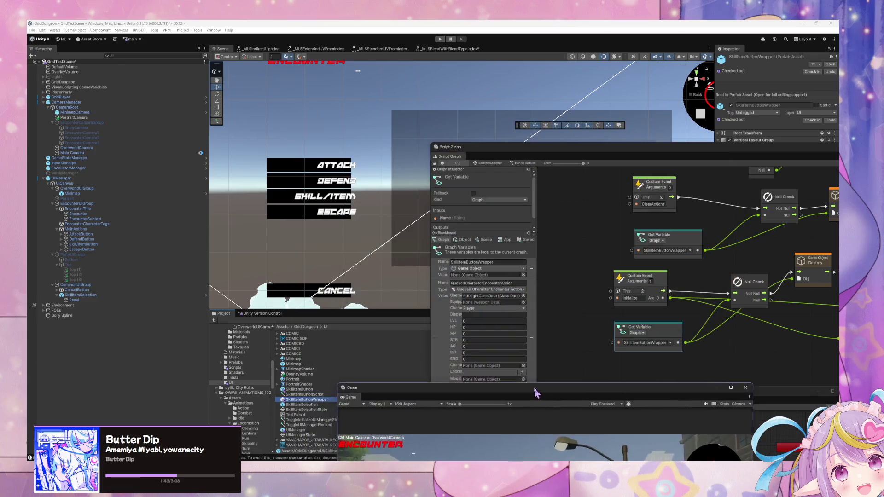
{"action": "left_click_drag", "start_coordinate": [530, 156], "coordinate": [386, 130]}
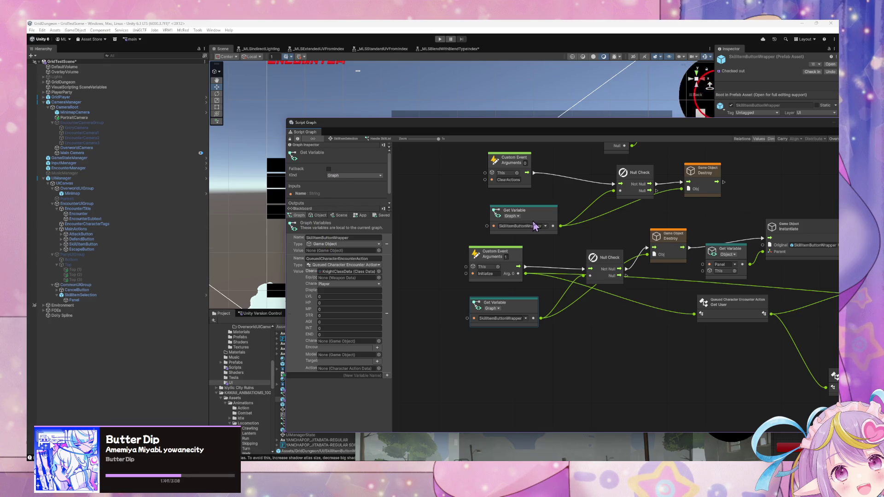
{"action": "left_click_drag", "start_coordinate": [518, 233], "coordinate": [485, 232]}
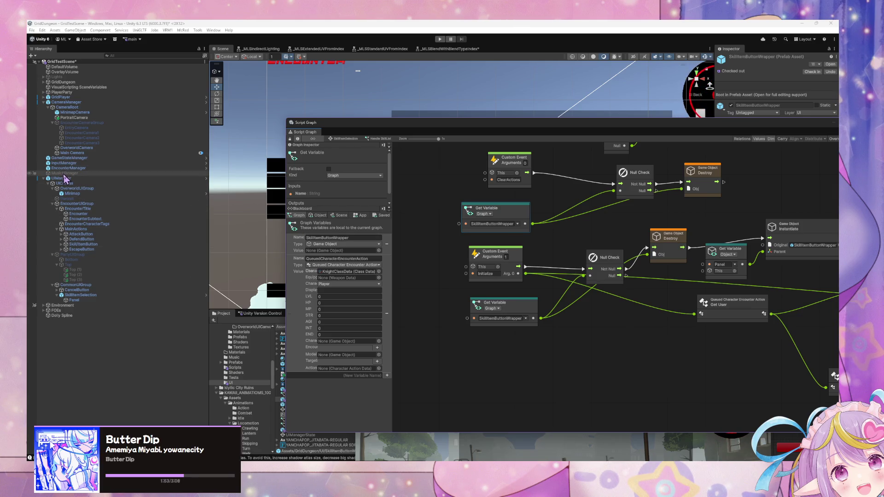
- Reposition the Get Variable and Instantiate nodes in the Handle SkillList graph, then enter play mode
{"action": "mouse_move", "coordinate": [540, 248]}
{"action": "left_mouse_down"}
{"action": "mouse_move", "coordinate": [507, 281]}
{"action": "mouse_move", "coordinate": [472, 286]}
{"action": "mouse_move", "coordinate": [490, 260]}
{"action": "left_mouse_up"}
{"action": "left_click_drag", "start_coordinate": [452, 327], "coordinate": [470, 328]}
{"action": "mouse_move", "coordinate": [541, 275]}
{"action": "left_mouse_down"}
{"action": "mouse_move", "coordinate": [498, 279]}
{"action": "mouse_move", "coordinate": [487, 256]}
{"action": "left_mouse_up"}
{"action": "left_click_drag", "start_coordinate": [541, 307], "coordinate": [471, 298]}
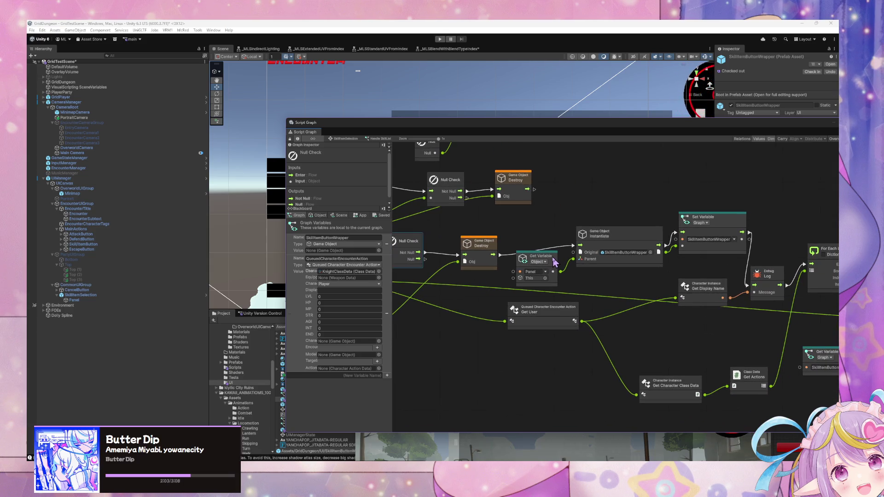
{"action": "left_click_drag", "start_coordinate": [557, 261], "coordinate": [555, 276]}
{"action": "left_click_drag", "start_coordinate": [637, 286], "coordinate": [540, 283]}
{"action": "left_click_drag", "start_coordinate": [556, 244], "coordinate": [545, 238]}
{"action": "left_click_drag", "start_coordinate": [465, 309], "coordinate": [565, 318]}
{"action": "left_click", "coordinate": [439, 40]}
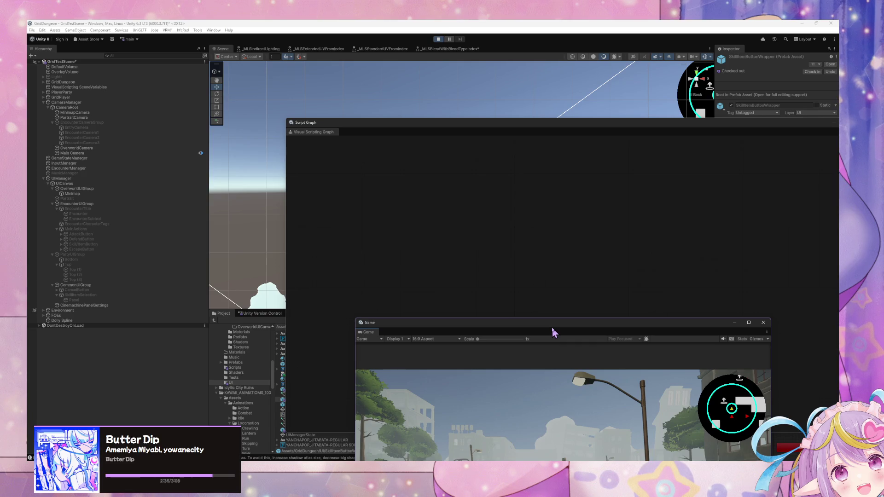
- Move the Game window to the far left and open the game's skill/item menu
{"action": "left_click_drag", "start_coordinate": [552, 331], "coordinate": [541, 242]}
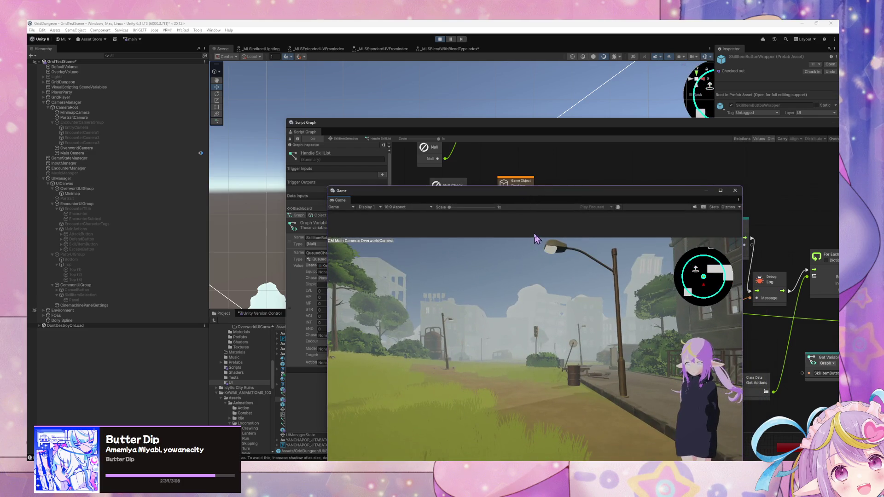
{"action": "left_click_drag", "start_coordinate": [487, 197], "coordinate": [578, 321]}
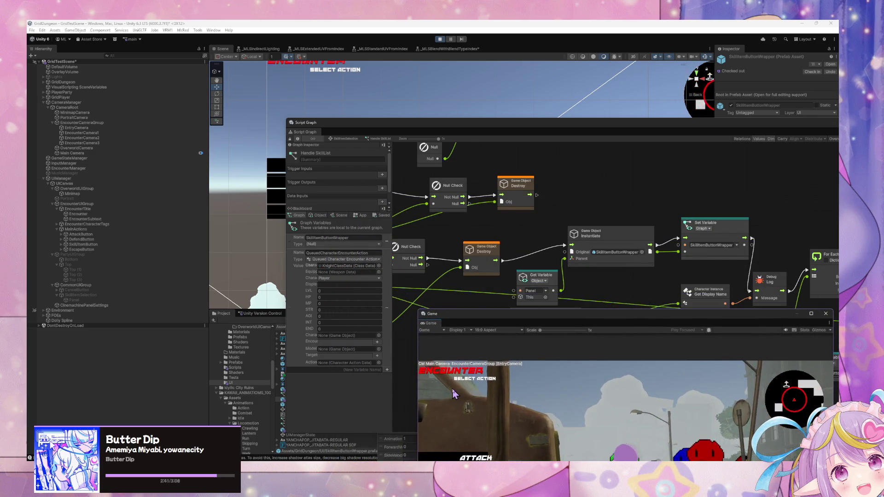
{"action": "mouse_move", "coordinate": [648, 314]}
{"action": "left_mouse_down"}
{"action": "mouse_move", "coordinate": [26, 207]}
{"action": "mouse_move", "coordinate": [47, 213]}
{"action": "left_mouse_up"}
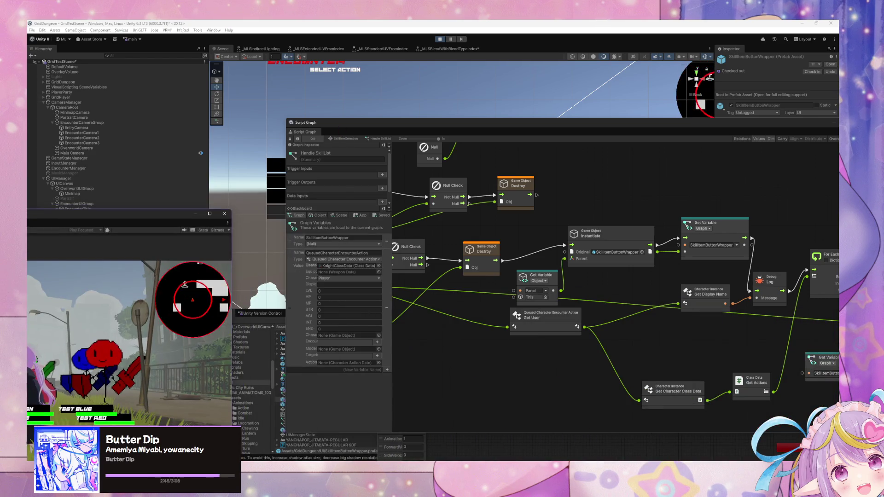
{"action": "key", "text": "Return"}
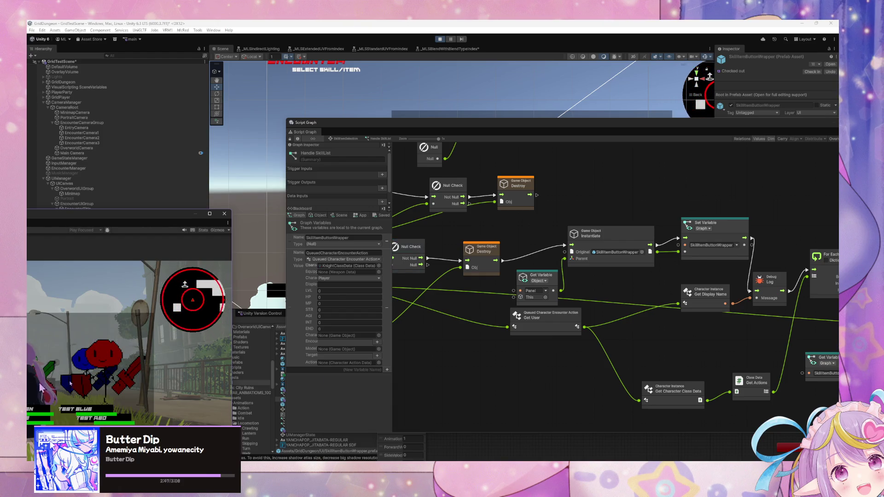
- Connect the Null Check's Null output to the next node's flow input
{"action": "left_click_drag", "start_coordinate": [464, 400], "coordinate": [571, 372]}
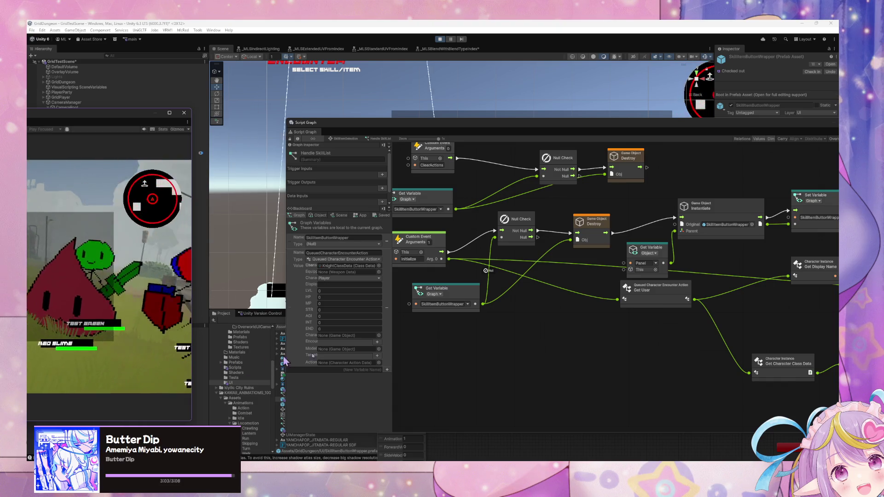
{"action": "left_click_drag", "start_coordinate": [537, 237], "coordinate": [576, 236]}
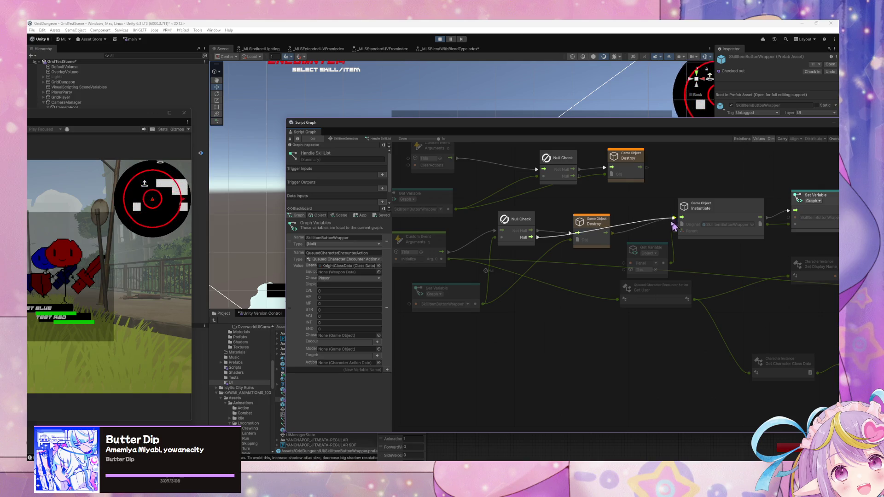
{"action": "left_click_drag", "start_coordinate": [650, 246], "coordinate": [594, 214]}
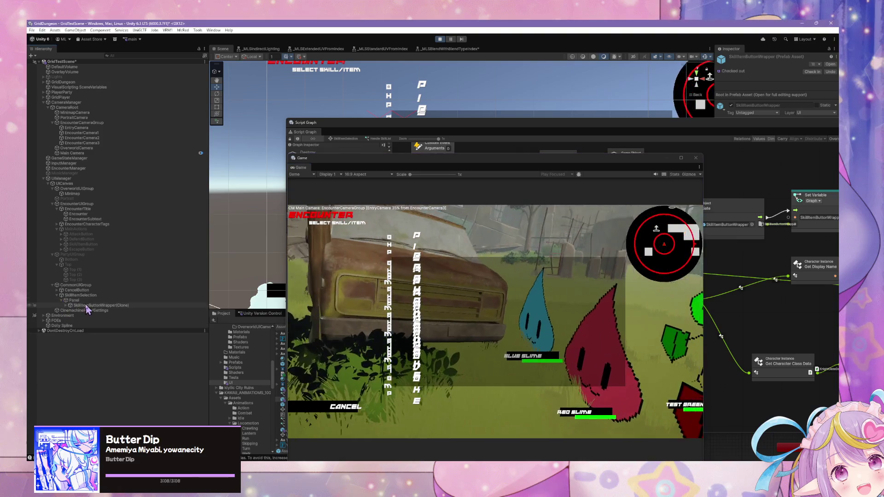
- Inspect SkillItemButtonWrapper(Clone)'s anchor presets and Rect Transform, then expand its children
{"action": "left_click", "coordinate": [92, 305]}
{"action": "mouse_move", "coordinate": [594, 130]}
{"action": "left_mouse_down"}
{"action": "mouse_move", "coordinate": [139, 193]}
{"action": "mouse_move", "coordinate": [306, 135]}
{"action": "mouse_move", "coordinate": [387, 273]}
{"action": "mouse_move", "coordinate": [528, 235]}
{"action": "left_mouse_up"}
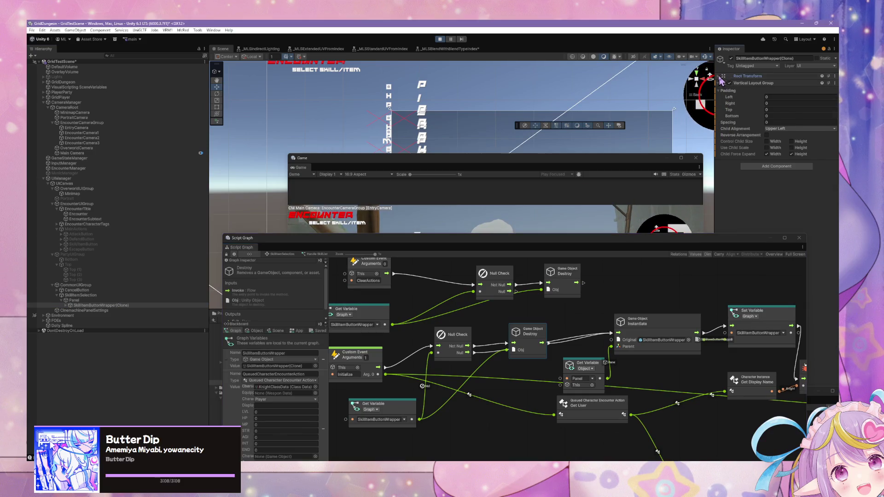
{"action": "left_click", "coordinate": [737, 76]}
{"action": "left_click", "coordinate": [729, 94]}
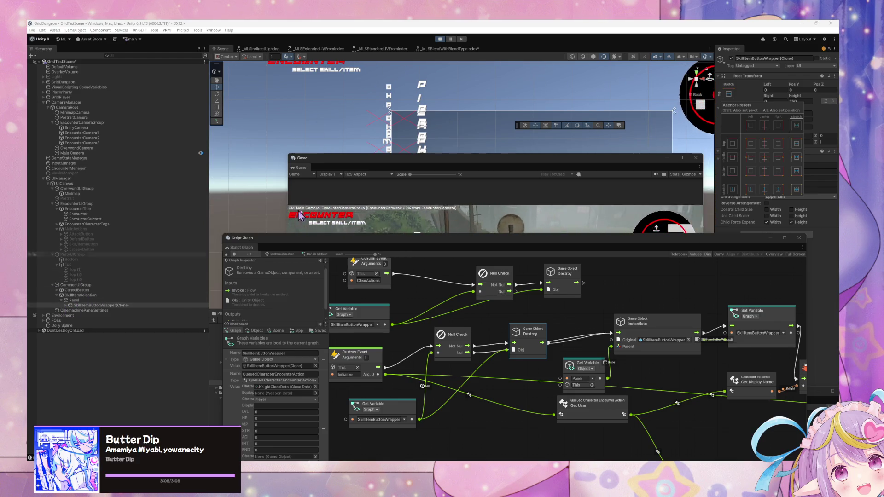
{"action": "left_click", "coordinate": [66, 306]}
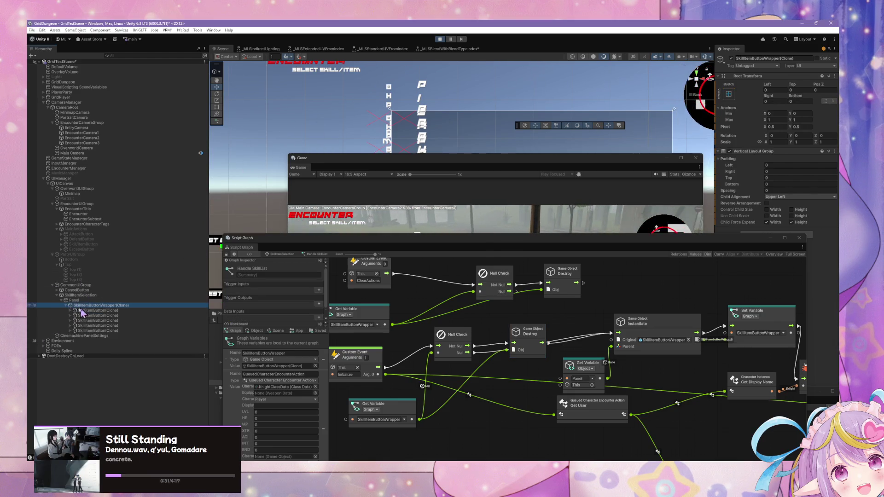
- Check the anchor presets of the first and second SkillItemButton(Clone) objects
{"action": "left_click", "coordinate": [87, 310]}
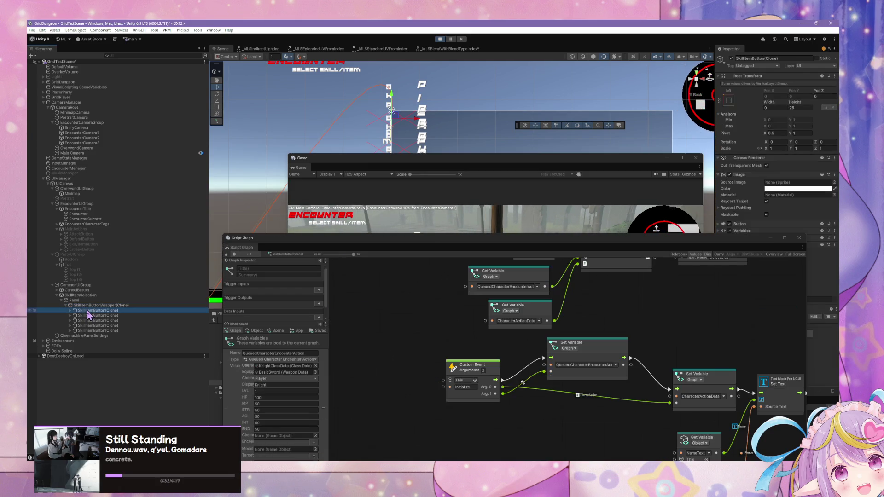
{"action": "mouse_move", "coordinate": [280, 242]}
{"action": "left_mouse_down"}
{"action": "mouse_move", "coordinate": [151, 292]}
{"action": "mouse_move", "coordinate": [254, 338]}
{"action": "left_mouse_up"}
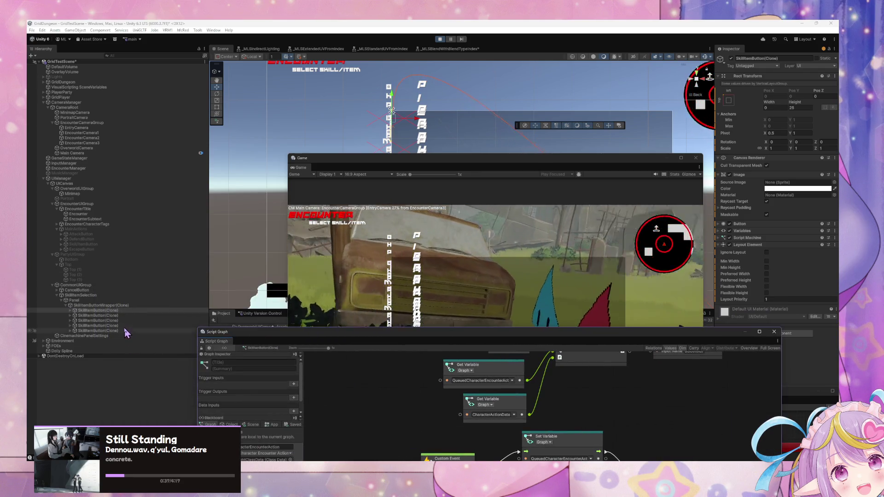
{"action": "left_click", "coordinate": [97, 330], "text": "shift"}
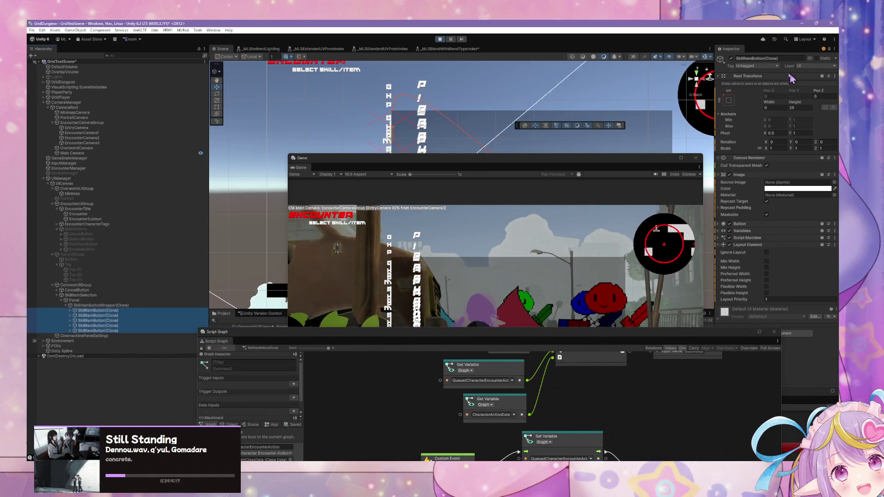
{"action": "left_click", "coordinate": [729, 100]}
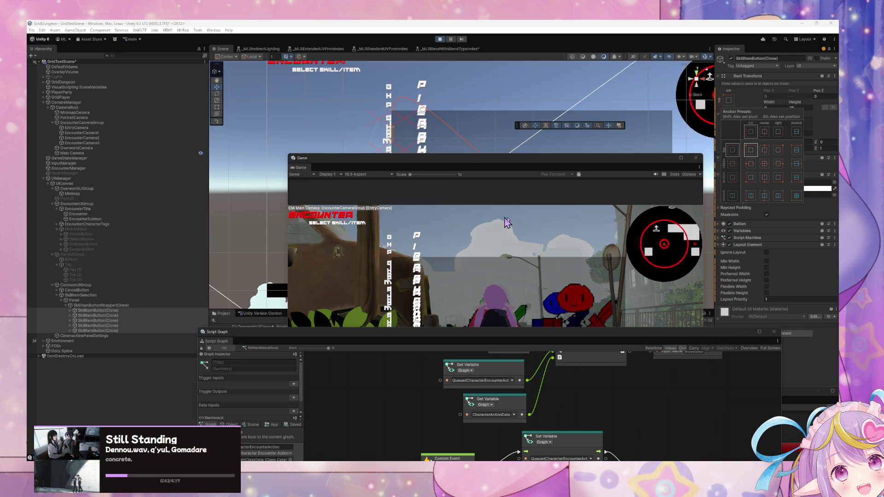
{"action": "left_click", "coordinate": [73, 312]}
{"action": "left_click", "coordinate": [74, 310]}
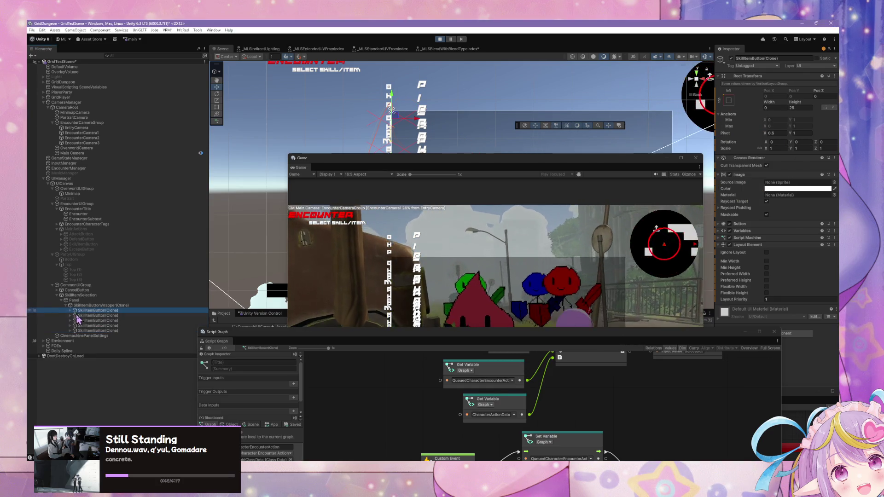
{"action": "left_click", "coordinate": [76, 315]}
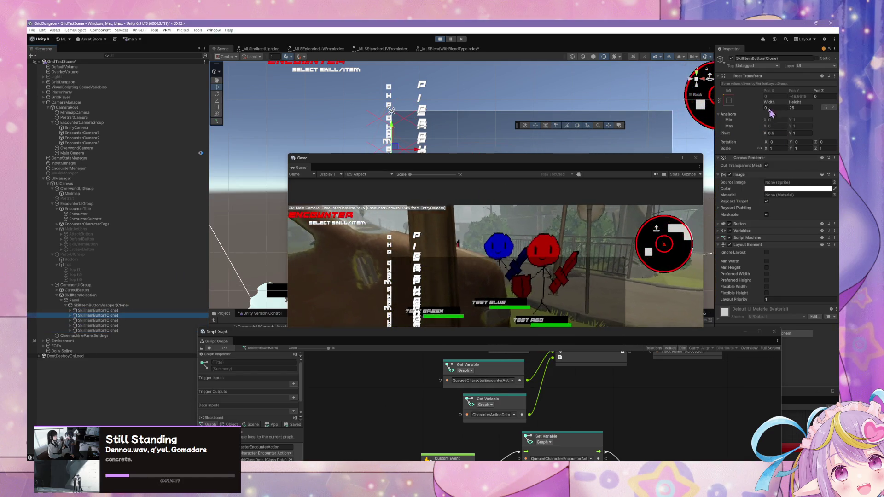
{"action": "left_click", "coordinate": [727, 102]}
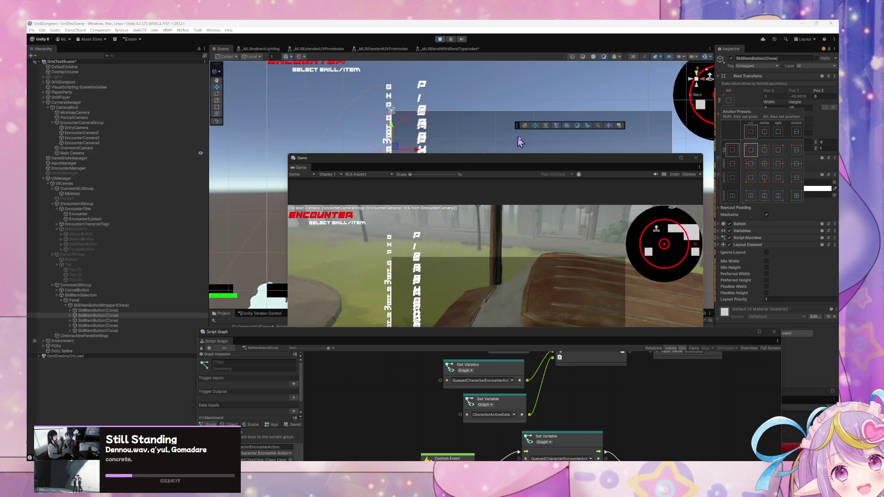
- Bring the Game view forward, step through the remaining skill buttons, and select the wrapper
{"action": "mouse_move", "coordinate": [473, 163]}
{"action": "left_mouse_down"}
{"action": "mouse_move", "coordinate": [430, 135]}
{"action": "mouse_move", "coordinate": [400, 211]}
{"action": "left_mouse_up"}
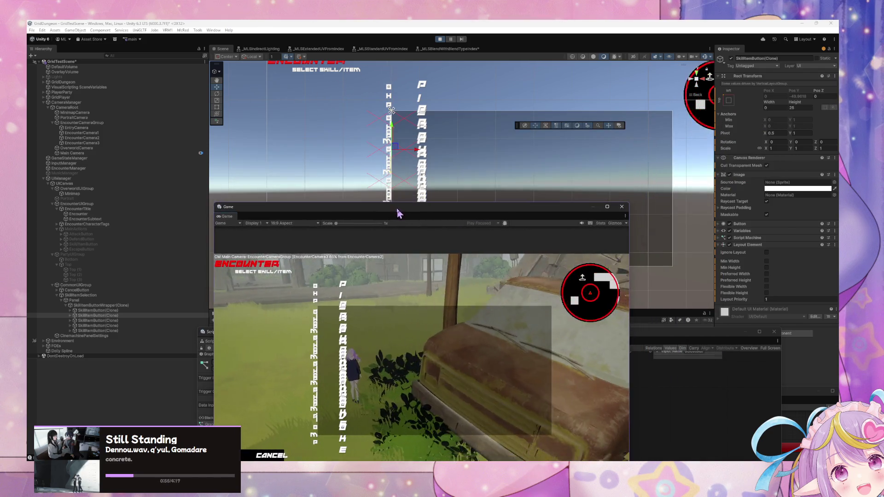
{"action": "left_click", "coordinate": [99, 321]}
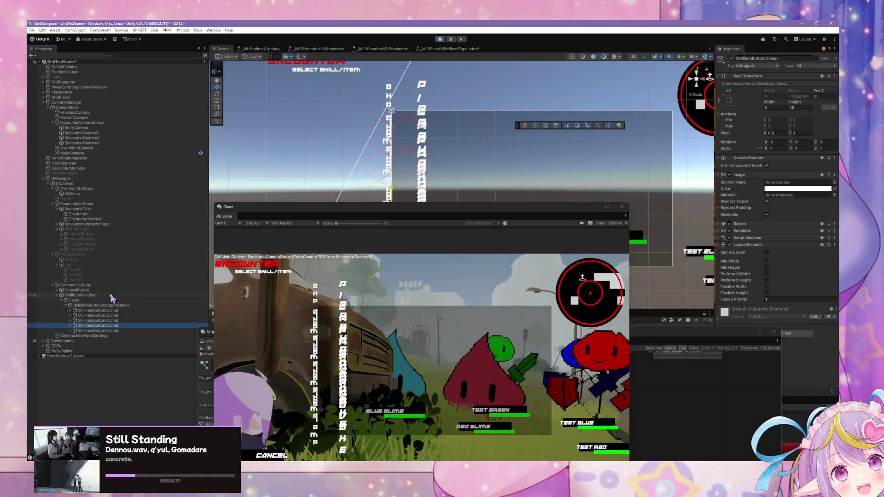
{"action": "key", "text": "Down"}
{"action": "key", "text": "Down"}
{"action": "left_click", "coordinate": [110, 306]}
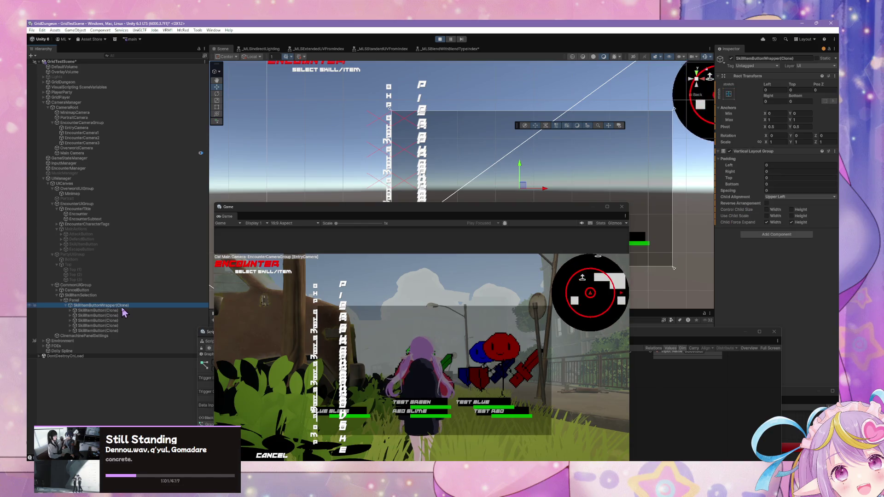
- Set Child Alignment to Upper Center and tick Control Child Size Width and Height
{"action": "left_click", "coordinate": [788, 197]}
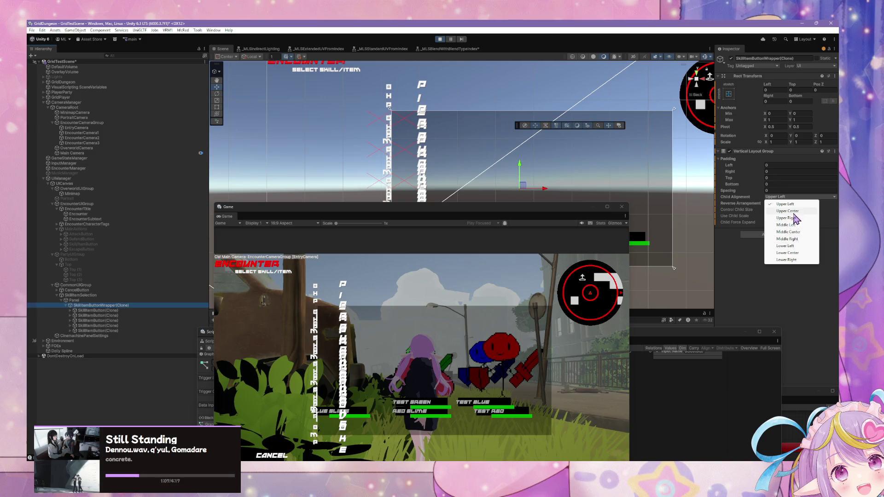
{"action": "left_click", "coordinate": [793, 211]}
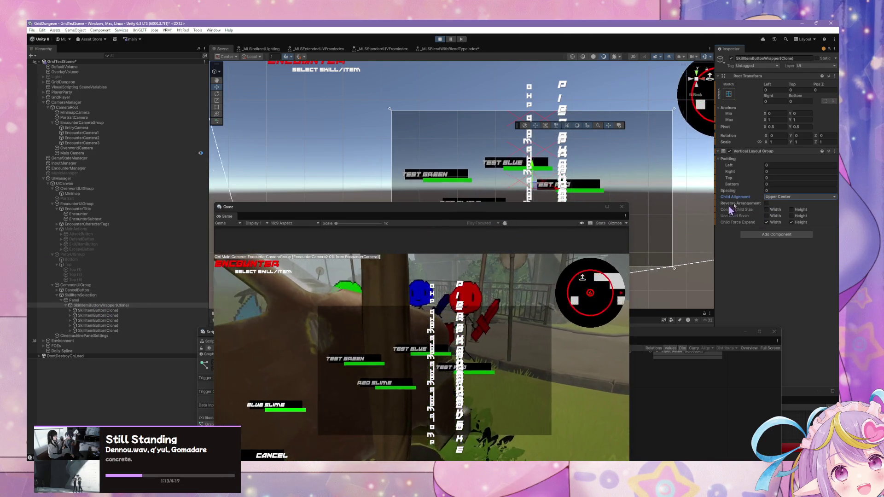
{"action": "left_click", "coordinate": [767, 217]}
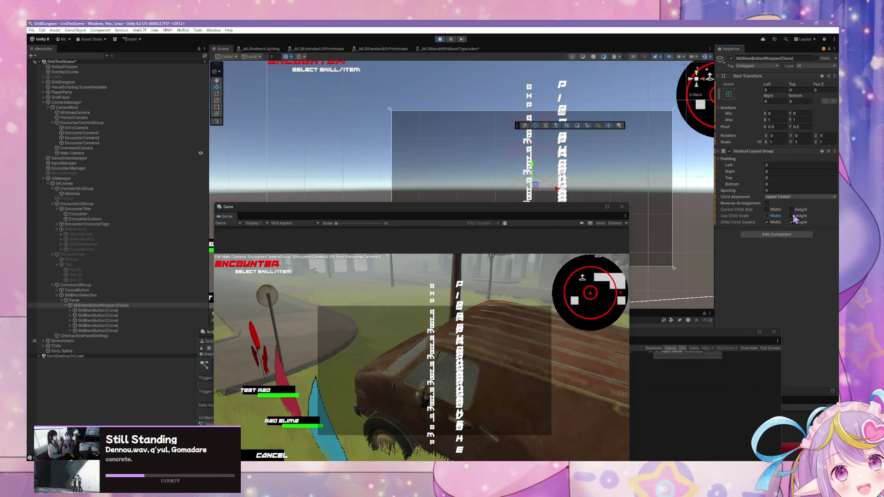
{"action": "left_click", "coordinate": [768, 216]}
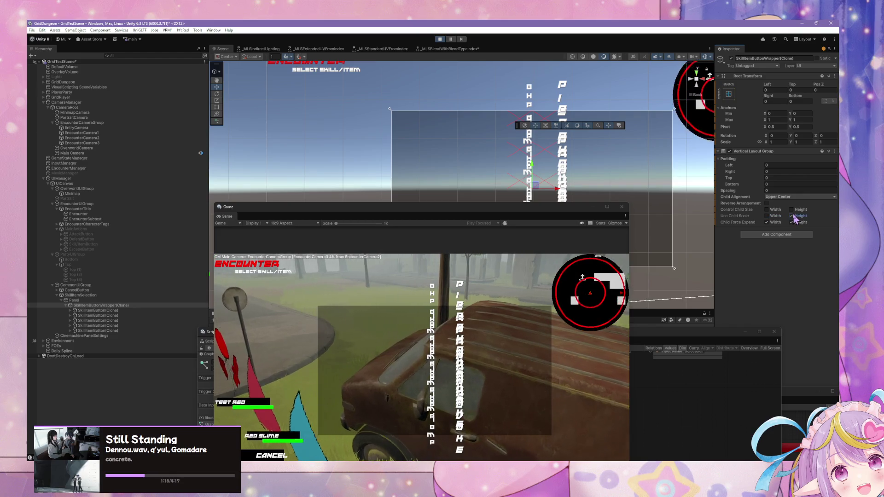
{"action": "left_click", "coordinate": [767, 210]}
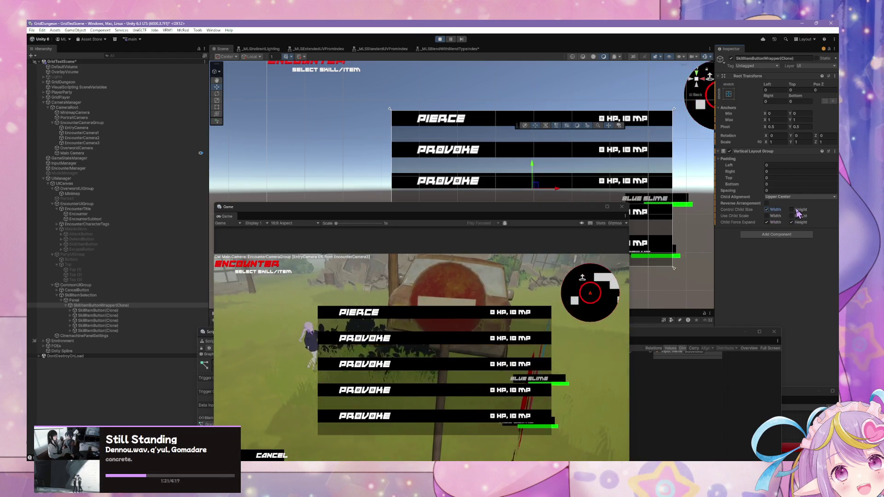
{"action": "left_click", "coordinate": [792, 210]}
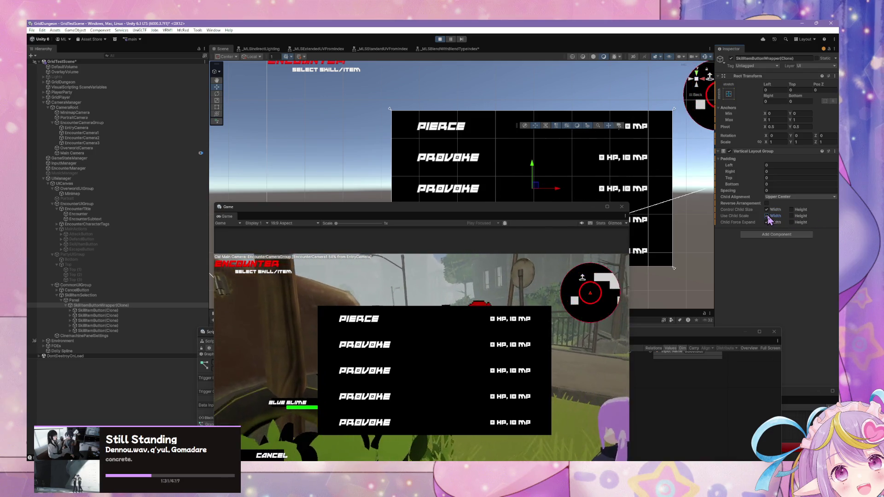
- Return Child Alignment to Upper Left and select the five skill buttons
{"action": "left_click", "coordinate": [778, 197]}
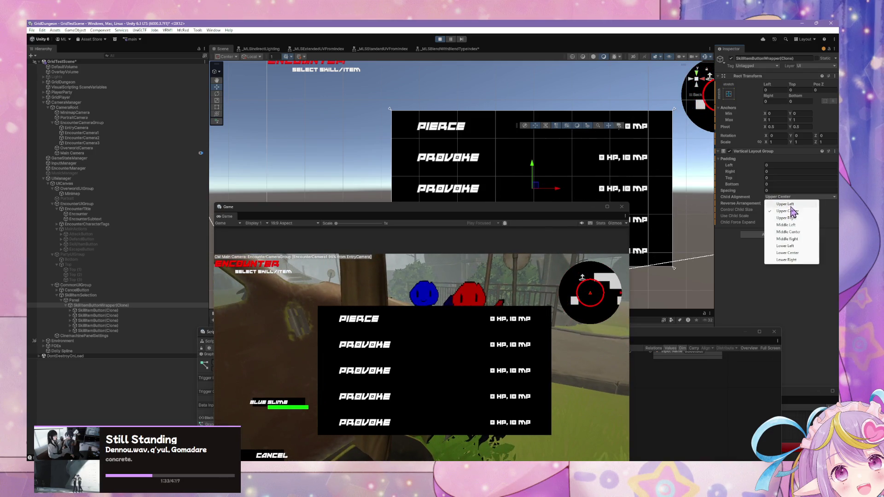
{"action": "left_click", "coordinate": [791, 205]}
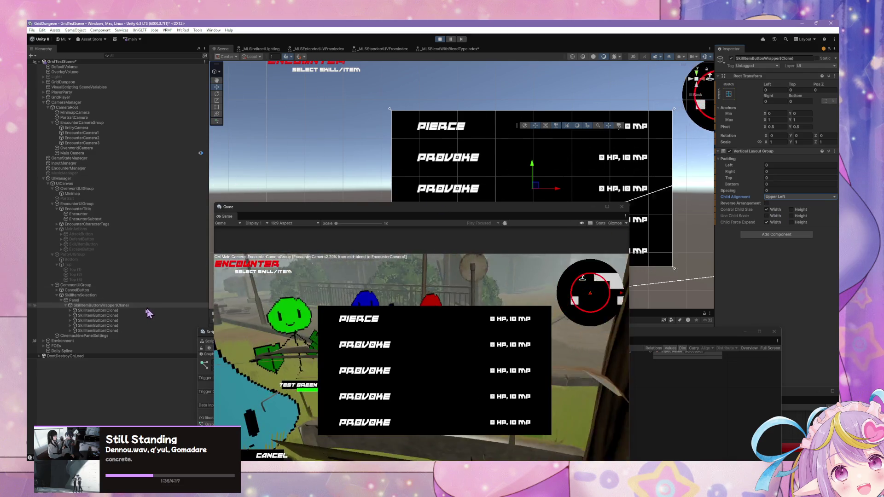
{"action": "left_click", "coordinate": [135, 311]}
{"action": "left_click", "coordinate": [136, 331], "text": "shift"}
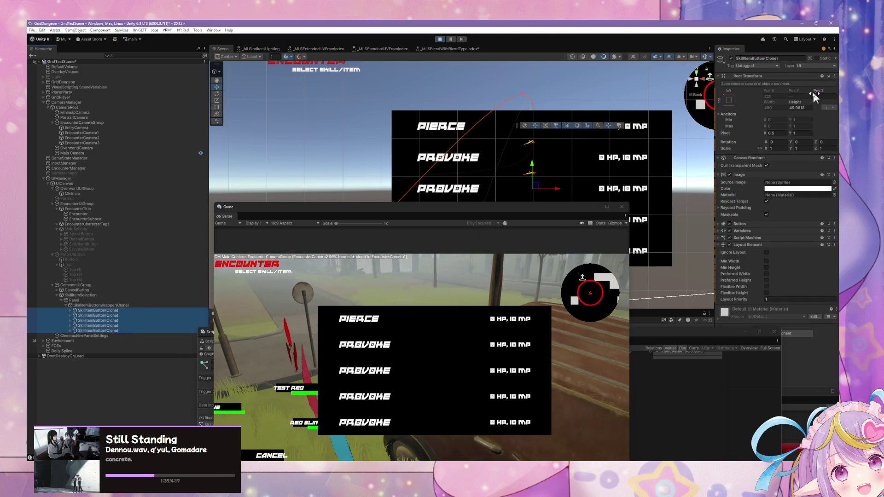
- Set the five SkillItemButton(Clone) objects' Rect Transform height to 25, then reselect the wrapper
{"action": "left_click_drag", "start_coordinate": [800, 104], "coordinate": [529, 110]}
{"action": "type", "text": "25"}
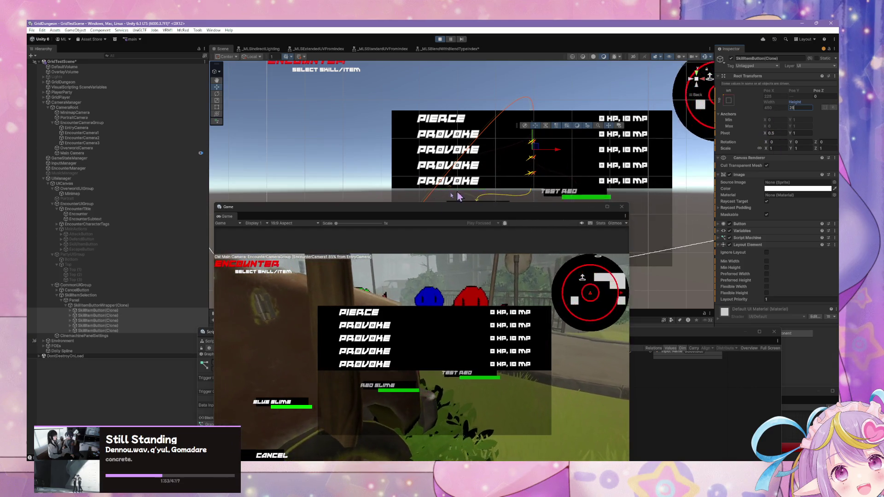
{"action": "left_click", "coordinate": [103, 306]}
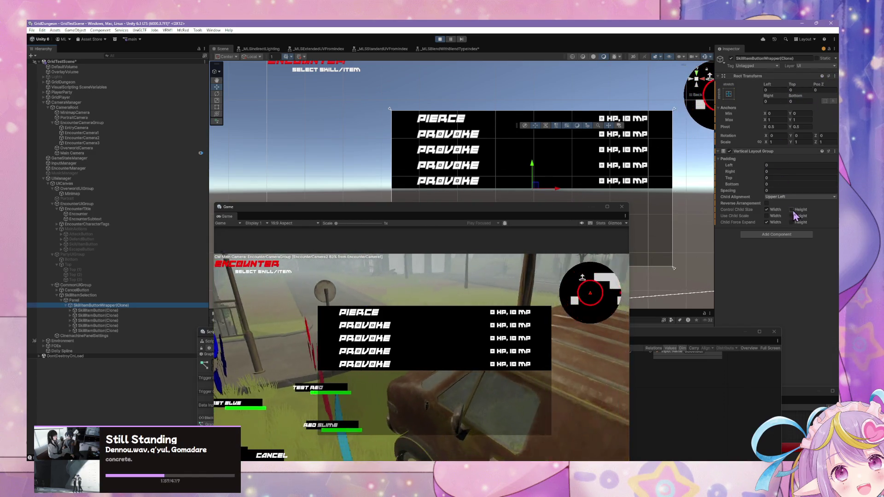
- Toggle Control Child Size Height and Child Force Expand Height on the wrapper's Vertical Layout Group
{"action": "left_click", "coordinate": [792, 210]}
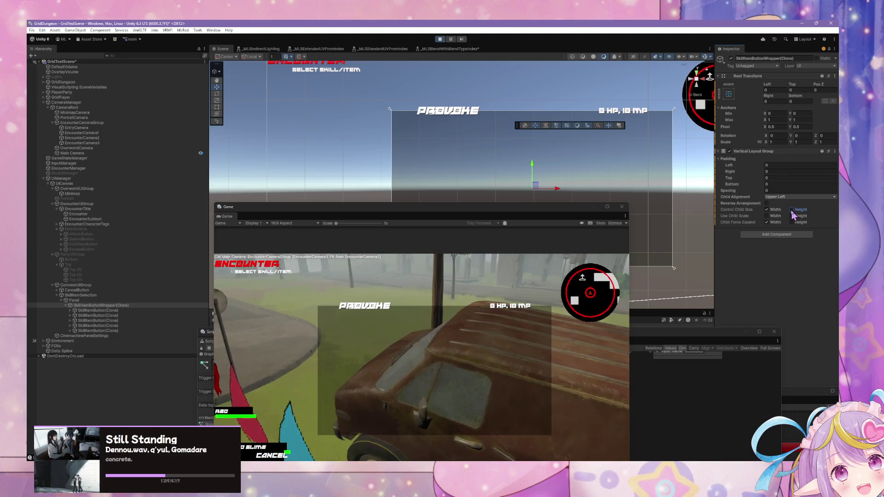
{"action": "left_click", "coordinate": [792, 221]}
{"action": "left_click", "coordinate": [792, 221]}
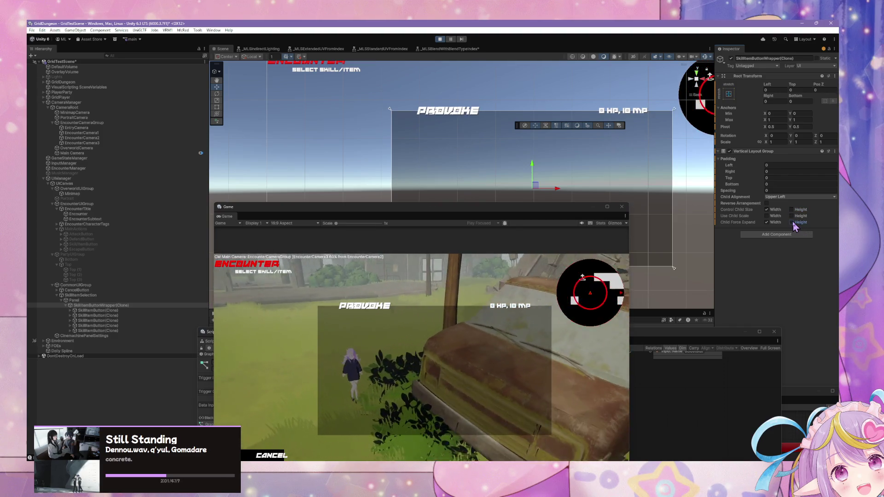
{"action": "left_click", "coordinate": [791, 210]}
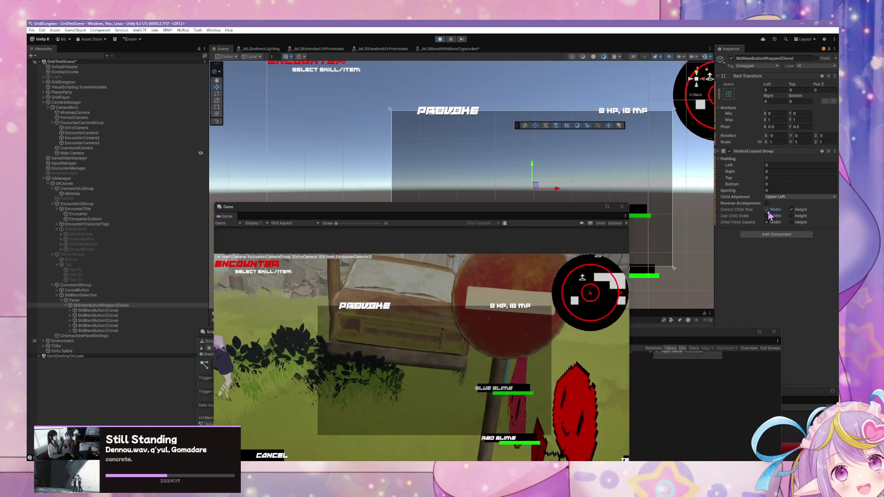
{"action": "left_click", "coordinate": [792, 222]}
{"action": "left_click", "coordinate": [792, 223]}
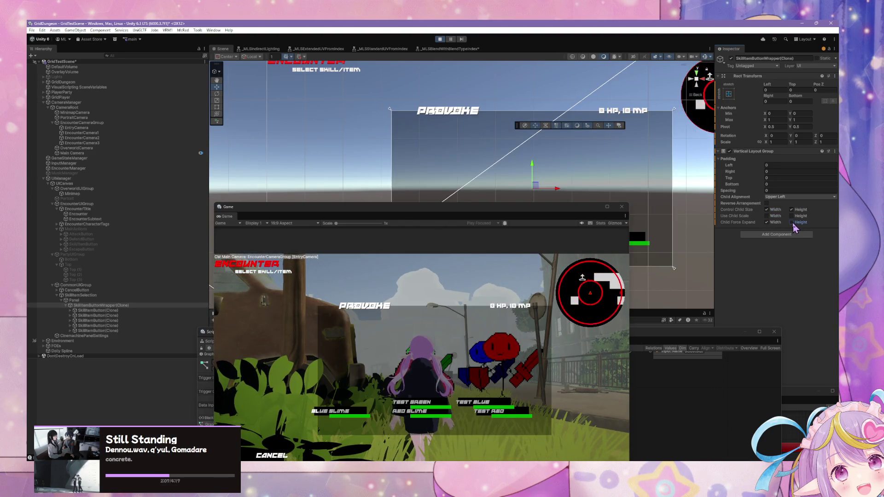
{"action": "left_click", "coordinate": [792, 223]}
{"action": "left_click", "coordinate": [792, 222]}
{"action": "left_click", "coordinate": [786, 200]}
{"action": "left_click", "coordinate": [761, 203]}
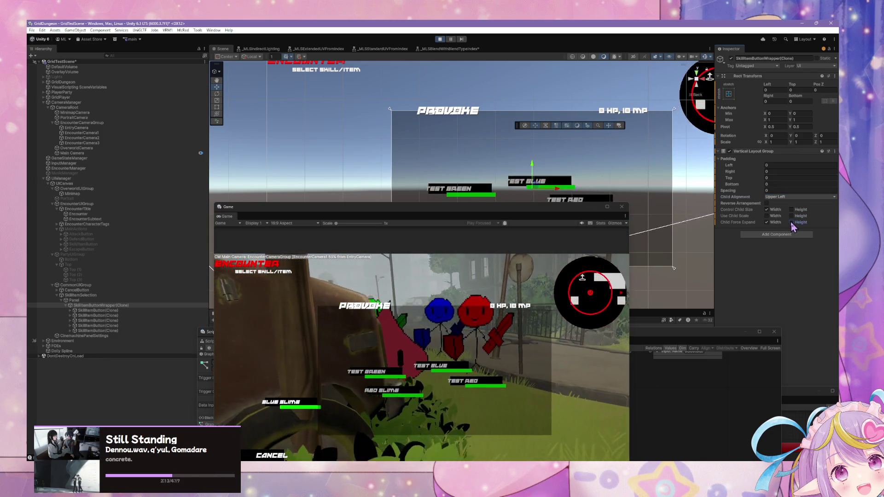
{"action": "left_click", "coordinate": [791, 222]}
{"action": "left_click", "coordinate": [791, 222]}
{"action": "left_click", "coordinate": [791, 222]}
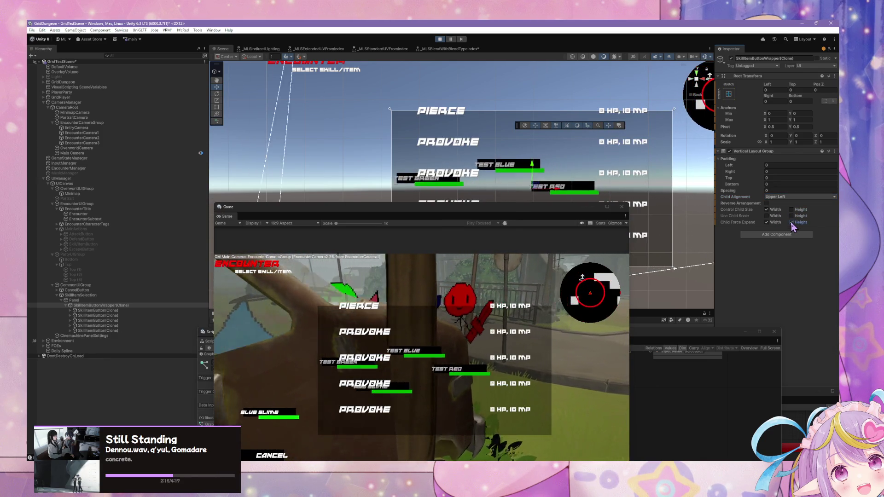
{"action": "left_click", "coordinate": [791, 222]}
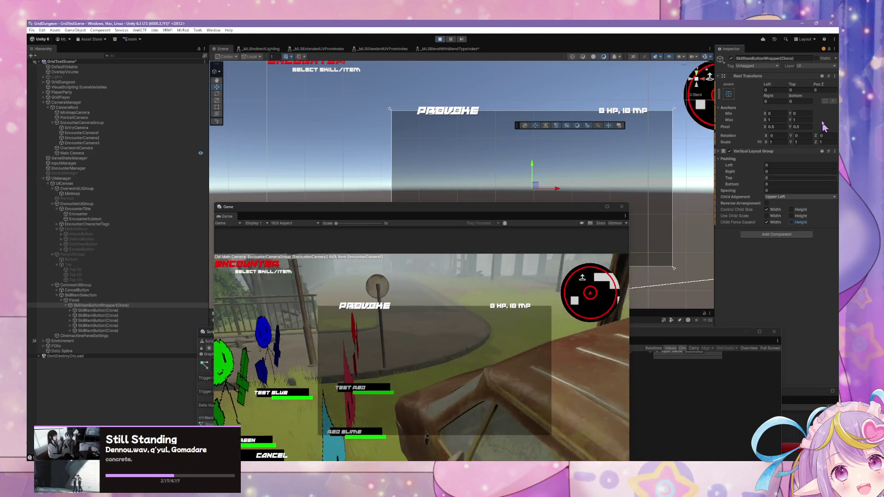
- Set Child Alignment to Upper Center and toggle the child height control and width scale options
{"action": "left_click", "coordinate": [794, 197]}
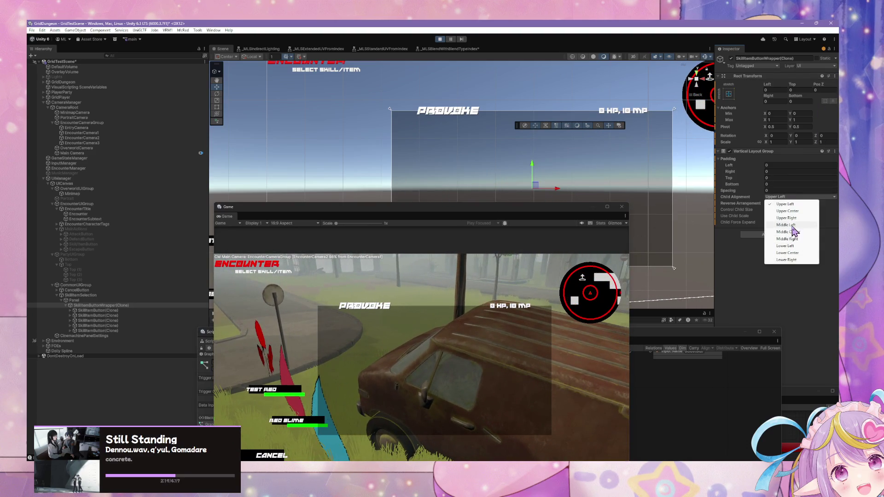
{"action": "left_click", "coordinate": [802, 211]}
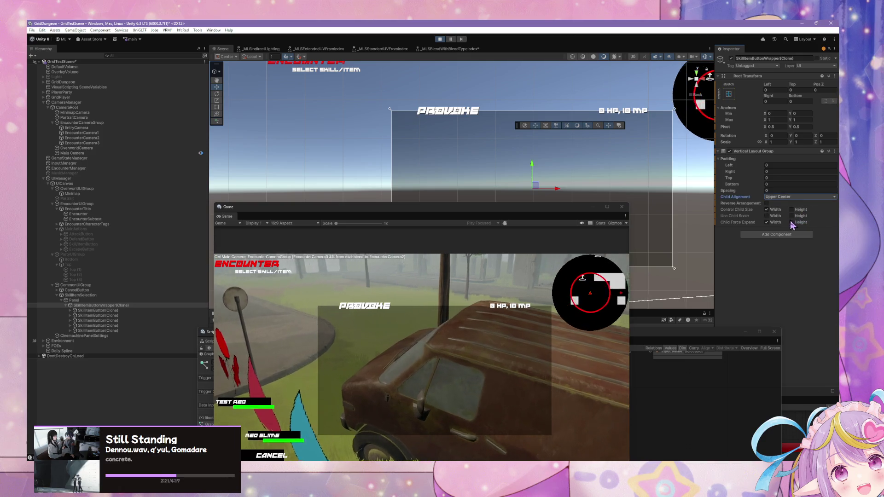
{"action": "left_click", "coordinate": [791, 209]}
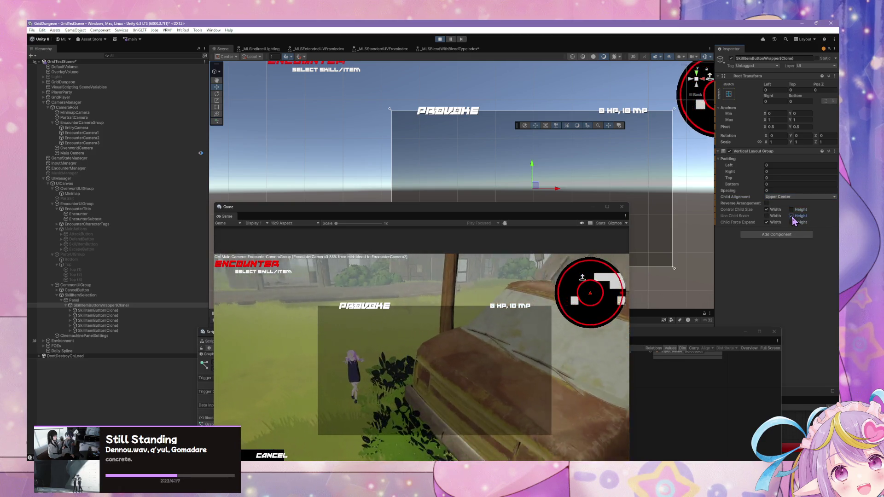
{"action": "left_click", "coordinate": [766, 216]}
{"action": "left_click", "coordinate": [767, 216]}
{"action": "left_click", "coordinate": [792, 222]}
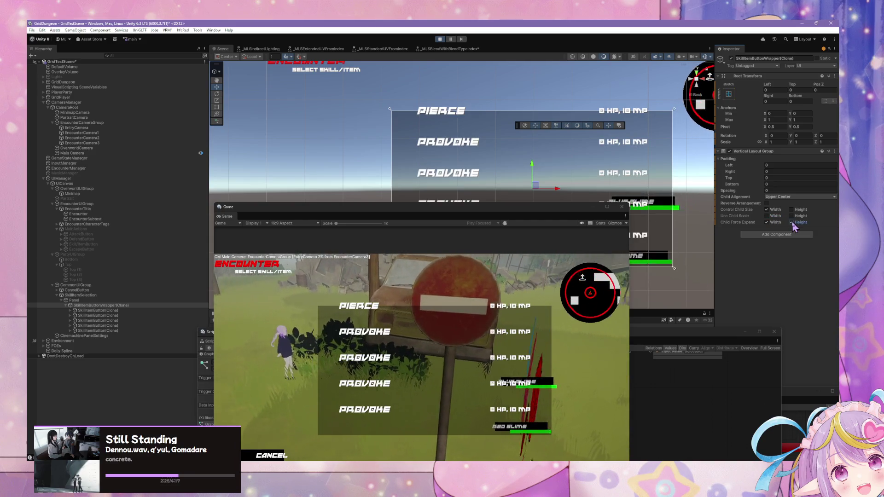
{"action": "left_click", "coordinate": [791, 222]}
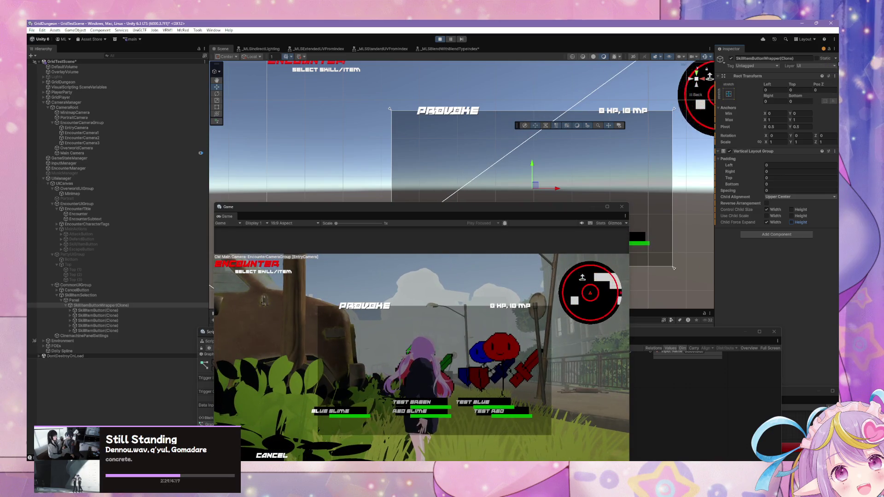
- Copy the wrapper clone's whole Rect Transform component
{"action": "left_click", "coordinate": [835, 77]}
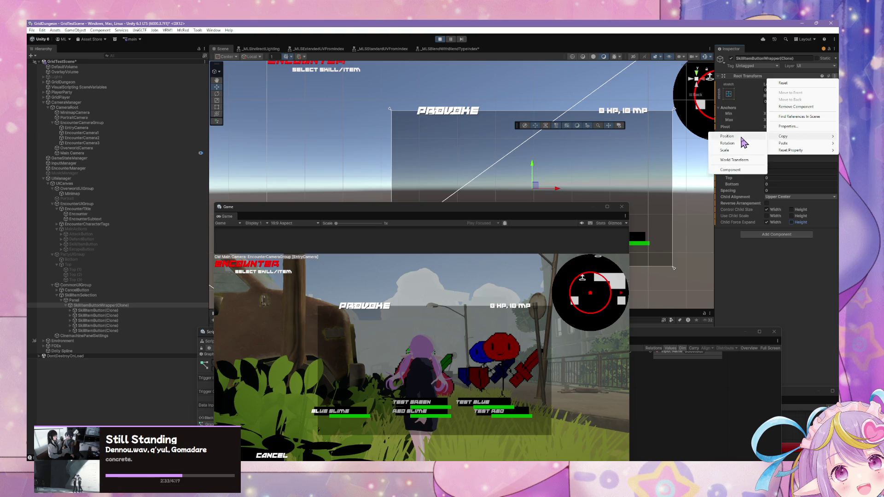
{"action": "left_click", "coordinate": [745, 164]}
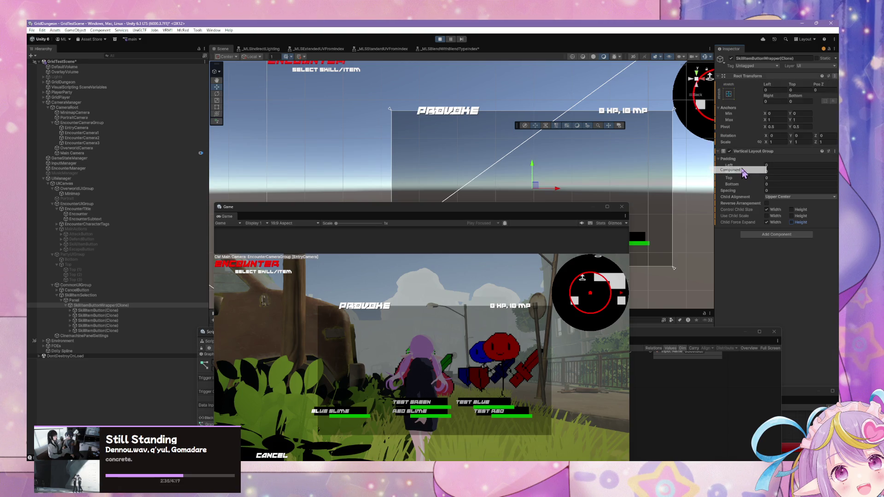
{"action": "left_click", "coordinate": [836, 77]}
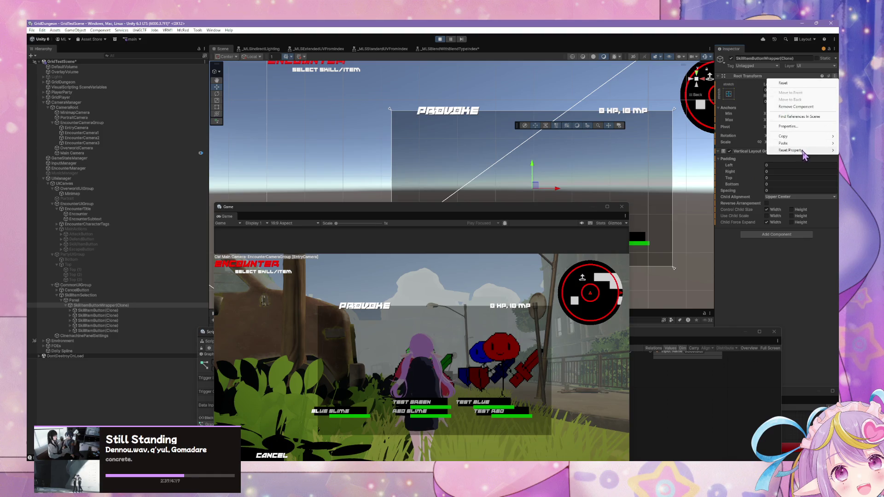
{"action": "left_click", "coordinate": [745, 171]}
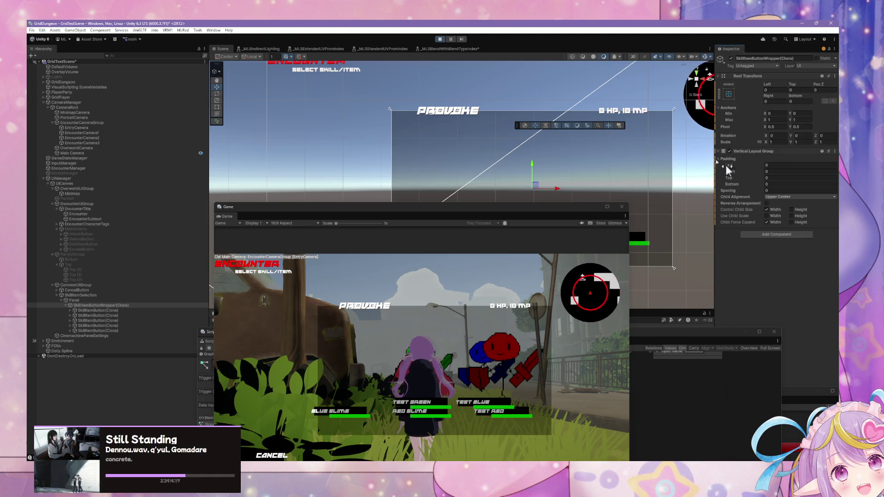
- Exit play mode and select the SkillItemButtonWrapper prefab asset
{"action": "key", "text": "ctrl+p"}
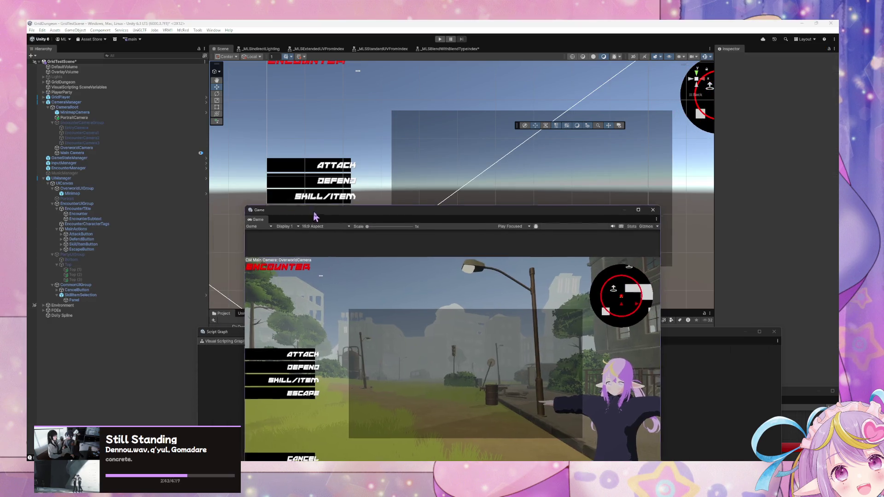
{"action": "mouse_move", "coordinate": [295, 332]}
{"action": "left_mouse_down"}
{"action": "mouse_move", "coordinate": [292, 339]}
{"action": "mouse_move", "coordinate": [369, 397]}
{"action": "left_mouse_up"}
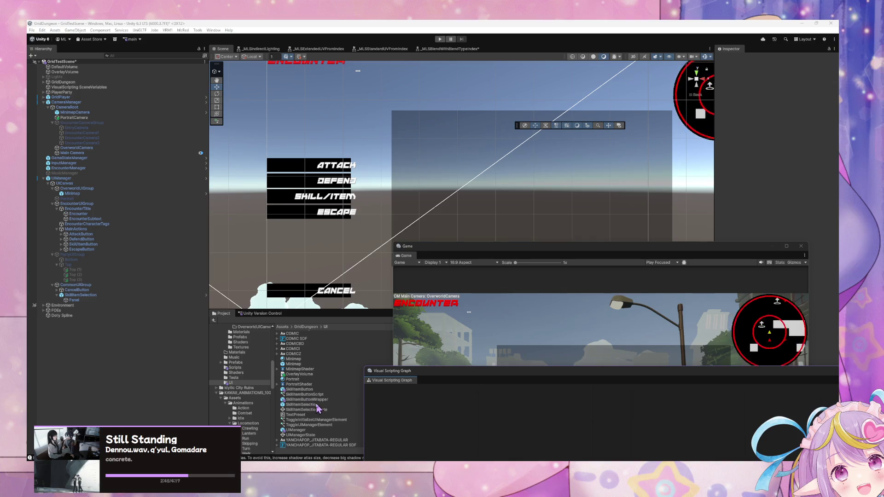
{"action": "left_click", "coordinate": [320, 405]}
{"action": "left_click", "coordinate": [327, 400]}
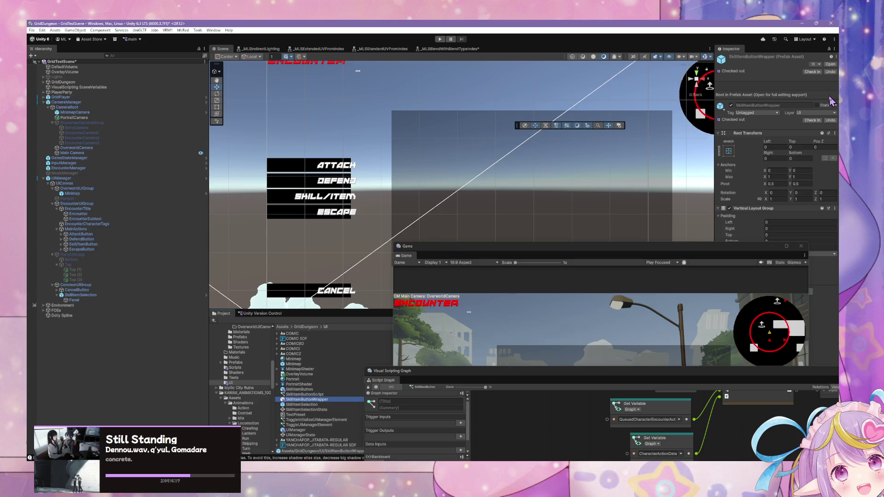
{"action": "left_click", "coordinate": [742, 252]}
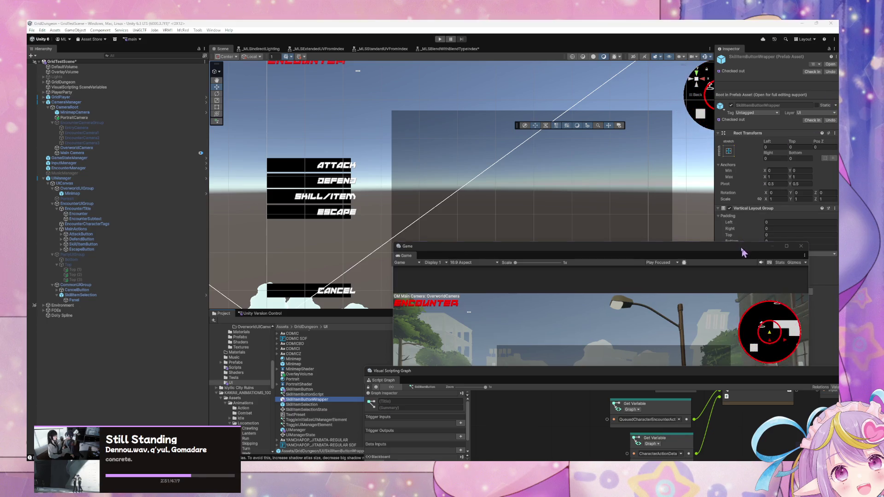
{"action": "left_click_drag", "start_coordinate": [742, 251], "coordinate": [535, 248]}
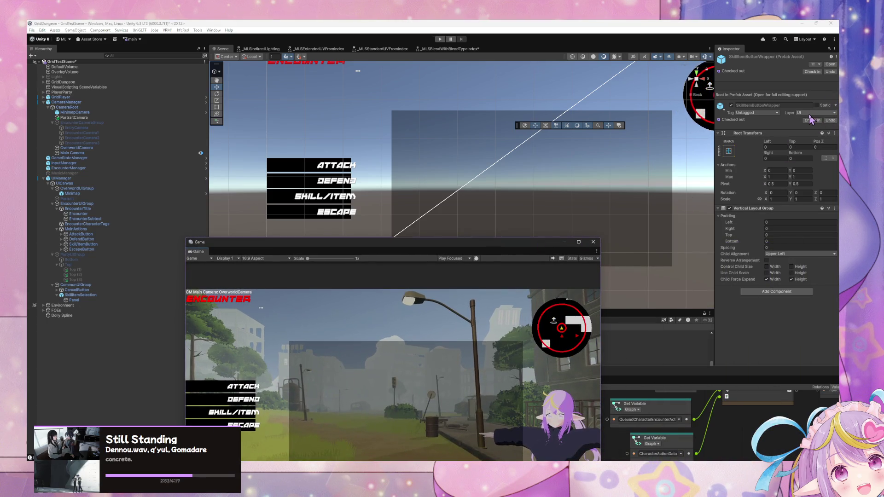
- Tick Control Child Size Width and paste the copied Rect Transform component values onto the prefab
{"action": "left_click", "coordinate": [767, 267]}
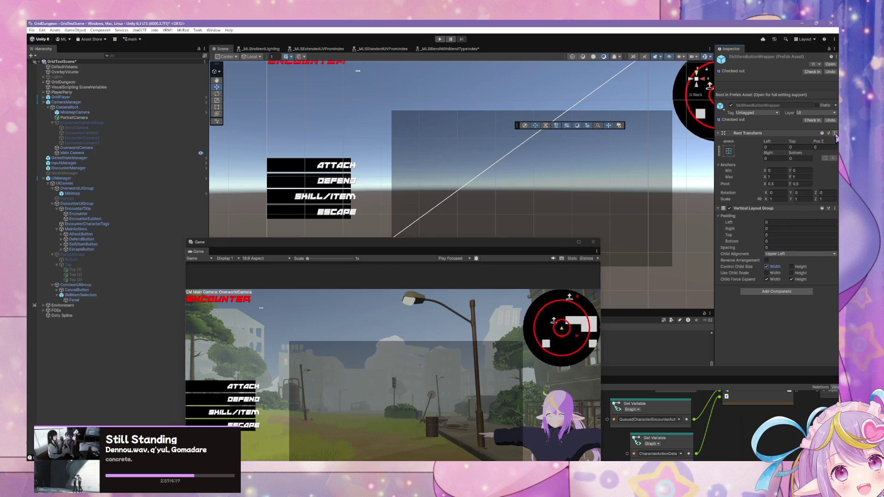
{"action": "left_click", "coordinate": [835, 134]}
{"action": "mouse_move", "coordinate": [803, 200]}
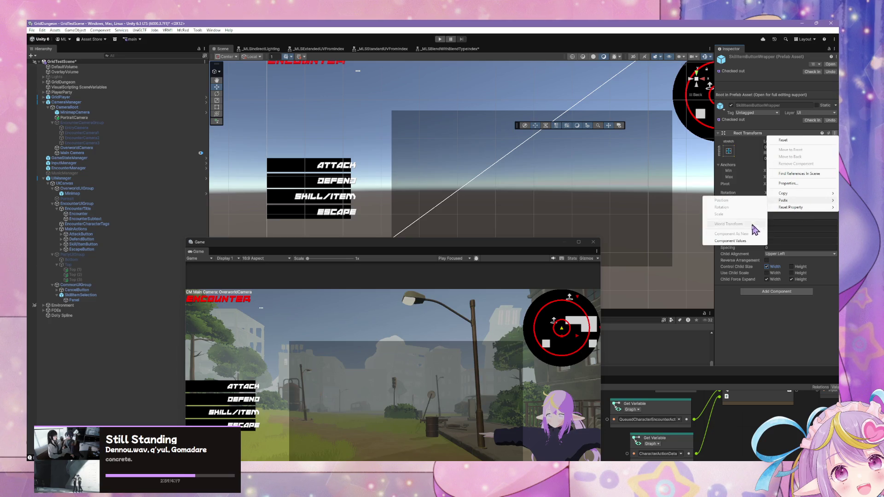
{"action": "left_click", "coordinate": [746, 244]}
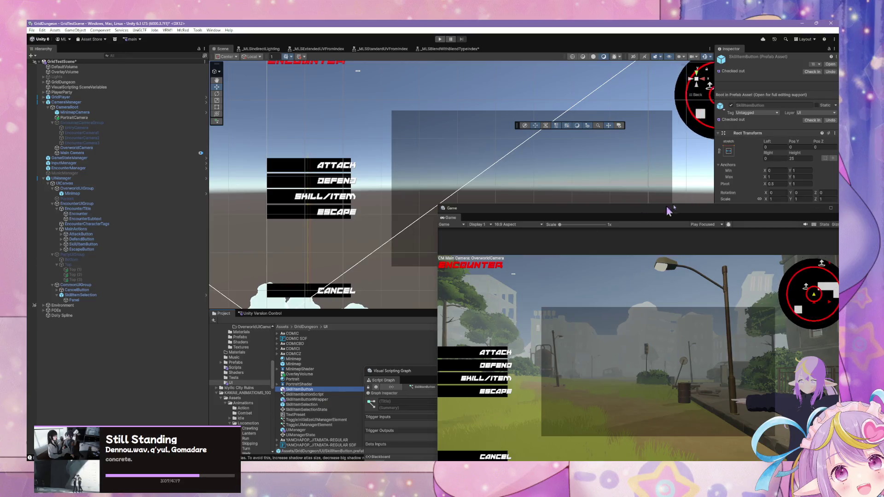
- Move the Game view aside, enter play mode, and switch to the music player
{"action": "left_click_drag", "start_coordinate": [746, 208], "coordinate": [602, 273]}
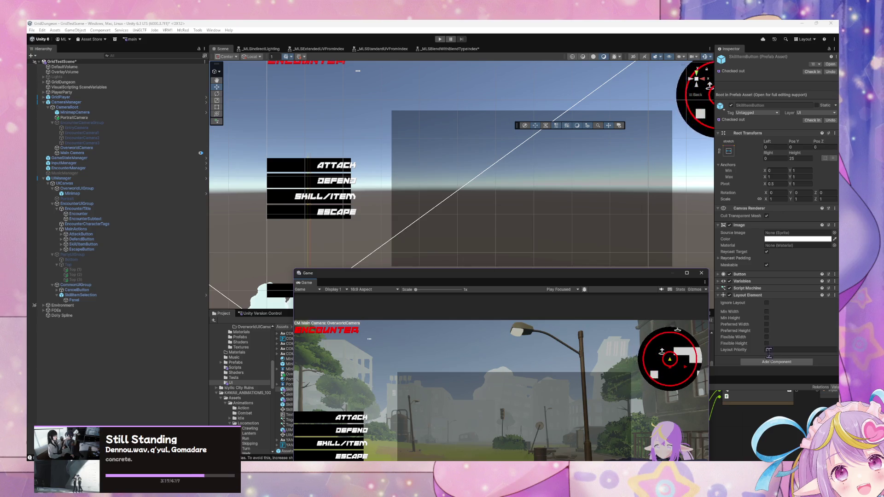
{"action": "left_click", "coordinate": [438, 40]}
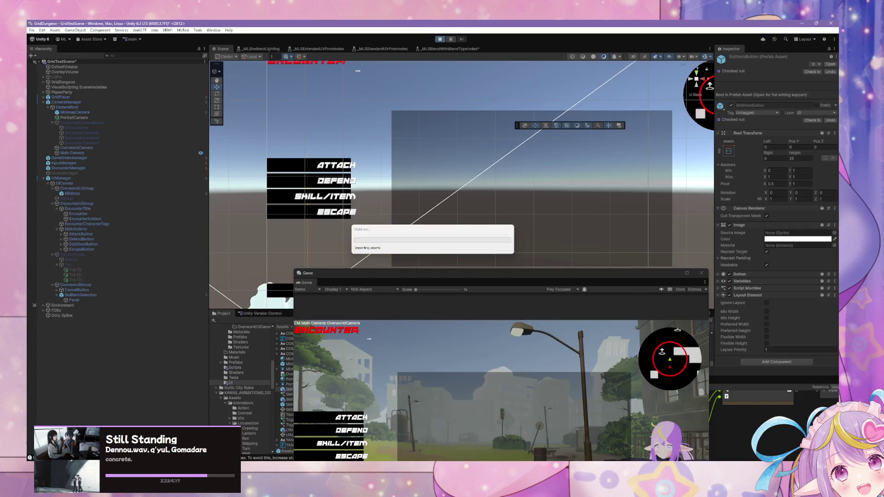
{"action": "key", "text": "alt+Tab"}
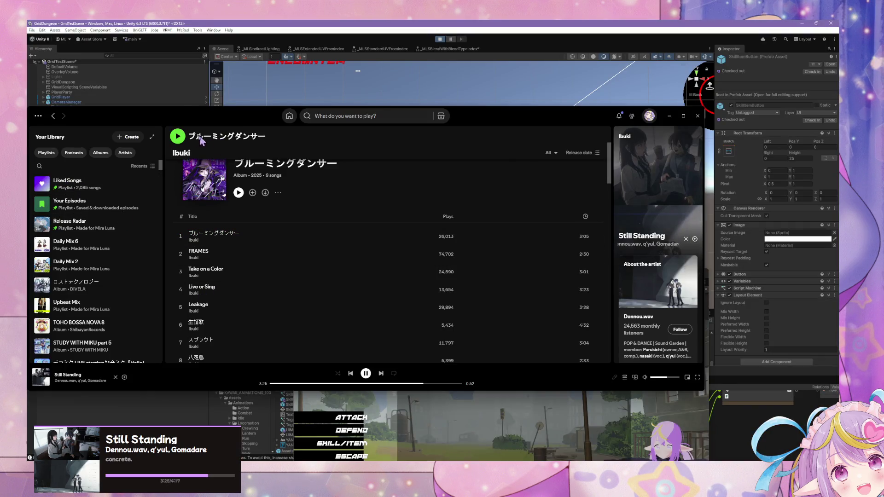
- From Spotify's Home, start Daily Mix 4, then switch playback to Daily Mix 5
{"action": "left_click", "coordinate": [289, 121]}
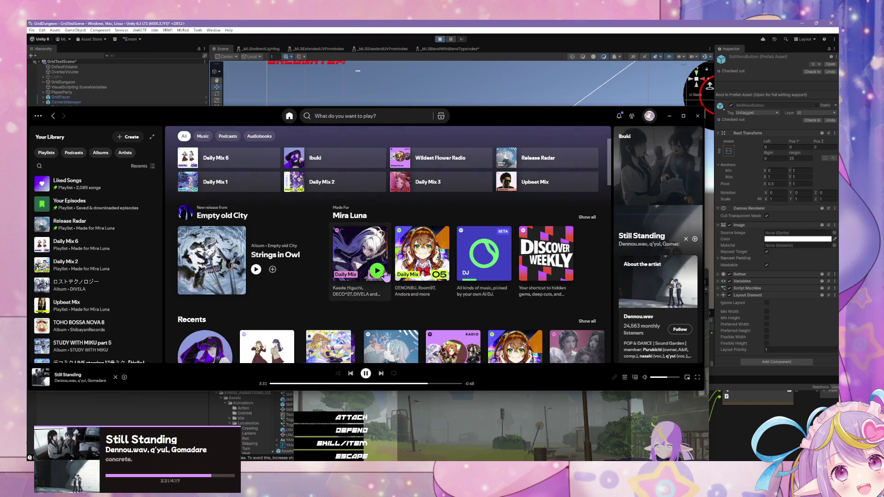
{"action": "left_click", "coordinate": [375, 273]}
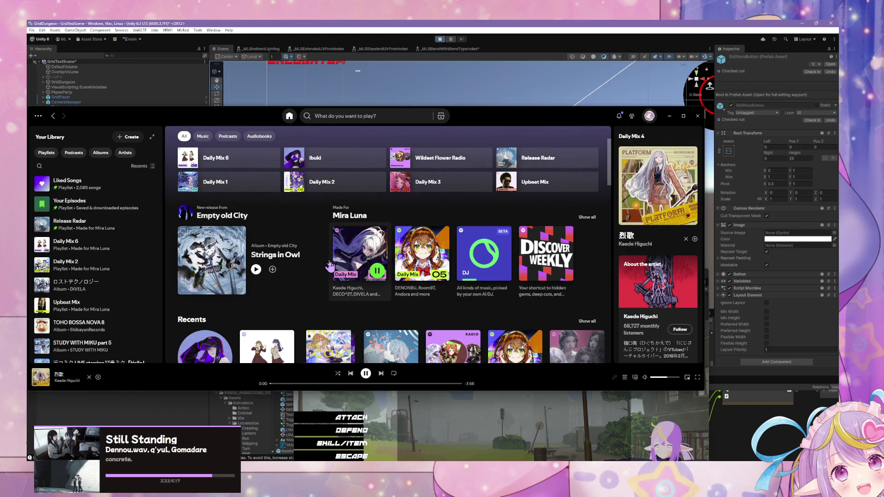
{"action": "left_click", "coordinate": [440, 272]}
- Browse the Pop Mix playlist, return Home, and minimize Spotify
{"action": "scroll", "coordinate": [350, 267], "scroll_direction": "down", "scroll_amount": 3}
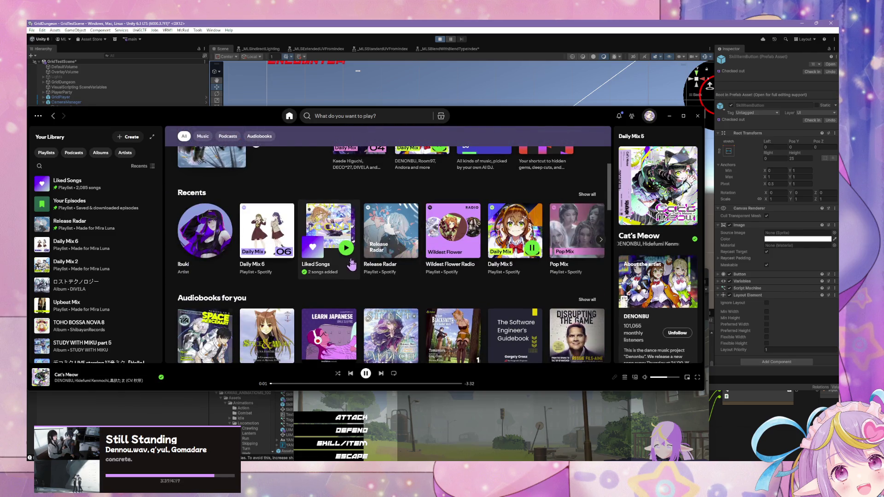
{"action": "scroll", "coordinate": [415, 240], "scroll_direction": "down", "scroll_amount": 2}
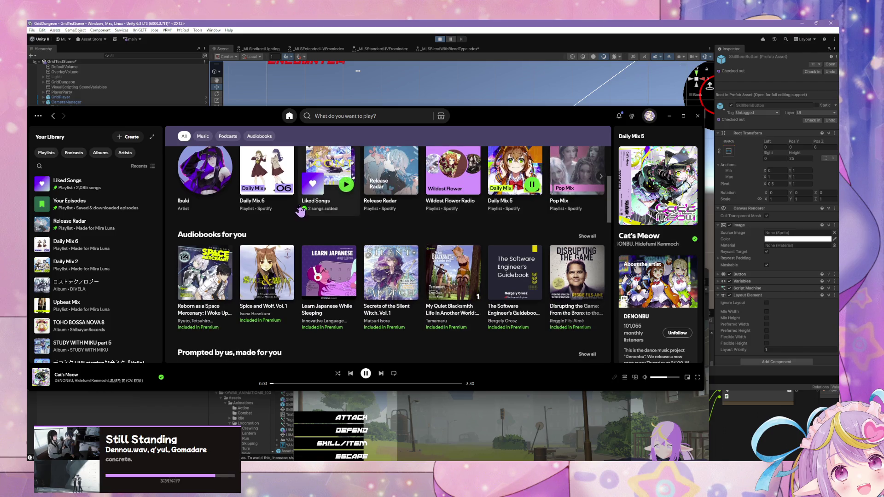
{"action": "scroll", "coordinate": [331, 212], "scroll_direction": "up", "scroll_amount": 2}
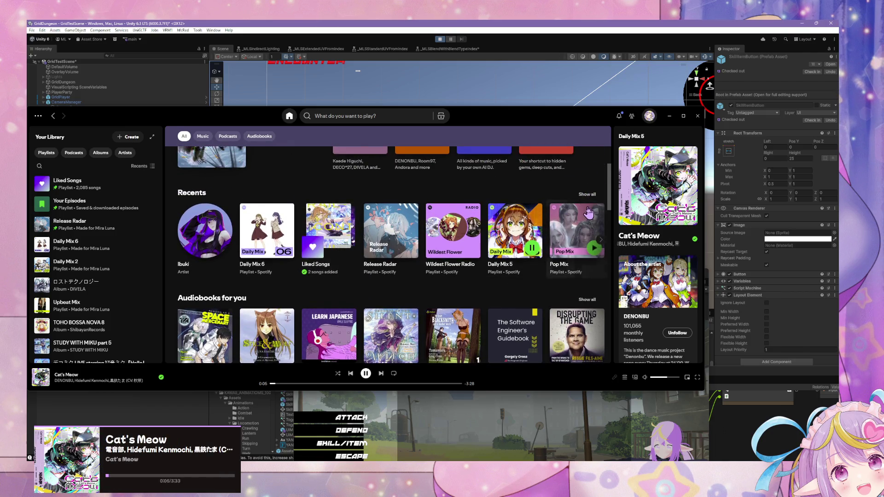
{"action": "left_click", "coordinate": [588, 213]}
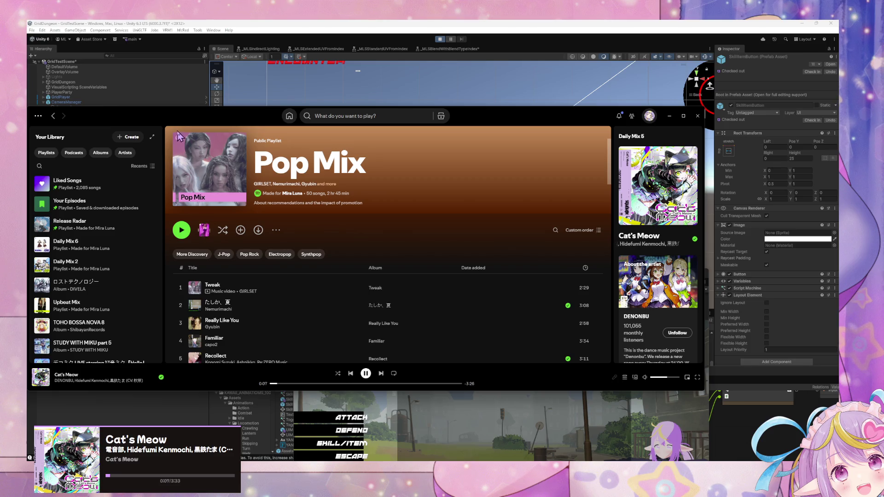
{"action": "left_click", "coordinate": [289, 119]}
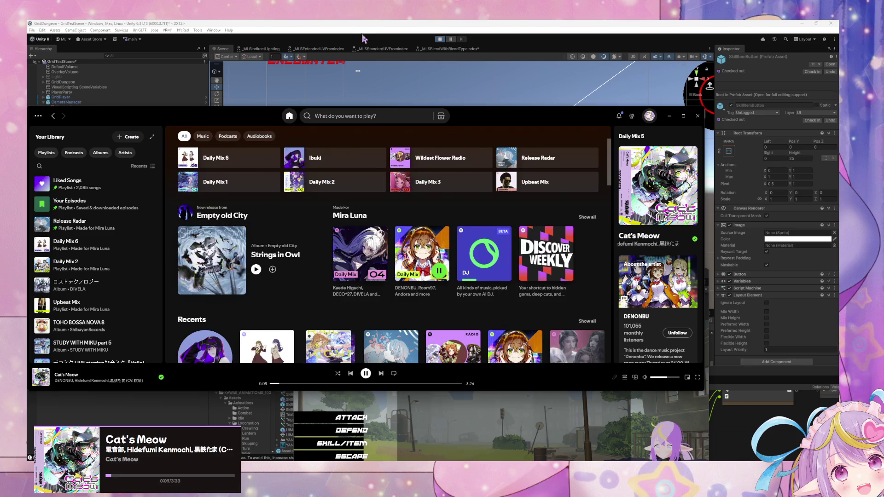
{"action": "left_click", "coordinate": [669, 118]}
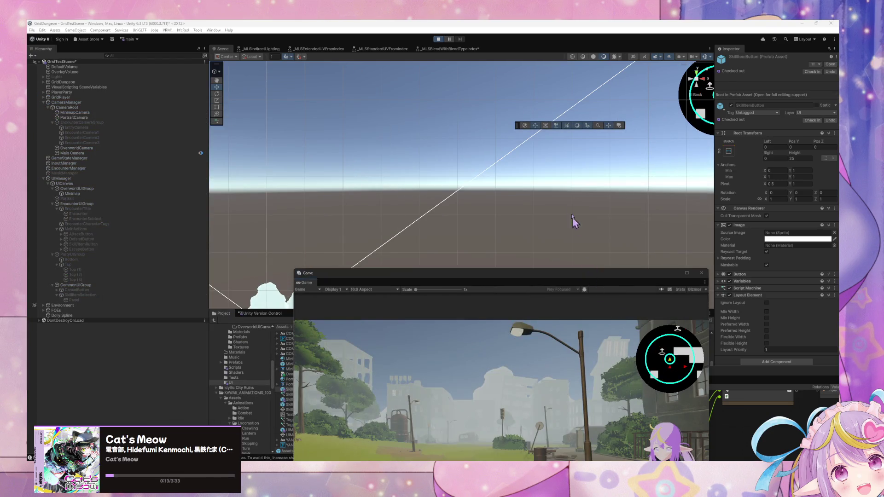
- Open the encounter's skill list in the running game and select the skill button wrapper clone
{"action": "left_click_drag", "start_coordinate": [512, 272], "coordinate": [483, 181]}
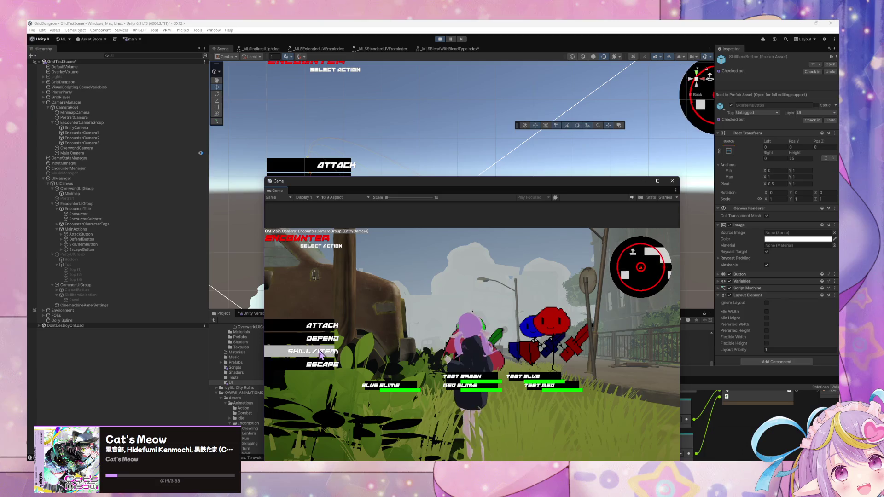
{"action": "left_click", "coordinate": [321, 352]}
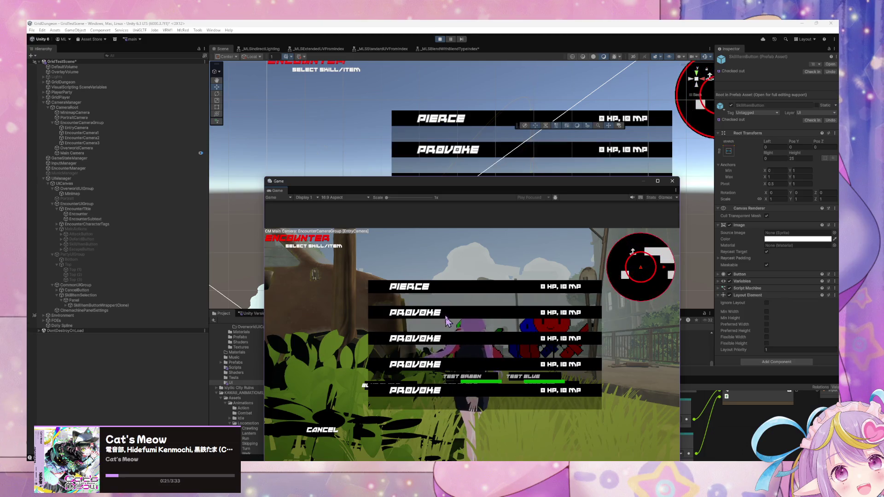
{"action": "left_click", "coordinate": [104, 306]}
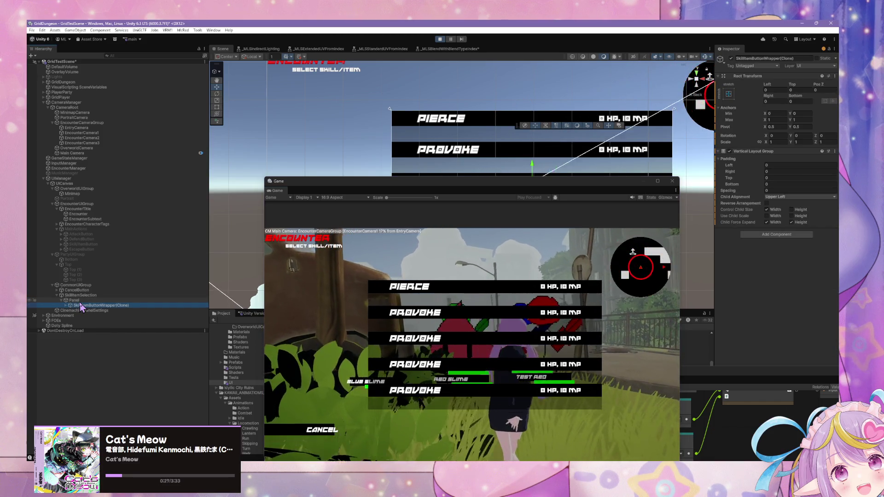
- Expand the wrapper clone, stop its five skill buttons stretching to fill the height, and stop the game
{"action": "key", "text": "Up"}
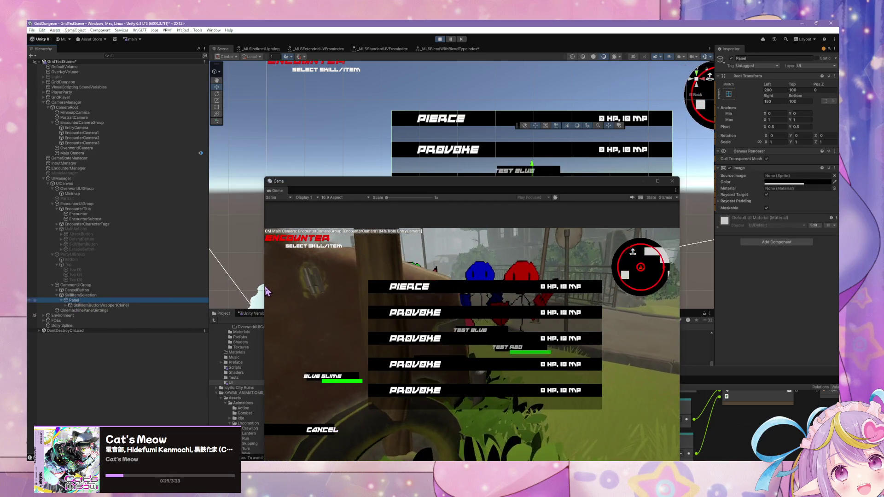
{"action": "key", "text": "Down"}
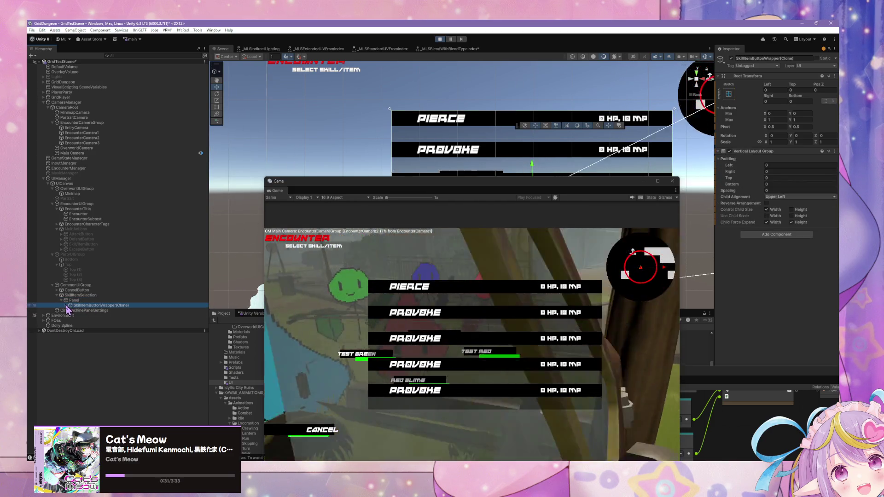
{"action": "key", "text": "Right"}
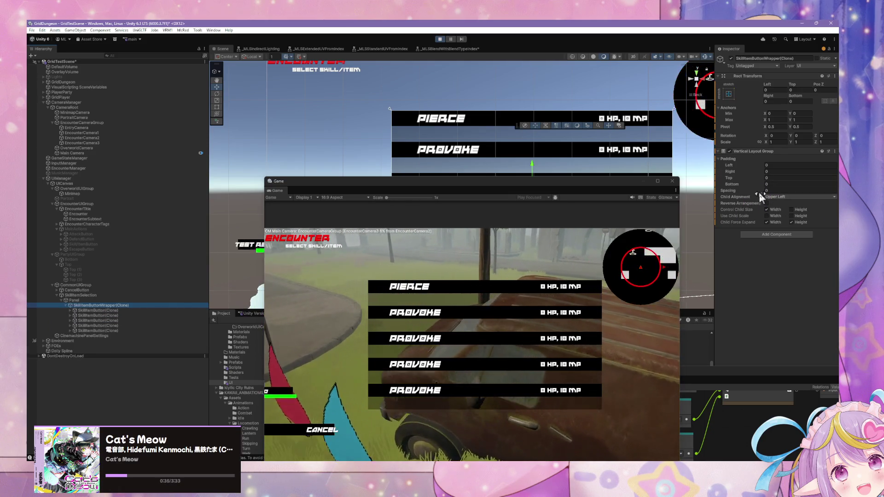
{"action": "left_click", "coordinate": [791, 223]}
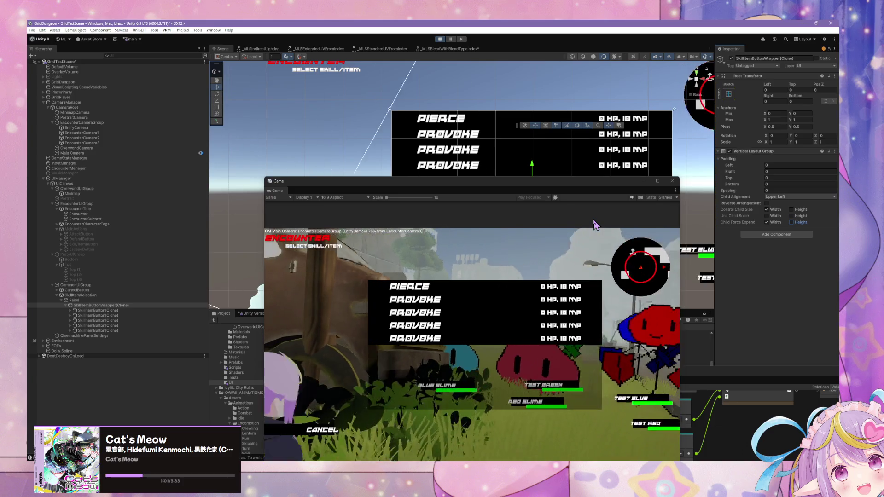
{"action": "left_click", "coordinate": [439, 39]}
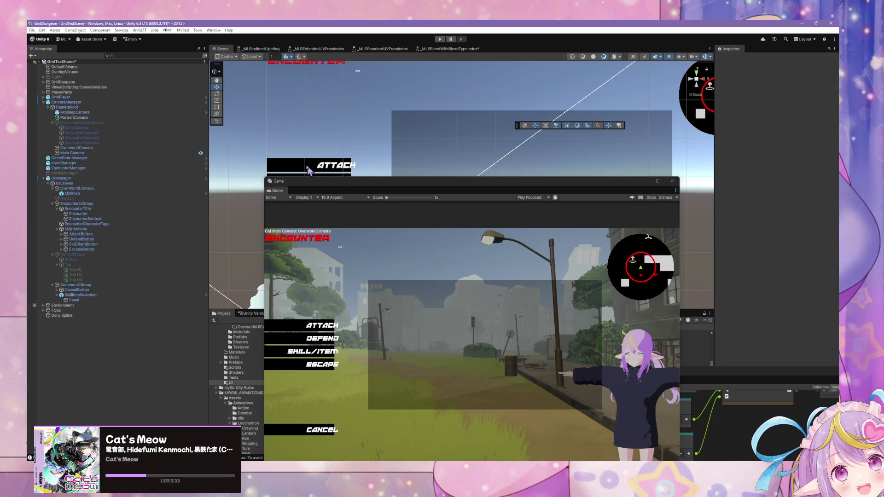
- Toggle Child Force Expand Height in the SkillItemButtonWrapper prefab's Vertical Layout Group
{"action": "left_click_drag", "start_coordinate": [312, 186], "coordinate": [482, 182]}
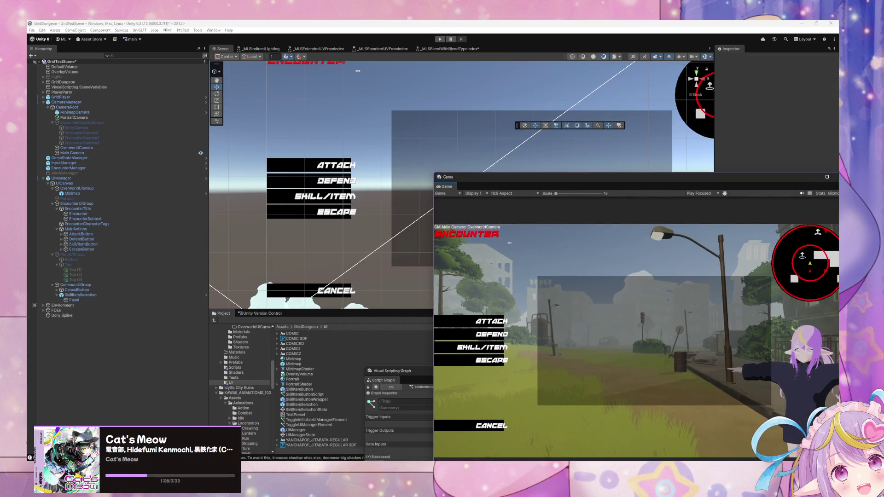
{"action": "left_click", "coordinate": [326, 400]}
{"action": "left_click_drag", "start_coordinate": [771, 178], "coordinate": [554, 219]}
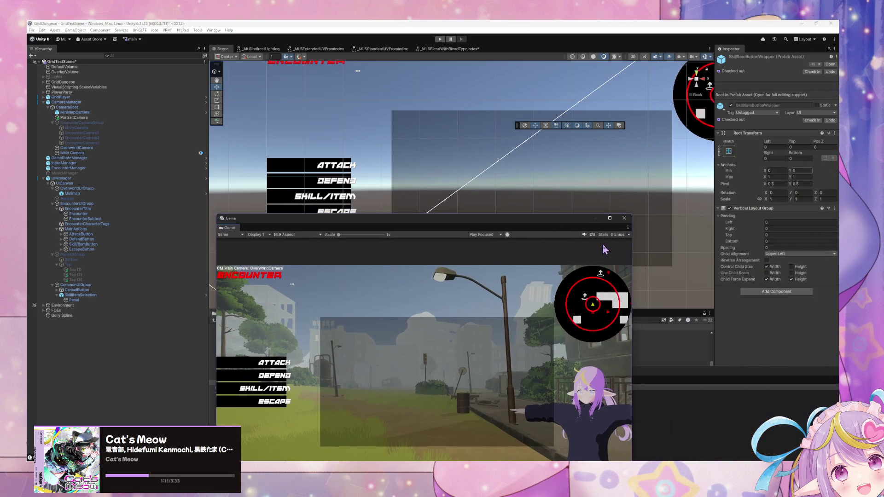
{"action": "left_click", "coordinate": [792, 279]}
- Start Play mode again to test the layout change
{"action": "left_click_drag", "start_coordinate": [420, 218], "coordinate": [581, 158]}
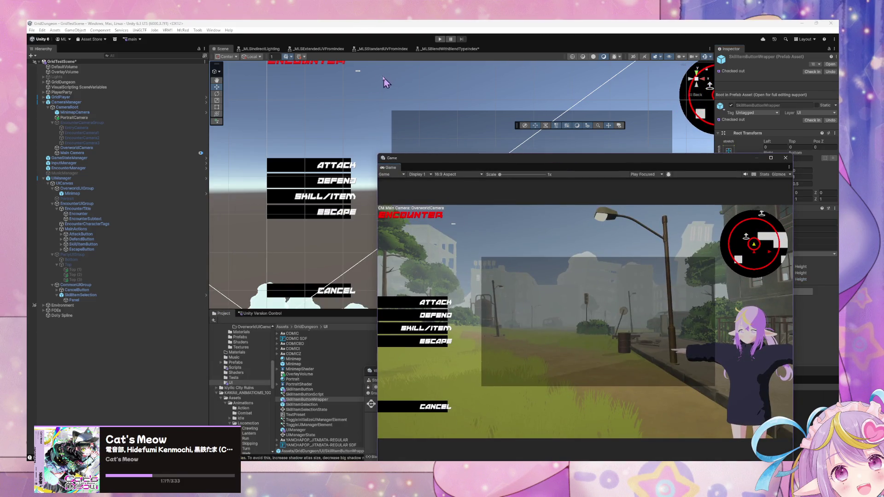
{"action": "left_click", "coordinate": [425, 39]}
{"action": "left_click", "coordinate": [440, 39]}
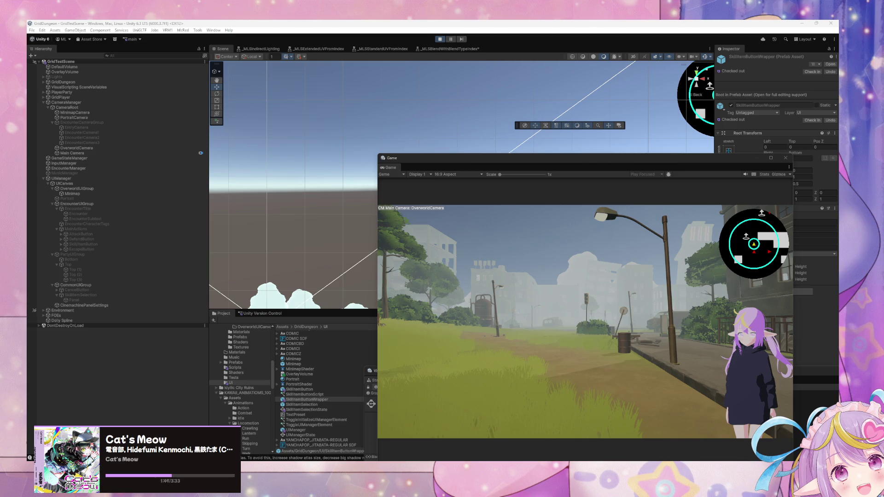
- Try SKILL/ITEM, ATTACK targeting and CANCEL in the encounter menu, then ESCAPE the encounter
{"action": "left_click_drag", "start_coordinate": [469, 166], "coordinate": [354, 139]}
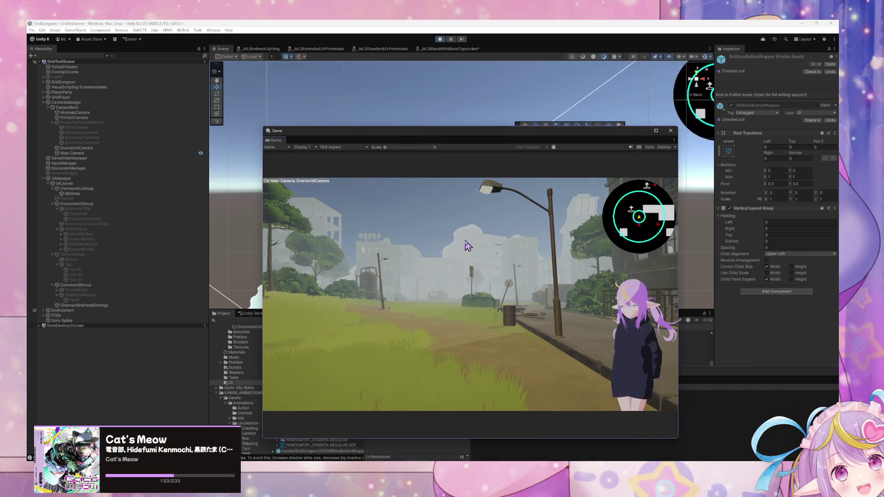
{"action": "left_click", "coordinate": [318, 308]}
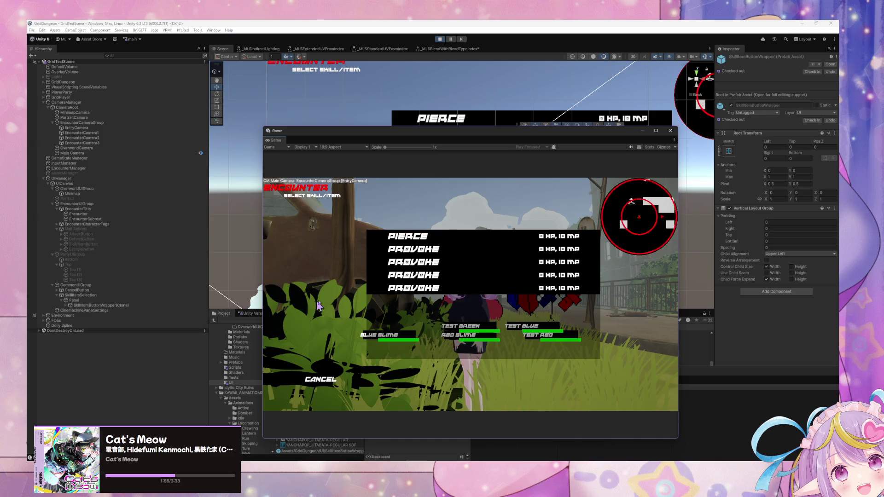
{"action": "left_click", "coordinate": [325, 378]}
{"action": "left_click", "coordinate": [318, 275]}
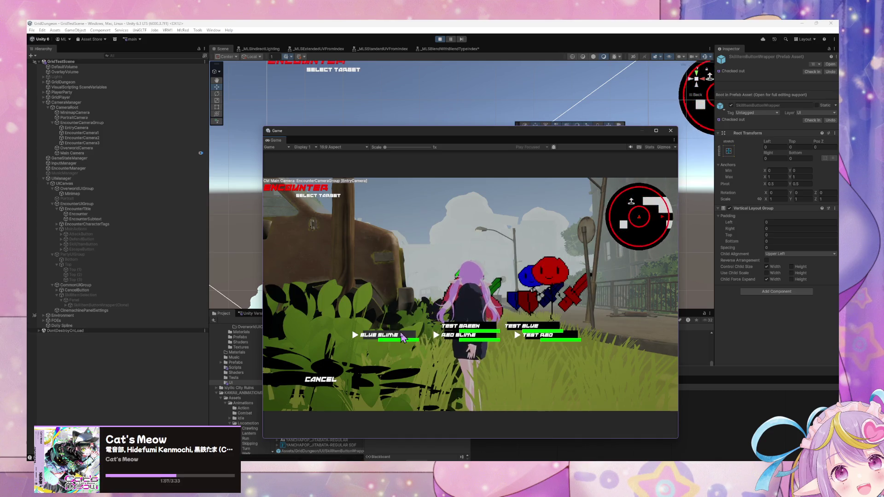
{"action": "left_click", "coordinate": [319, 379]}
{"action": "left_click", "coordinate": [309, 307]}
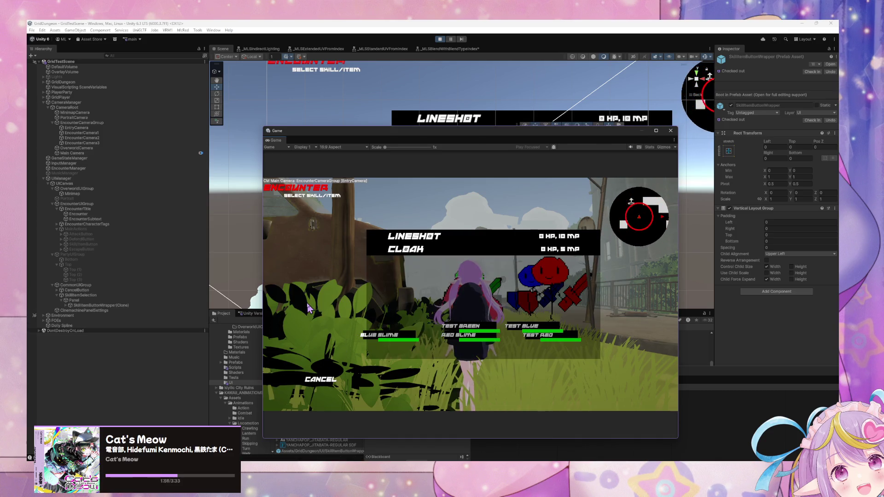
{"action": "key", "text": "Return"}
{"action": "left_click", "coordinate": [380, 341]}
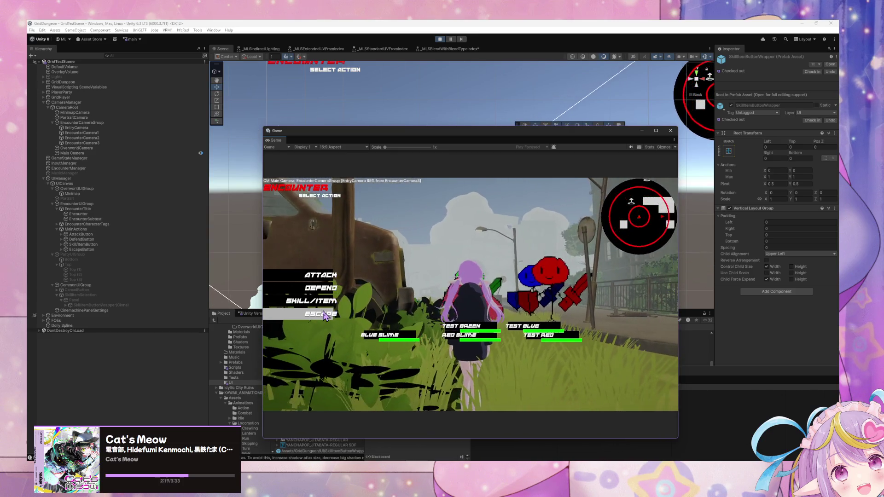
{"action": "left_click", "coordinate": [324, 315]}
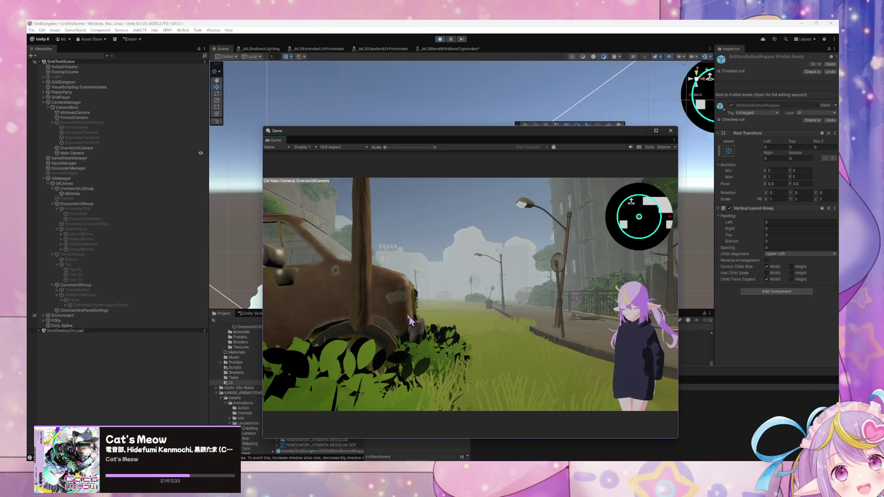
- Stop the game and rearrange the Game preview, Animator and Project windows
{"action": "left_click", "coordinate": [440, 40]}
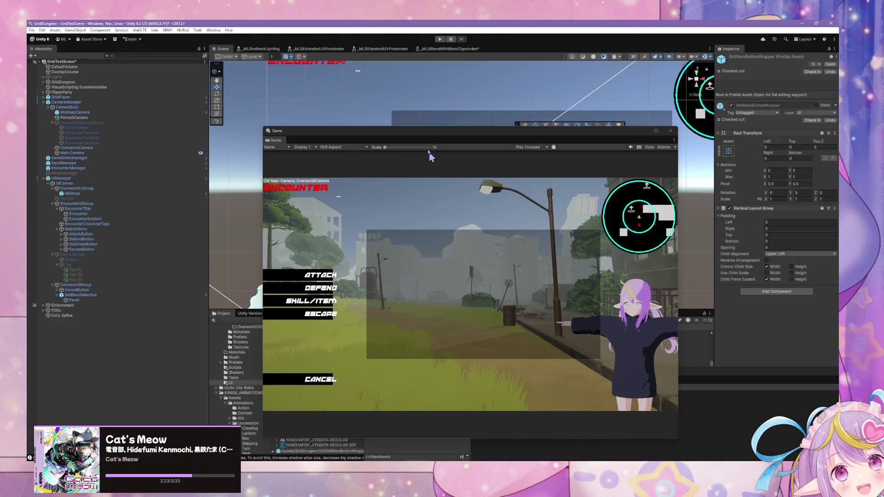
{"action": "left_click_drag", "start_coordinate": [395, 134], "coordinate": [287, 97]}
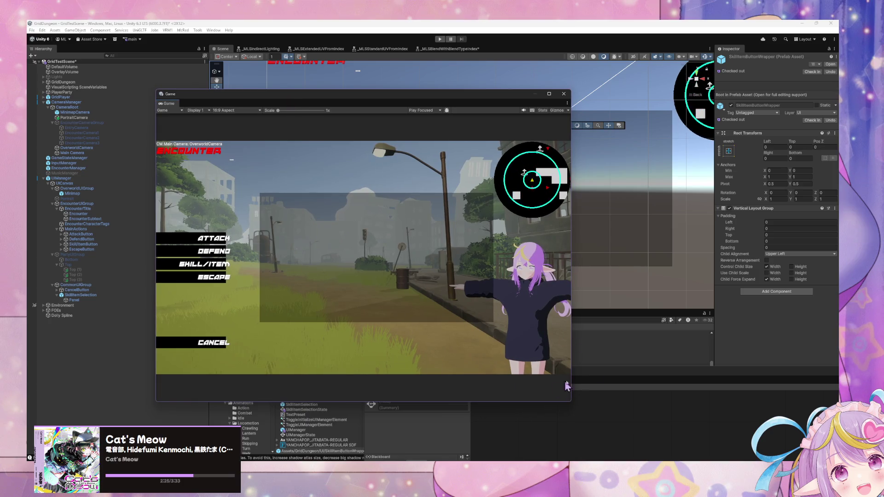
{"action": "left_click_drag", "start_coordinate": [566, 386], "coordinate": [617, 404]}
{"action": "mouse_move", "coordinate": [410, 101]}
{"action": "left_mouse_down"}
{"action": "mouse_move", "coordinate": [645, 120]}
{"action": "mouse_move", "coordinate": [575, 362]}
{"action": "mouse_move", "coordinate": [561, 364]}
{"action": "left_mouse_up"}
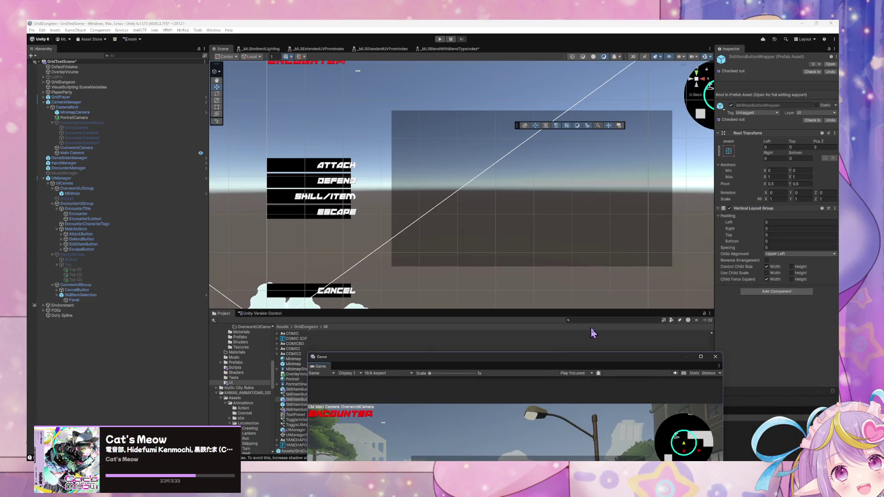
{"action": "mouse_move", "coordinate": [575, 310]}
{"action": "left_mouse_down"}
{"action": "mouse_move", "coordinate": [529, 297]}
{"action": "mouse_move", "coordinate": [448, 223]}
{"action": "left_mouse_up"}
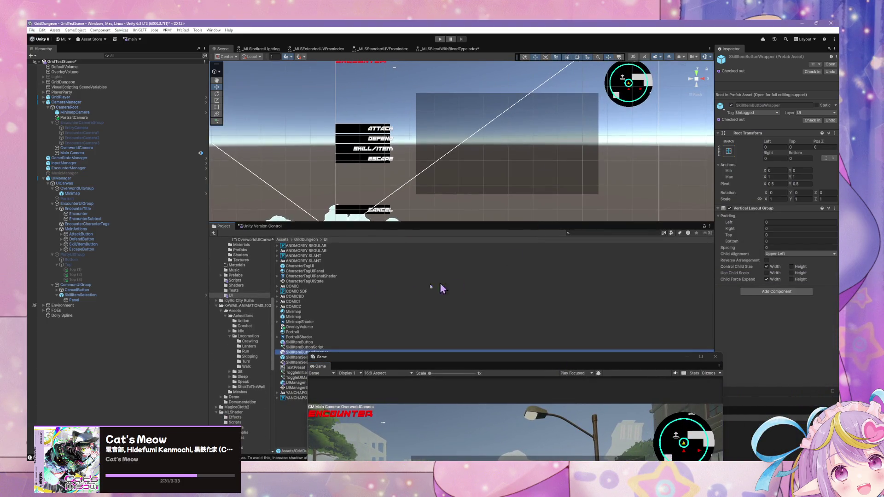
{"action": "mouse_move", "coordinate": [441, 360]}
{"action": "left_mouse_down"}
{"action": "mouse_move", "coordinate": [428, 300]}
{"action": "mouse_move", "coordinate": [357, 151]}
{"action": "left_mouse_up"}
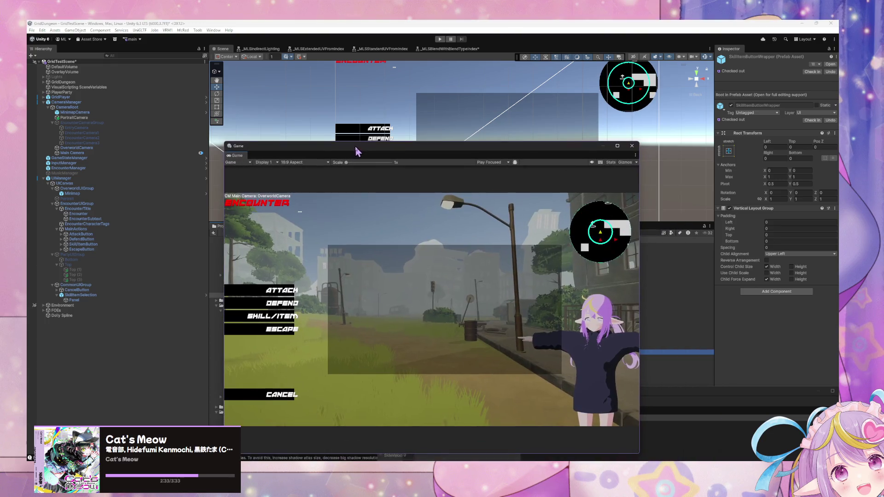
- Select PartyUIGroup and enter 'Added layout' as the version-control check-in summary
{"action": "left_click", "coordinate": [159, 255]}
{"action": "mouse_move", "coordinate": [469, 155]}
{"action": "left_mouse_down"}
{"action": "mouse_move", "coordinate": [650, 309]}
{"action": "mouse_move", "coordinate": [591, 326]}
{"action": "left_mouse_up"}
{"action": "left_click", "coordinate": [640, 244]}
{"action": "type", "text": "Added layout"}
{"action": "mouse_move", "coordinate": [597, 315]}
{"action": "left_mouse_down"}
{"action": "mouse_move", "coordinate": [366, 188]}
{"action": "mouse_move", "coordinate": [277, 116]}
{"action": "left_mouse_up"}
- Check in the pending changes, saving the modified scene when prompted
{"action": "left_click", "coordinate": [517, 391]}
{"action": "left_click_drag", "start_coordinate": [483, 203], "coordinate": [203, 111]}
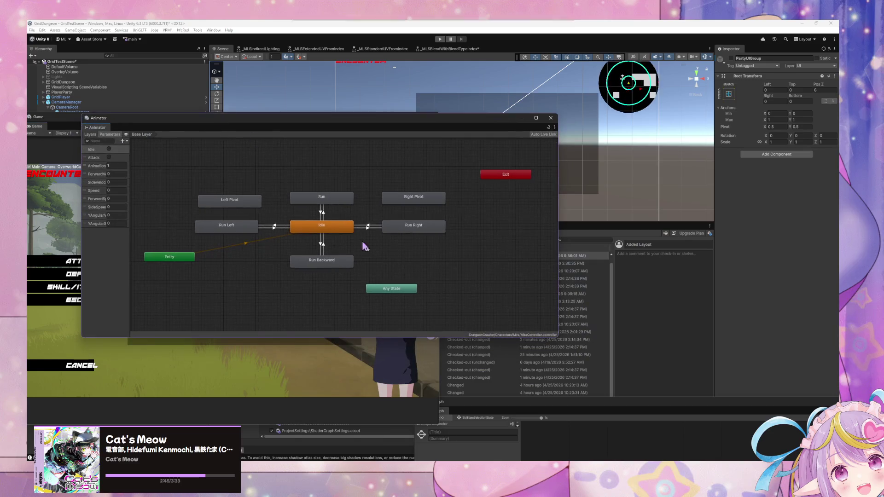
{"action": "mouse_move", "coordinate": [537, 410]}
{"action": "left_mouse_down"}
{"action": "mouse_move", "coordinate": [173, 204]}
{"action": "mouse_move", "coordinate": [138, 285]}
{"action": "left_mouse_up"}
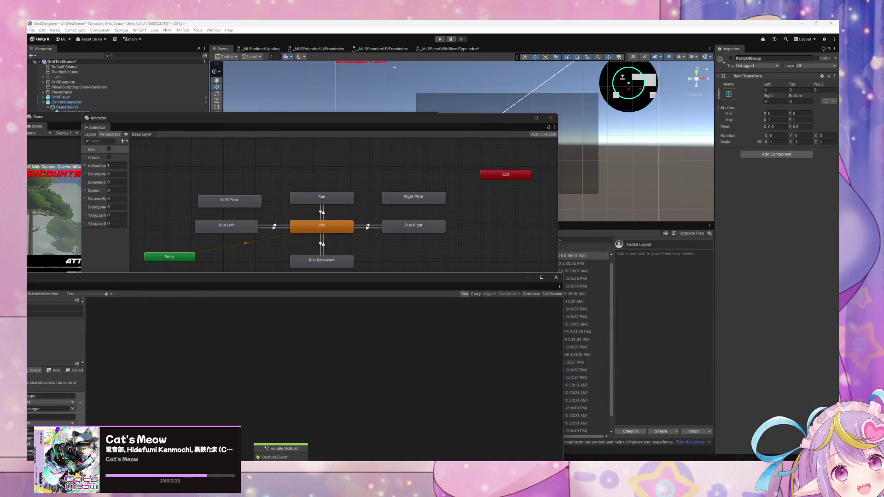
{"action": "left_click", "coordinate": [632, 432]}
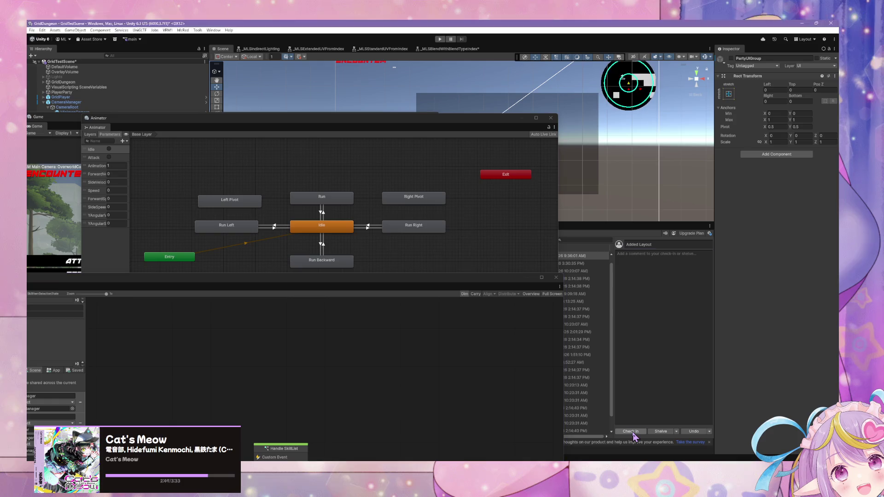
{"action": "left_click", "coordinate": [417, 258]}
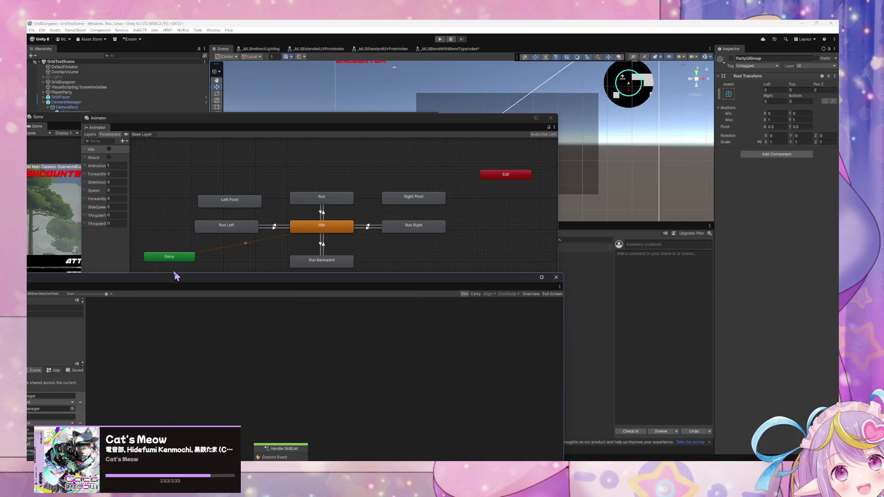
- Rearrange the Animator and Game windows, then activate PartyUIGroup to show its purple panels
{"action": "mouse_move", "coordinate": [220, 129]}
{"action": "left_mouse_down"}
{"action": "mouse_move", "coordinate": [296, 143]}
{"action": "mouse_move", "coordinate": [443, 263]}
{"action": "mouse_move", "coordinate": [313, 227]}
{"action": "left_mouse_up"}
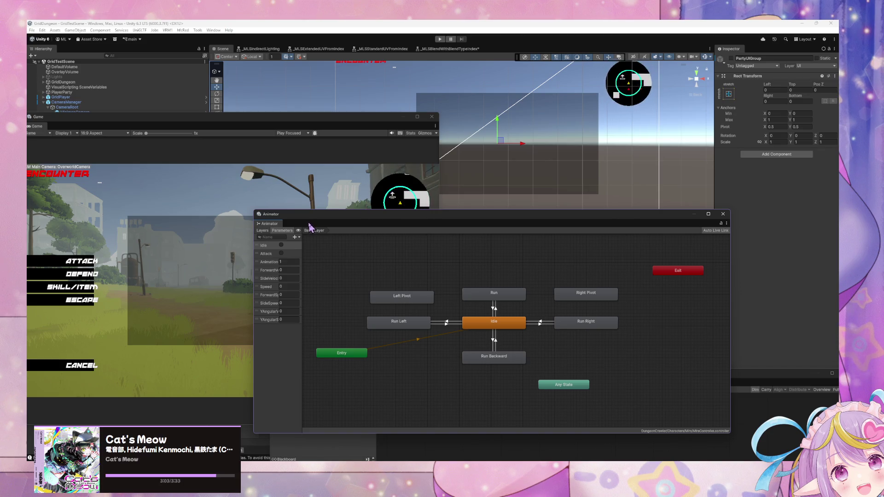
{"action": "mouse_move", "coordinate": [326, 215]}
{"action": "left_mouse_down"}
{"action": "mouse_move", "coordinate": [228, 162]}
{"action": "mouse_move", "coordinate": [250, 149]}
{"action": "mouse_move", "coordinate": [264, 172]}
{"action": "mouse_move", "coordinate": [356, 226]}
{"action": "left_mouse_up"}
{"action": "left_click_drag", "start_coordinate": [275, 118], "coordinate": [398, 111]}
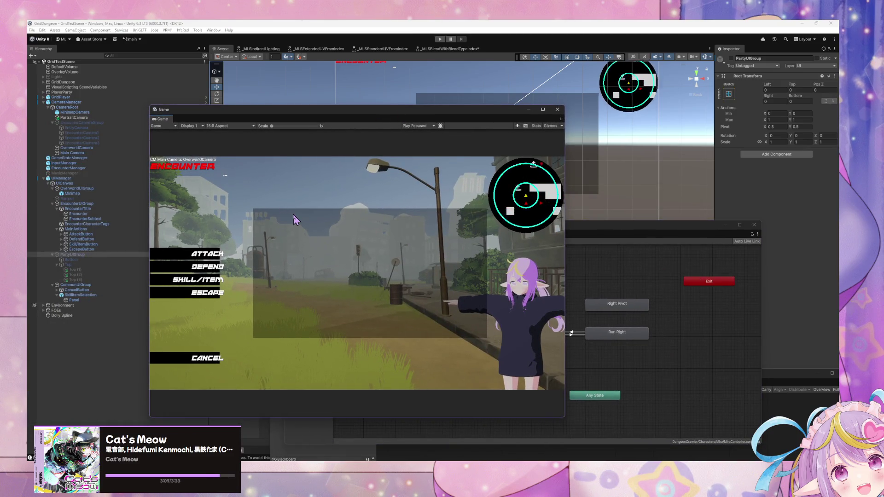
{"action": "mouse_move", "coordinate": [591, 225]}
{"action": "left_mouse_down"}
{"action": "mouse_move", "coordinate": [460, 168]}
{"action": "mouse_move", "coordinate": [365, 257]}
{"action": "mouse_move", "coordinate": [512, 307]}
{"action": "left_mouse_up"}
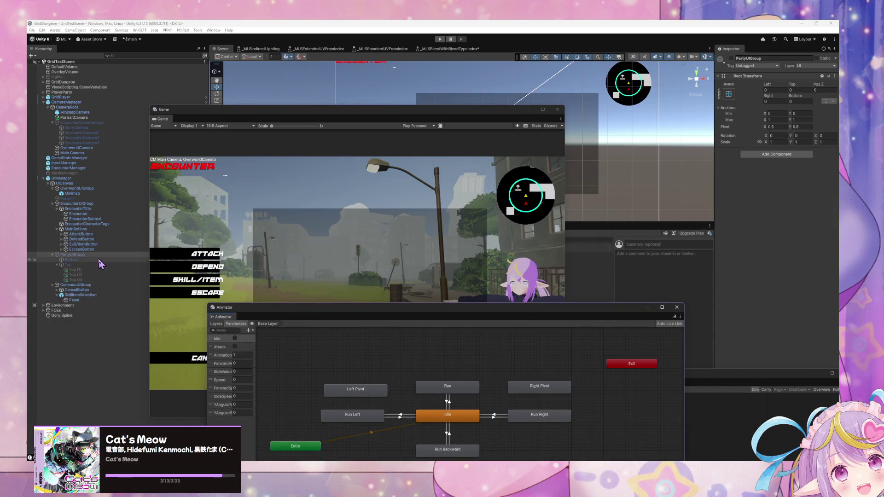
{"action": "left_click", "coordinate": [731, 59]}
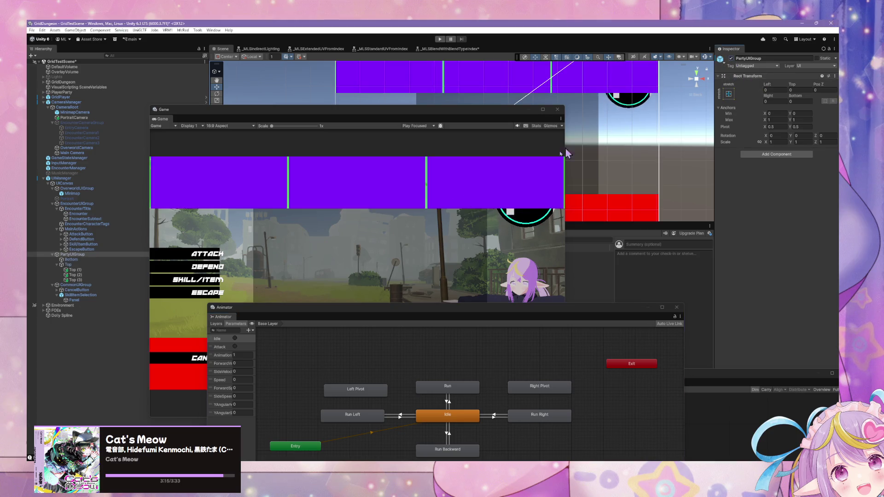
- Select the Top row and set its left offset to 200 and adjust its right offset
{"action": "left_click_drag", "start_coordinate": [316, 115], "coordinate": [327, 100]}
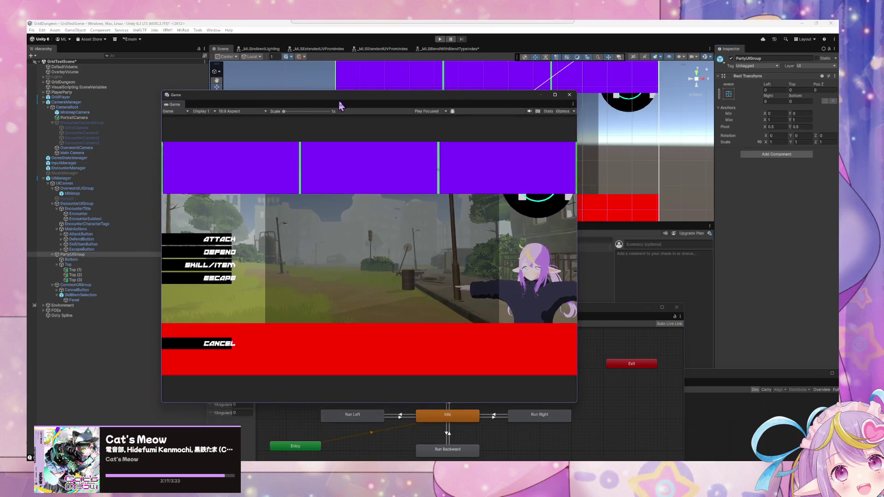
{"action": "left_click", "coordinate": [68, 265]}
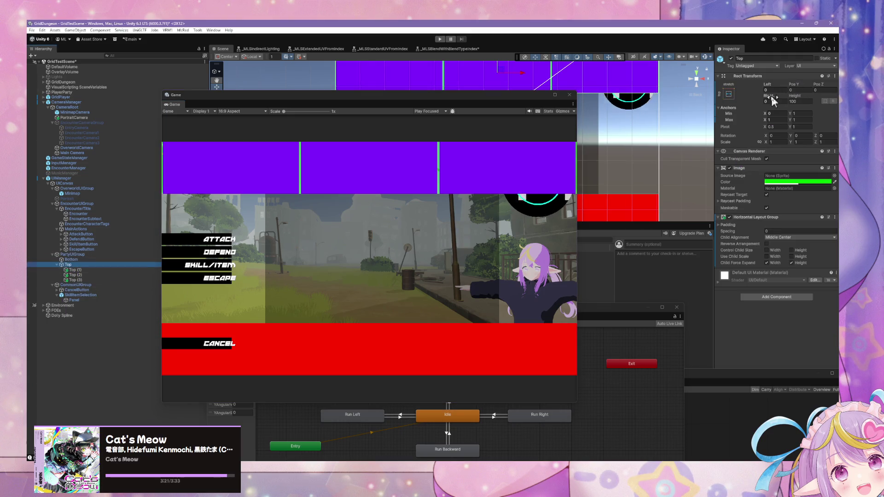
{"action": "left_click", "coordinate": [729, 95]}
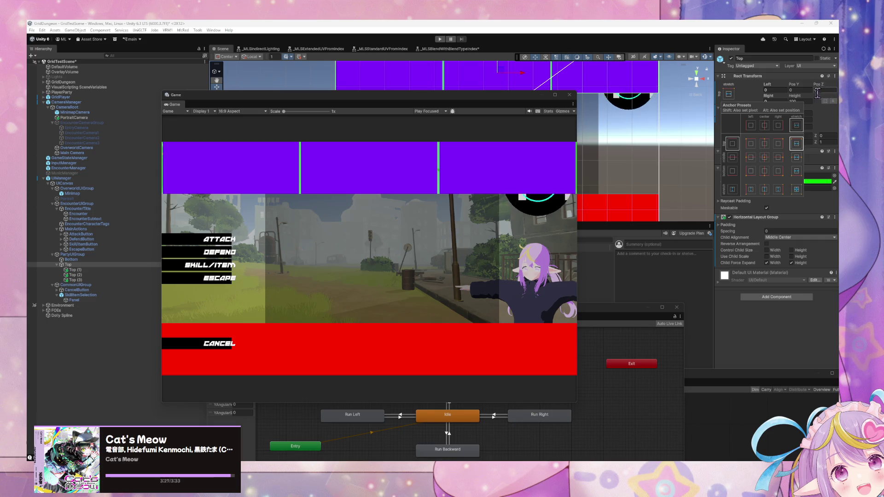
{"action": "left_click", "coordinate": [773, 90]}
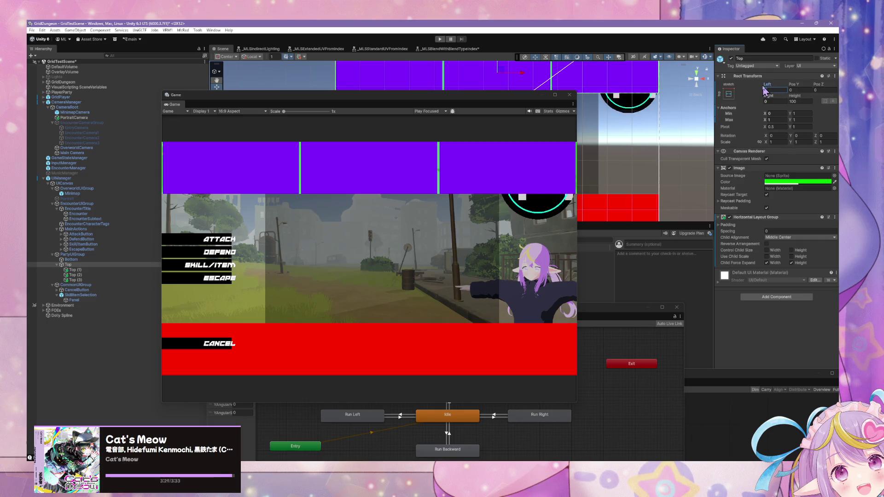
{"action": "mouse_move", "coordinate": [767, 87]}
{"action": "left_mouse_down"}
{"action": "mouse_move", "coordinate": [786, 89]}
{"action": "mouse_move", "coordinate": [748, 90]}
{"action": "mouse_move", "coordinate": [775, 90]}
{"action": "left_mouse_up"}
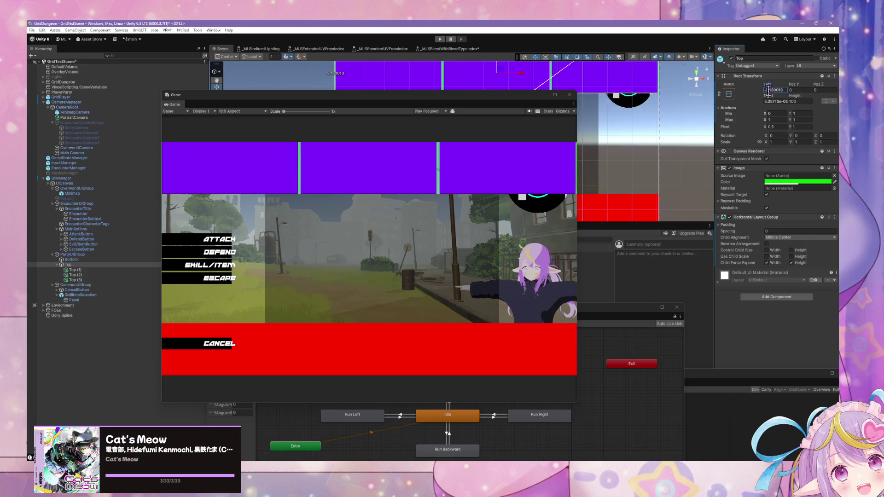
{"action": "type", "text": "200"}
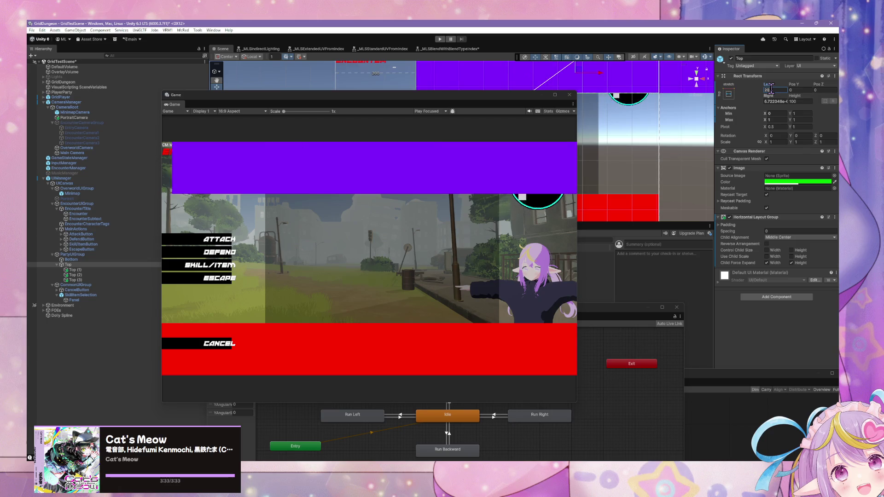
{"action": "left_click", "coordinate": [782, 101]}
{"action": "type", "text": "300"}
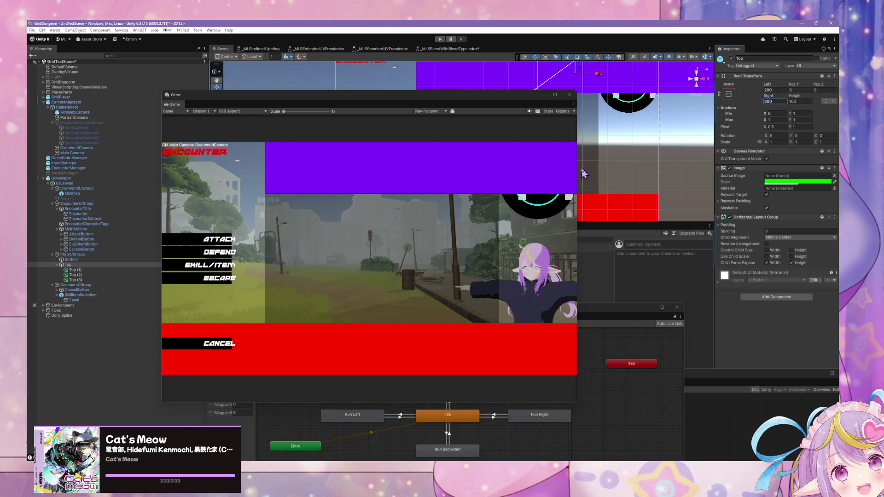
{"action": "mouse_move", "coordinate": [770, 98]}
{"action": "left_mouse_down"}
{"action": "mouse_move", "coordinate": [799, 105]}
{"action": "mouse_move", "coordinate": [776, 103]}
{"action": "left_mouse_up"}
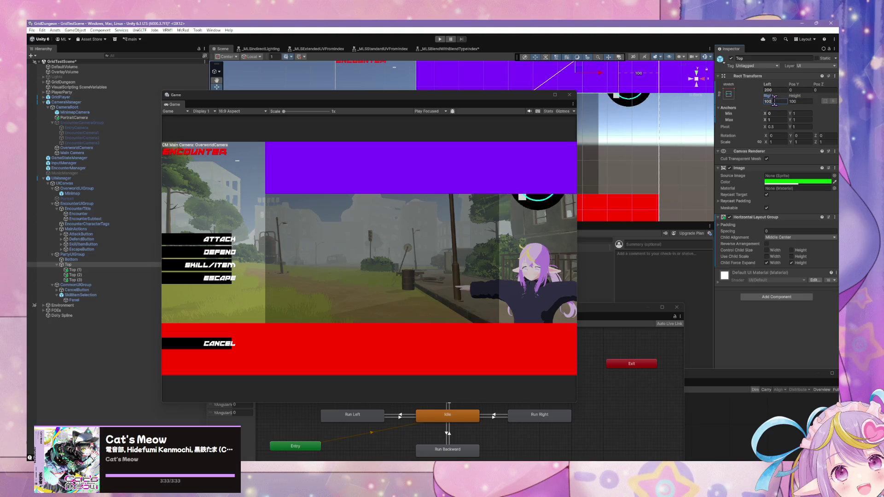
- Apply the top-stretch anchor preset to the Top bar and enlarge the Game view
{"action": "left_click", "coordinate": [730, 93]}
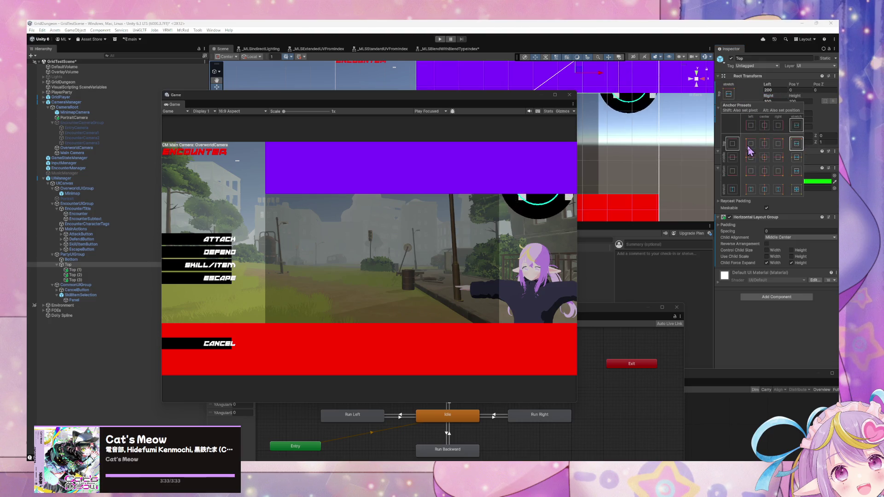
{"action": "left_click", "coordinate": [796, 144]}
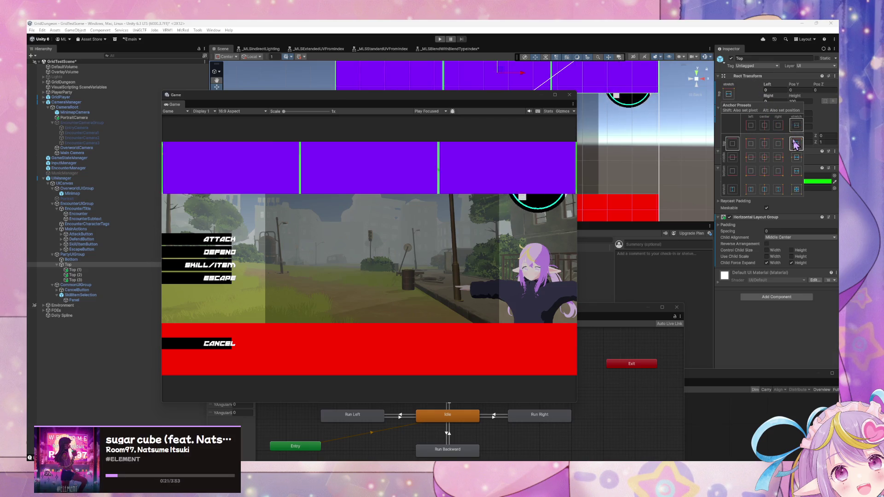
{"action": "left_click", "coordinate": [755, 76]}
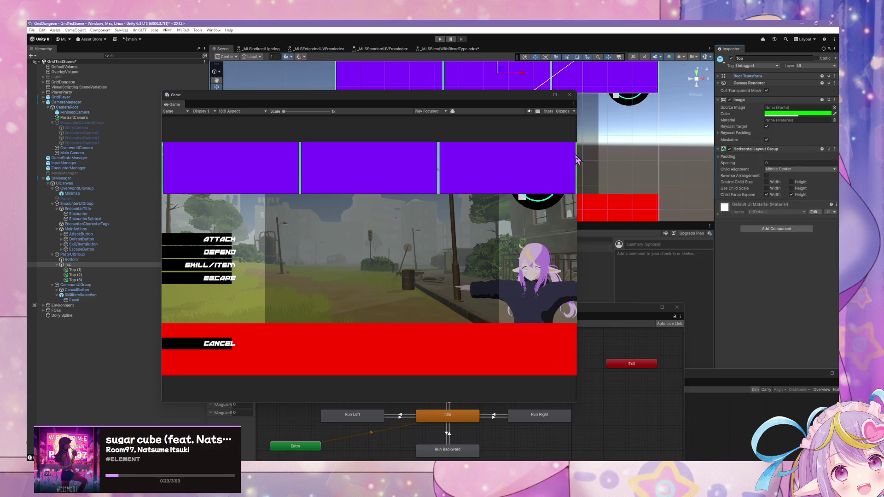
{"action": "left_click_drag", "start_coordinate": [579, 158], "coordinate": [668, 166]}
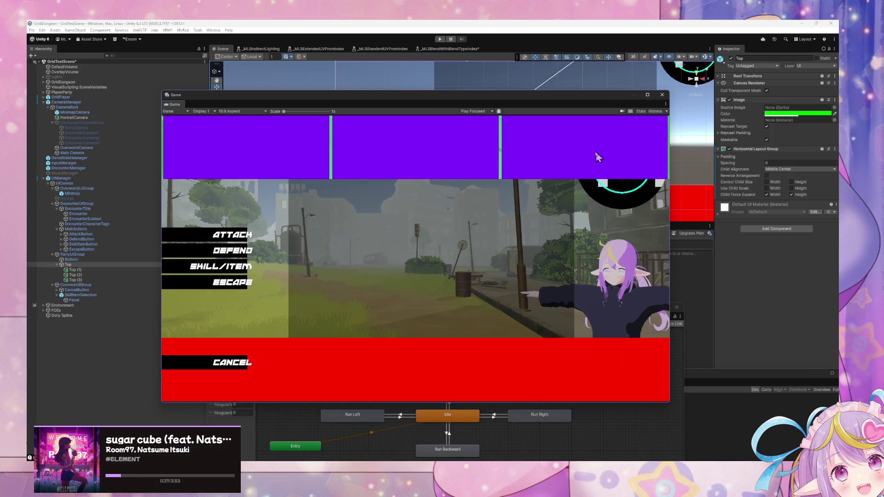
- Give the Top bar's Horizontal Layout Group left padding 337 and right padding 0
{"action": "left_click", "coordinate": [102, 266]}
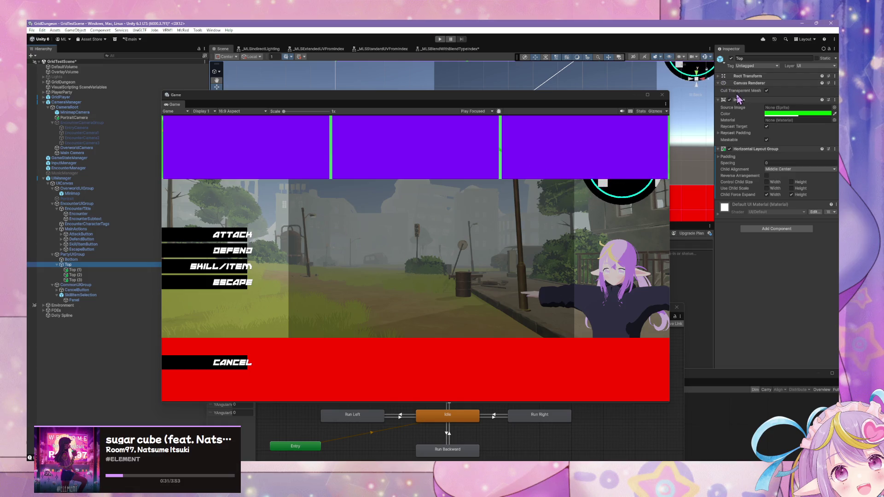
{"action": "left_click", "coordinate": [721, 158]}
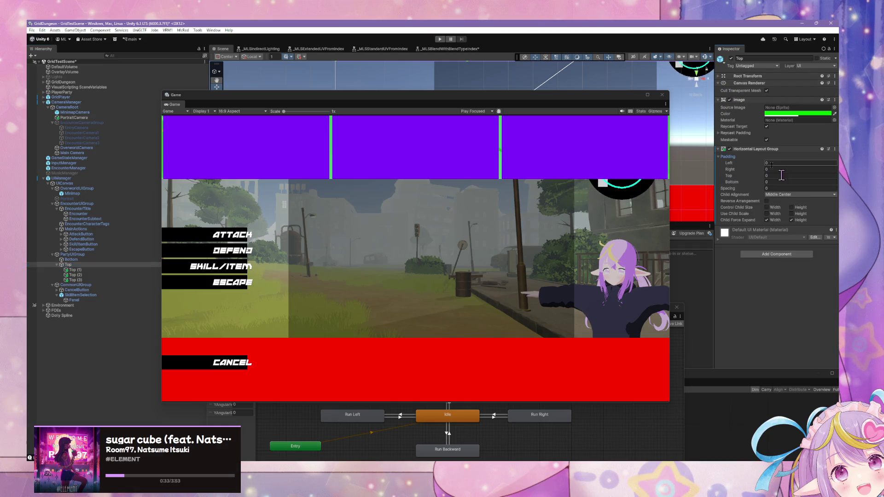
{"action": "type", "text": "337"}
{"action": "key", "text": "Return"}
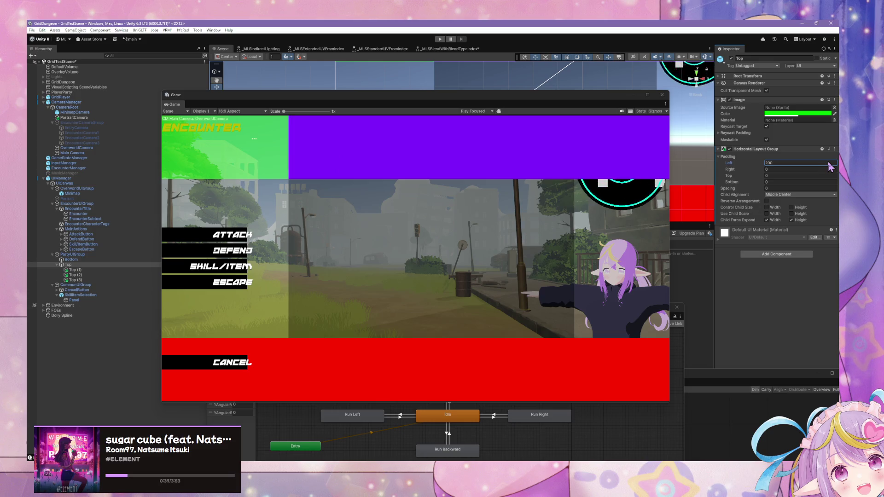
{"action": "left_click_drag", "start_coordinate": [765, 173], "coordinate": [824, 175]}
{"action": "mouse_move", "coordinate": [740, 169]}
{"action": "left_mouse_down"}
{"action": "mouse_move", "coordinate": [773, 170]}
{"action": "mouse_move", "coordinate": [744, 171]}
{"action": "left_mouse_up"}
{"action": "left_click", "coordinate": [772, 169]}
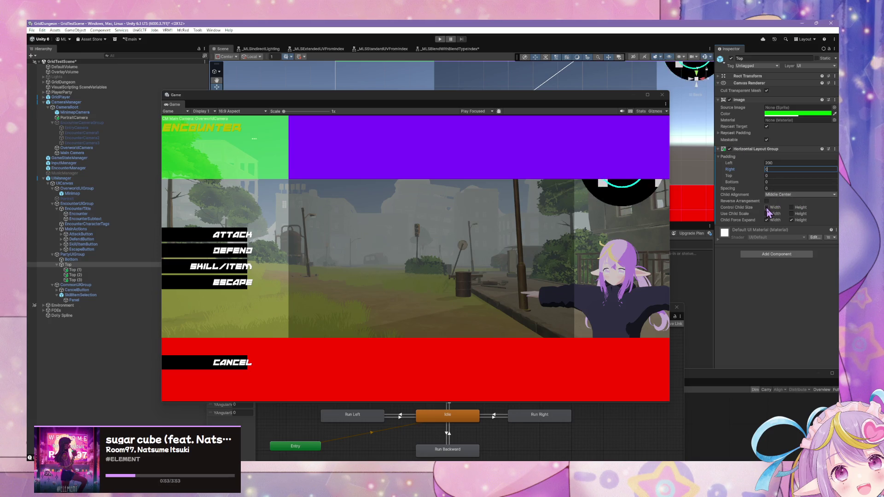
{"action": "key", "text": "Return"}
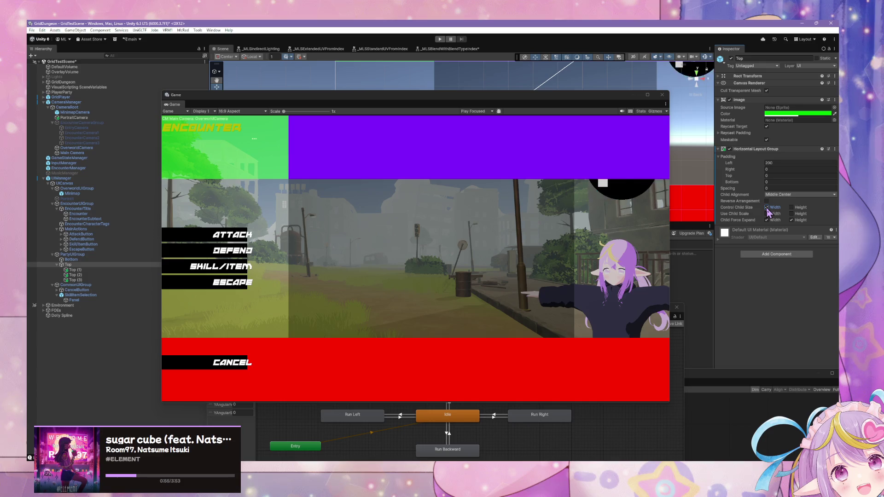
- Set the Top bar's spacing to 0 and its left padding back to 0
{"action": "mouse_move", "coordinate": [763, 191]}
{"action": "left_mouse_down"}
{"action": "mouse_move", "coordinate": [791, 190]}
{"action": "mouse_move", "coordinate": [732, 191]}
{"action": "left_mouse_up"}
{"action": "left_click", "coordinate": [774, 188]}
{"action": "type", "text": "0"}
{"action": "left_click", "coordinate": [765, 162]}
{"action": "type", "text": "0"}
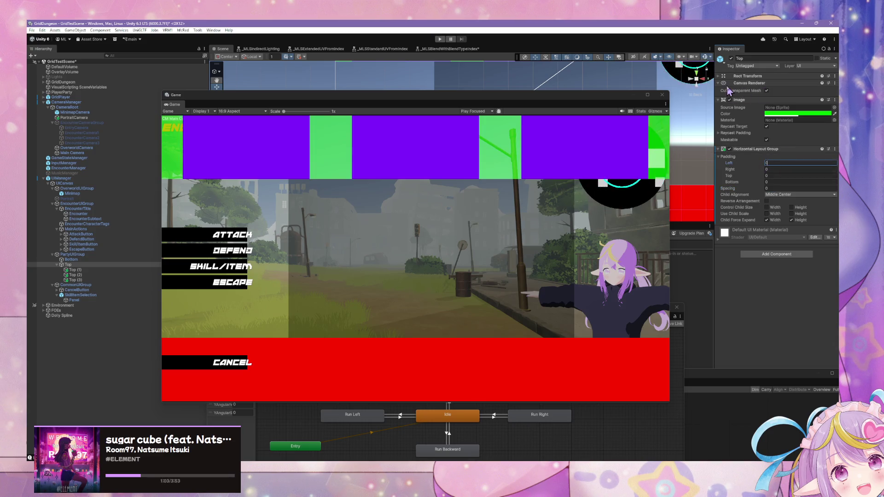
{"action": "left_click", "coordinate": [748, 76]}
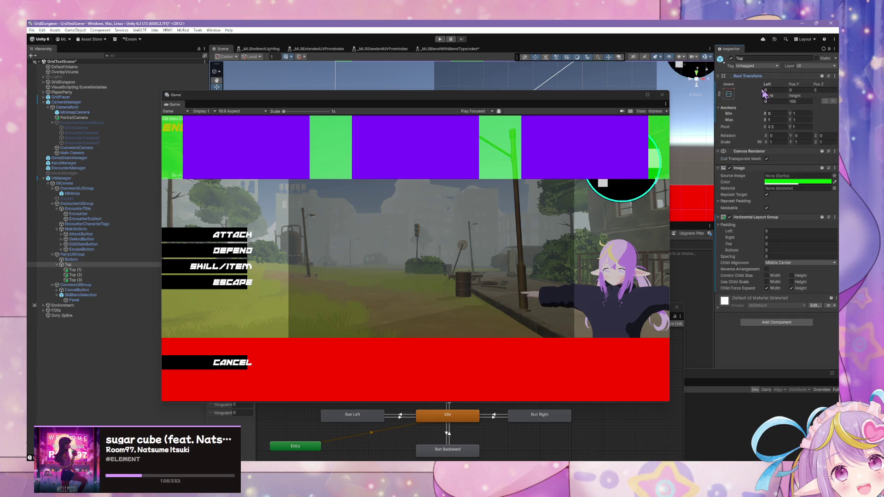
- Anchor the Top bar to top center and set its Anchors X min and max to 0
{"action": "left_click", "coordinate": [731, 96]}
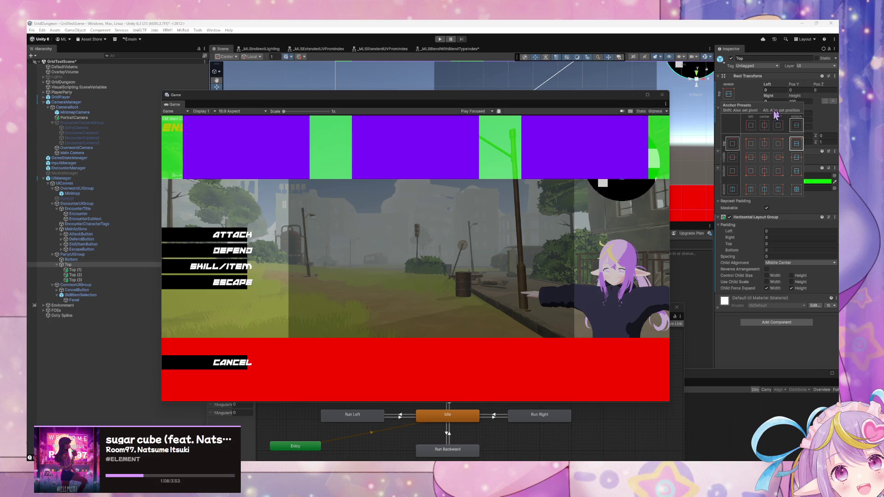
{"action": "left_click", "coordinate": [764, 145]}
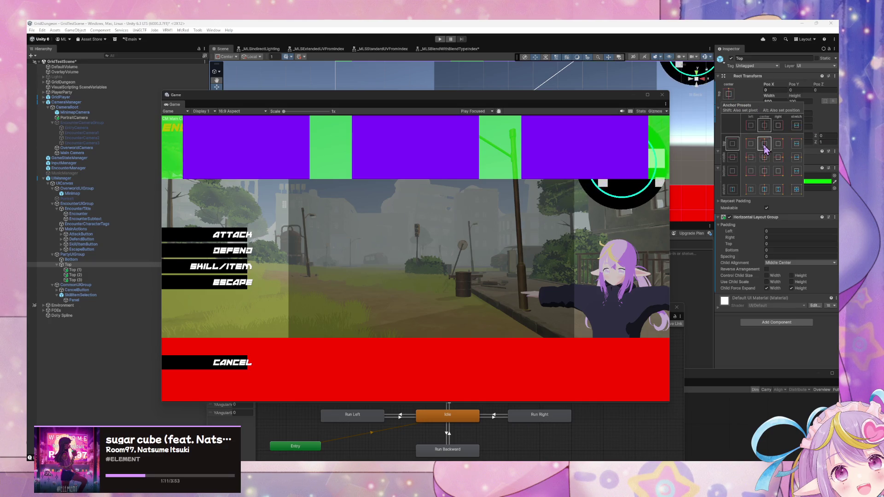
{"action": "left_click", "coordinate": [836, 118]}
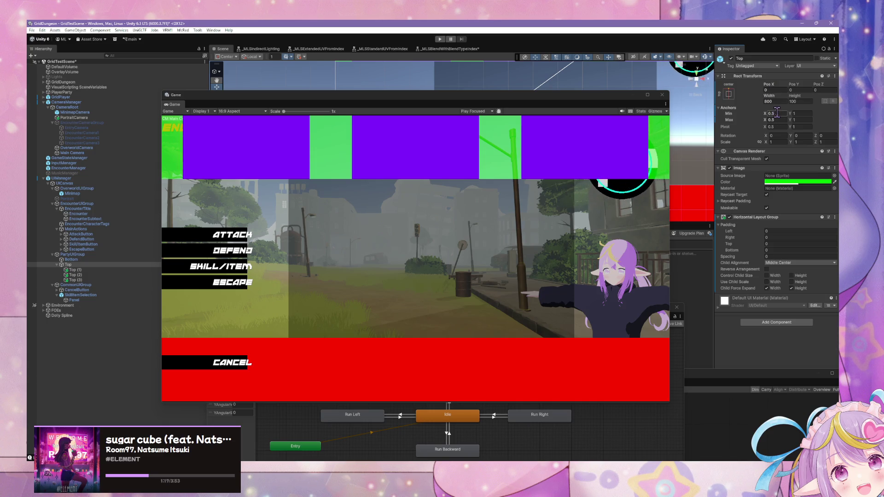
{"action": "left_click", "coordinate": [777, 112]}
{"action": "type", "text": "0"}
{"action": "left_click", "coordinate": [777, 119]}
{"action": "type", "text": "0"}
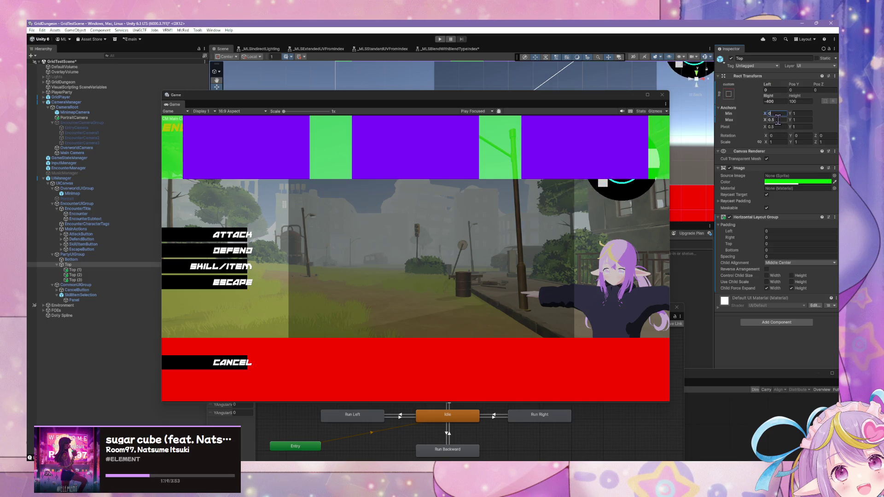
{"action": "left_click", "coordinate": [776, 90]}
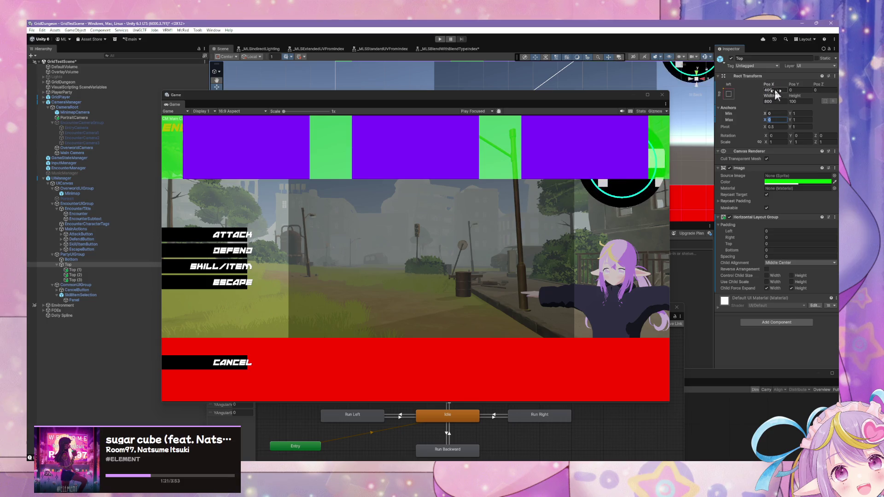
- Re-anchor the Top bar to top center, try narrowing it, then undo back to width 800
{"action": "left_click", "coordinate": [729, 95]}
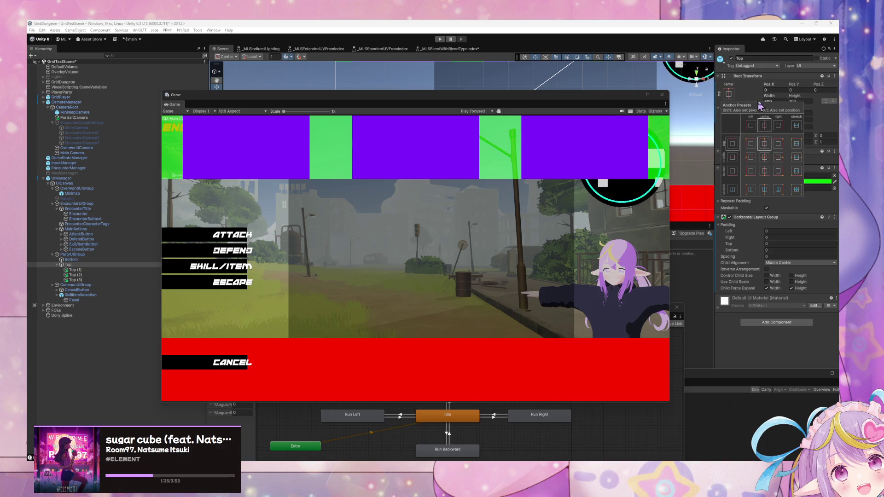
{"action": "left_click", "coordinate": [764, 142]}
{"action": "mouse_move", "coordinate": [770, 96]}
{"action": "left_mouse_down"}
{"action": "mouse_move", "coordinate": [713, 107]}
{"action": "mouse_move", "coordinate": [115, 133]}
{"action": "left_mouse_up"}
{"action": "key", "text": "ctrl+z"}
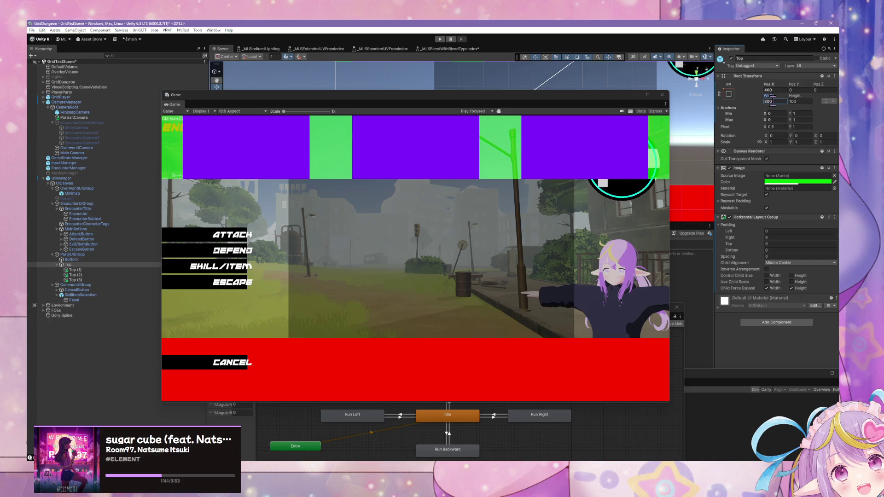
- Anchor the Top bar to middle center, set its width to 40, then select Top (1) and Top (2)
{"action": "left_click", "coordinate": [728, 94]}
{"action": "left_click", "coordinate": [765, 144], "text": "alt"}
{"action": "left_click", "coordinate": [768, 102]}
{"action": "mouse_move", "coordinate": [772, 100]}
{"action": "left_mouse_down"}
{"action": "mouse_move", "coordinate": [654, 106]}
{"action": "mouse_move", "coordinate": [739, 111]}
{"action": "left_mouse_up"}
{"action": "left_click", "coordinate": [778, 101]}
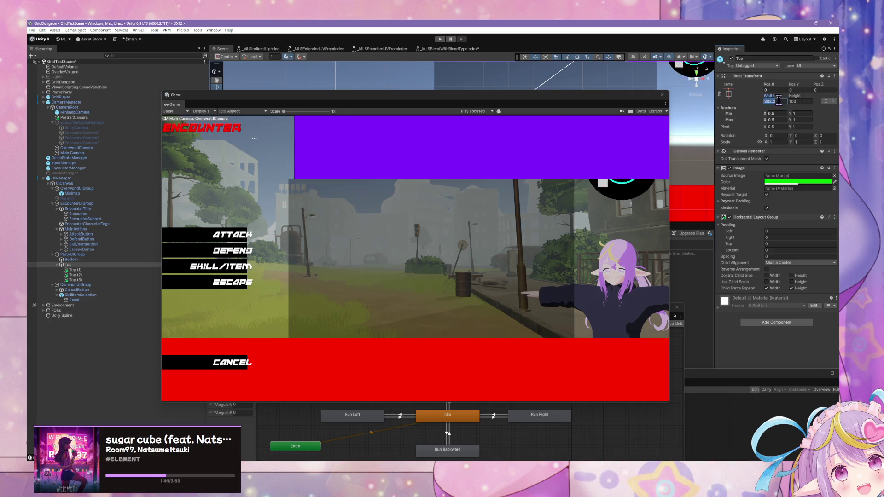
{"action": "type", "text": "409"}
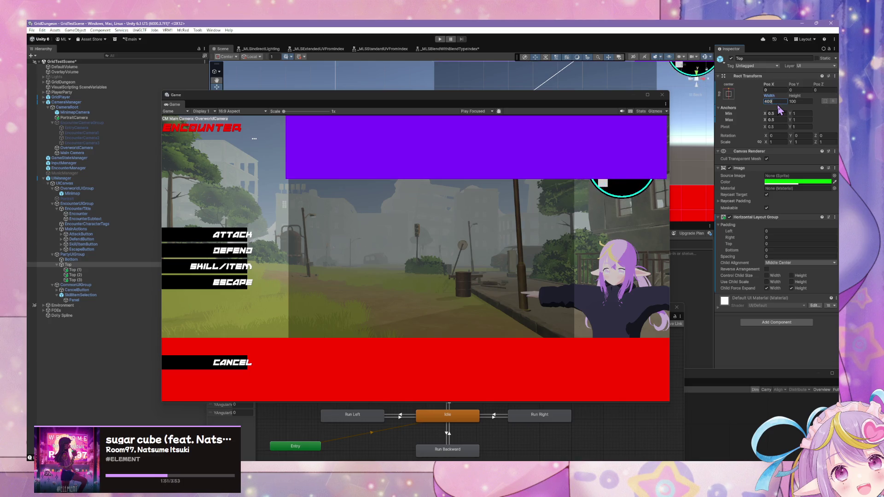
{"action": "key", "text": "BackSpace"}
{"action": "left_click", "coordinate": [88, 270]}
{"action": "left_click", "coordinate": [98, 275], "text": "ctrl"}
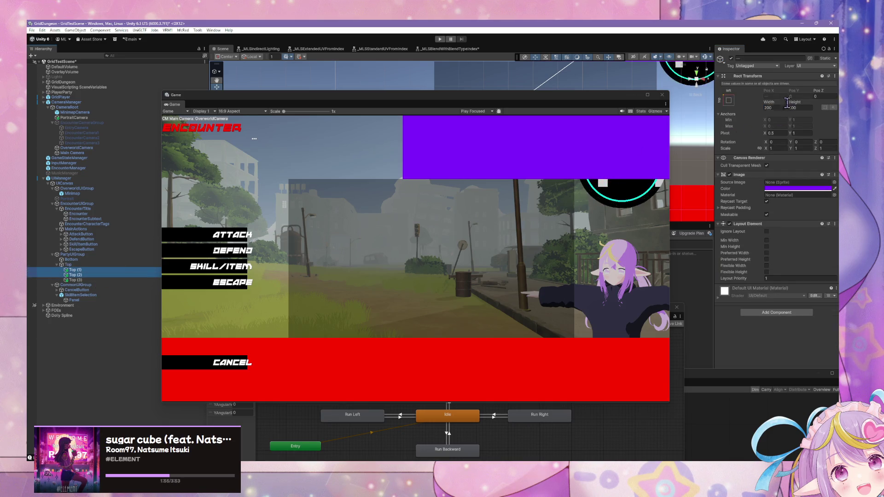
- Anchor the selected purple panels to stretch along the top, then try a different anchor preset
{"action": "left_click", "coordinate": [728, 100]}
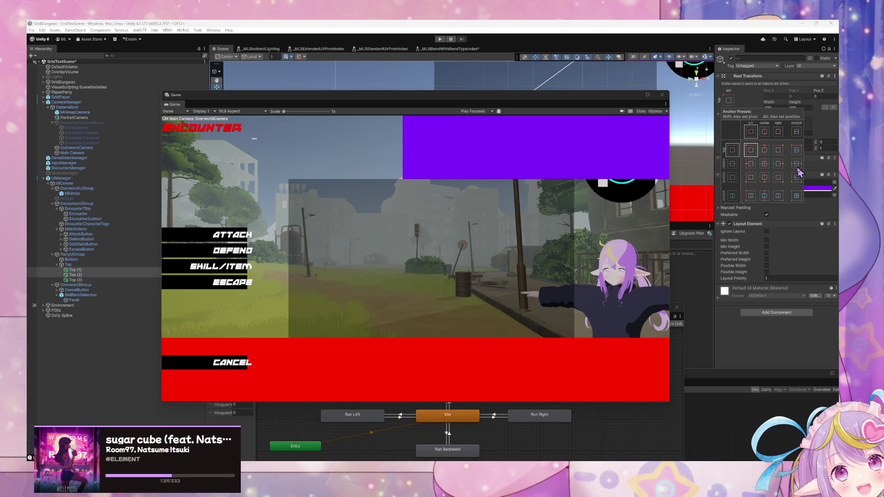
{"action": "left_click", "coordinate": [798, 151]}
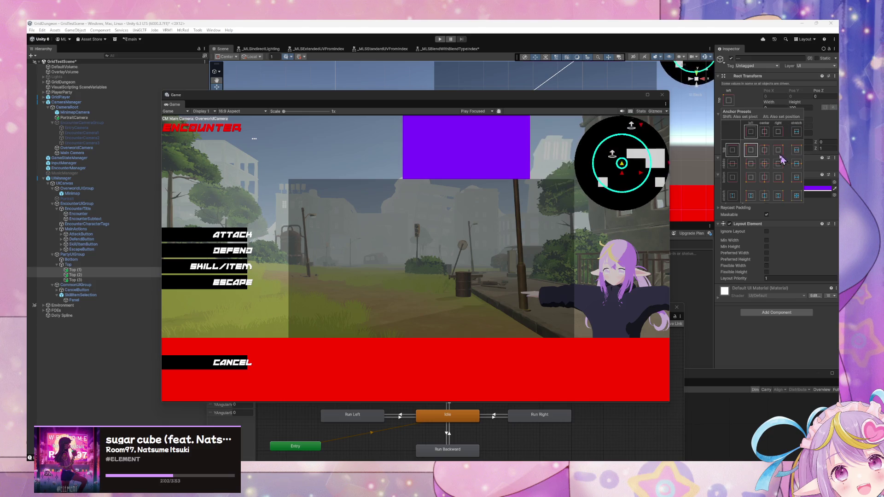
{"action": "left_click", "coordinate": [761, 106]}
{"action": "mouse_move", "coordinate": [760, 106]}
{"action": "left_mouse_down"}
{"action": "mouse_move", "coordinate": [810, 106]}
{"action": "mouse_move", "coordinate": [758, 107]}
{"action": "left_mouse_up"}
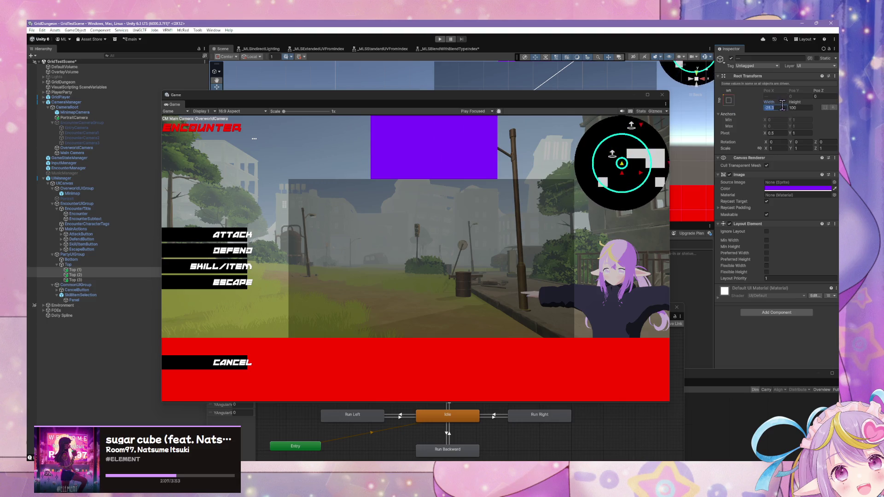
{"action": "left_click", "coordinate": [729, 101]}
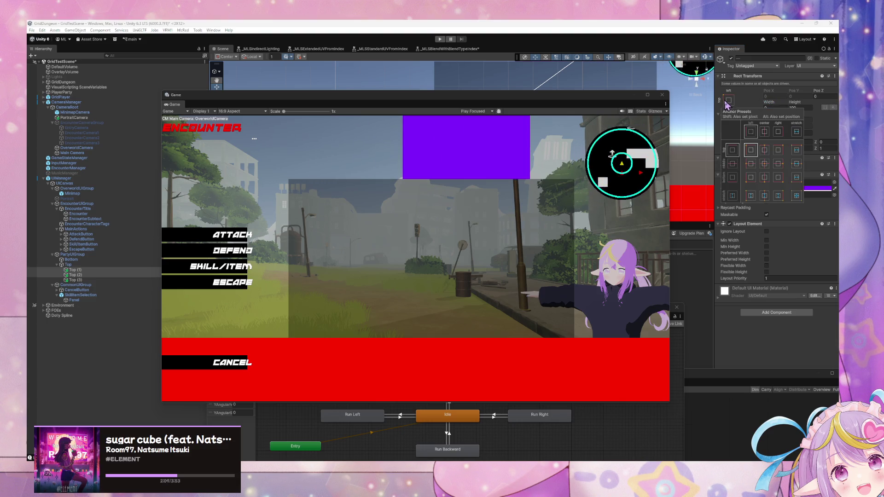
{"action": "left_click", "coordinate": [765, 148]}
- Set the width of panels Top (1) through Top (3) to 0, then select the Top bar
{"action": "left_click", "coordinate": [92, 270]}
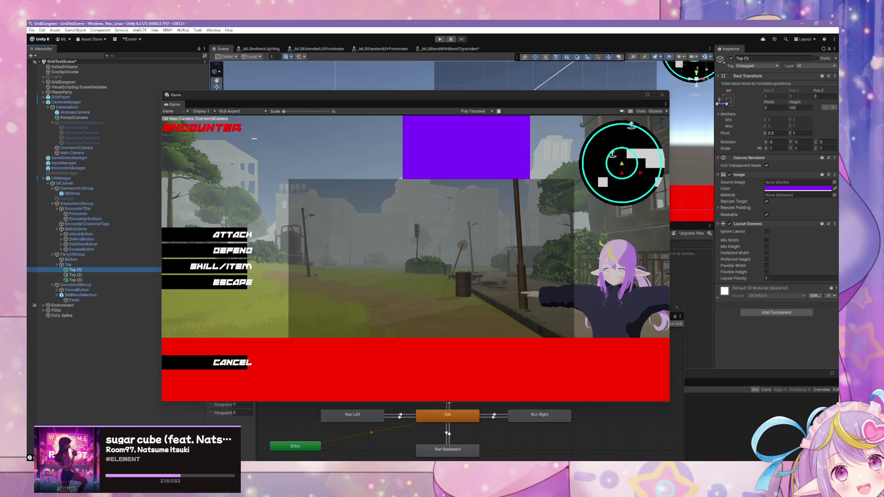
{"action": "key", "text": "shift+Down"}
{"action": "key", "text": "shift+Down"}
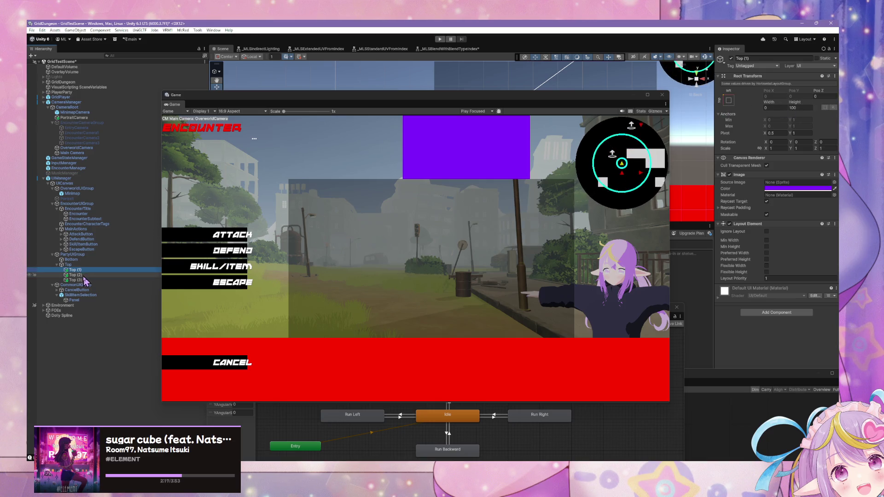
{"action": "left_click", "coordinate": [729, 101]}
{"action": "left_click", "coordinate": [771, 107]}
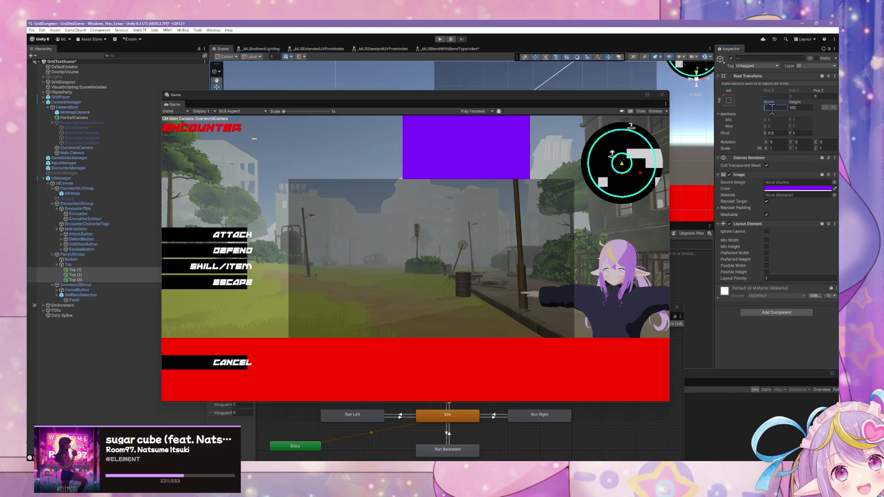
{"action": "type", "text": "0"}
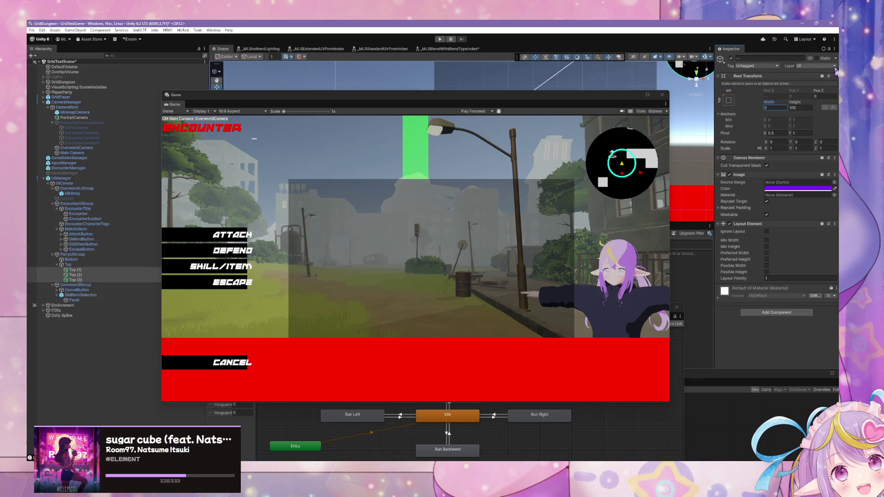
{"action": "left_click", "coordinate": [729, 102]}
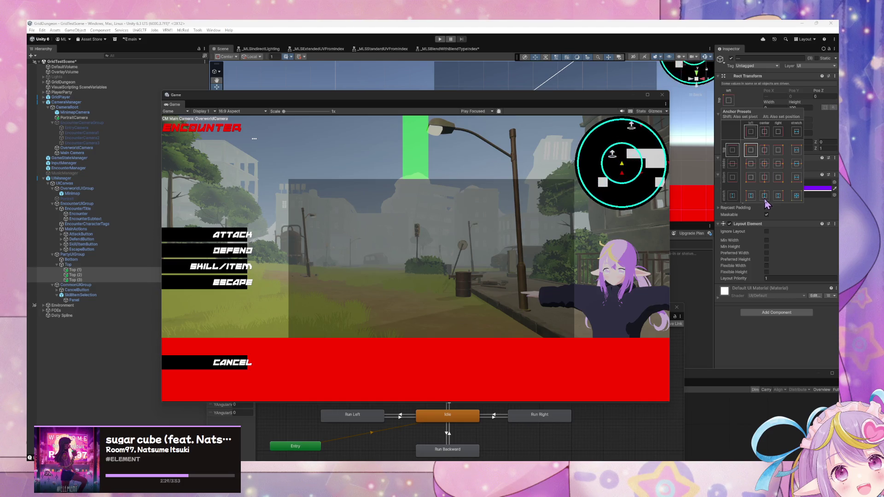
{"action": "left_click", "coordinate": [68, 265]}
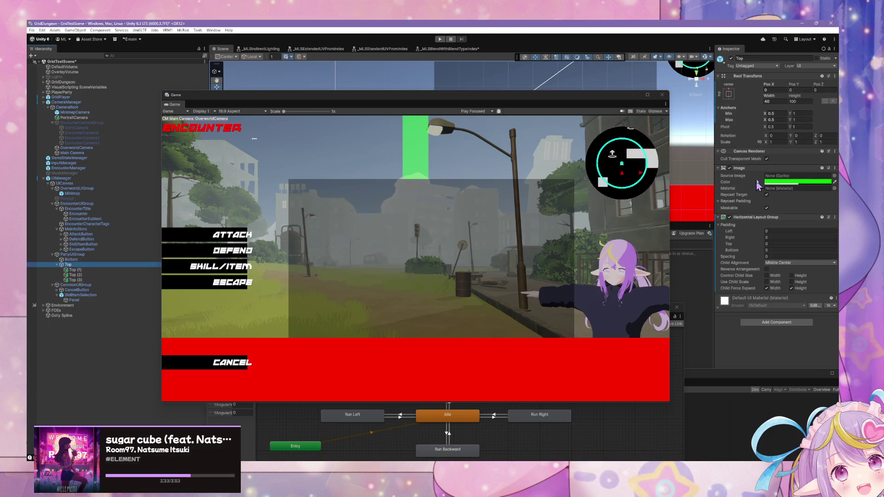
- Narrow the Game view and set the green Top bar's width to 450
{"action": "mouse_move", "coordinate": [771, 98]}
{"action": "left_mouse_down"}
{"action": "mouse_move", "coordinate": [838, 99]}
{"action": "mouse_move", "coordinate": [35, 107]}
{"action": "mouse_move", "coordinate": [778, 116]}
{"action": "mouse_move", "coordinate": [92, 116]}
{"action": "left_mouse_up"}
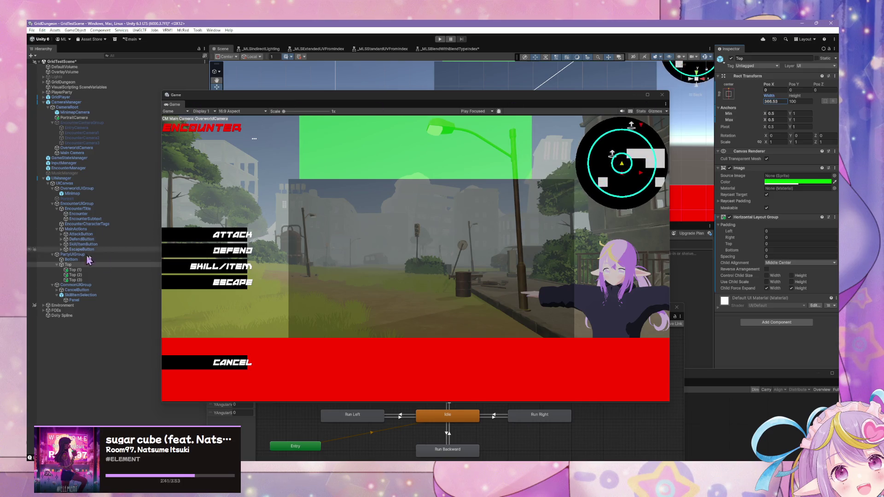
{"action": "mouse_move", "coordinate": [671, 239]}
{"action": "left_mouse_down"}
{"action": "mouse_move", "coordinate": [483, 235]}
{"action": "mouse_move", "coordinate": [658, 234]}
{"action": "mouse_move", "coordinate": [497, 232]}
{"action": "mouse_move", "coordinate": [636, 233]}
{"action": "left_mouse_up"}
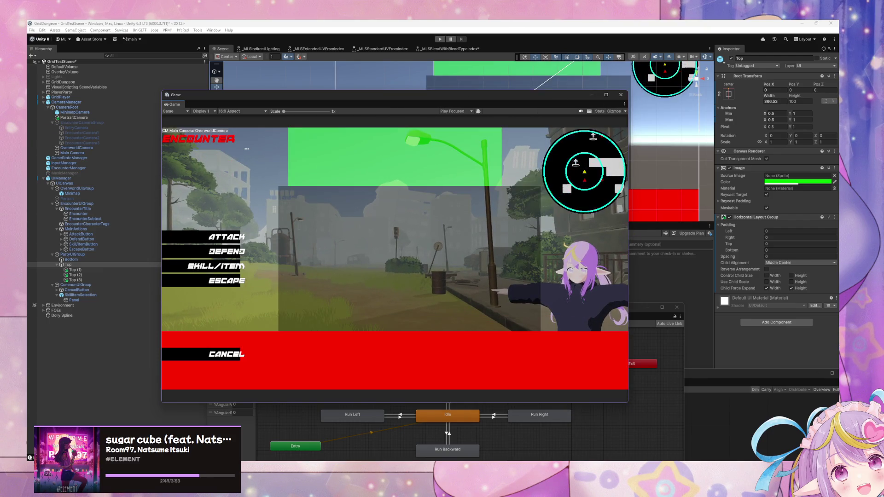
{"action": "left_click", "coordinate": [774, 101]}
{"action": "type", "text": "400"}
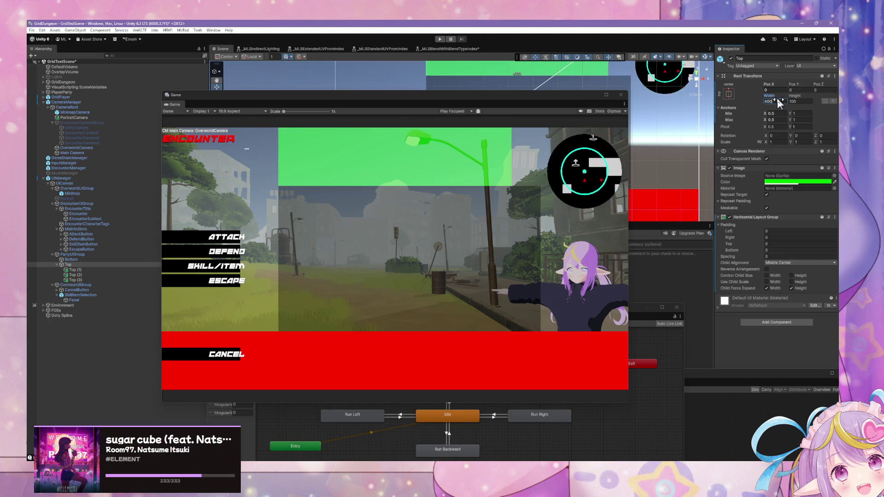
{"action": "key", "text": "BackSpace"}
{"action": "key", "text": "BackSpace"}
{"action": "key", "text": "BackSpace"}
{"action": "type", "text": "240"}
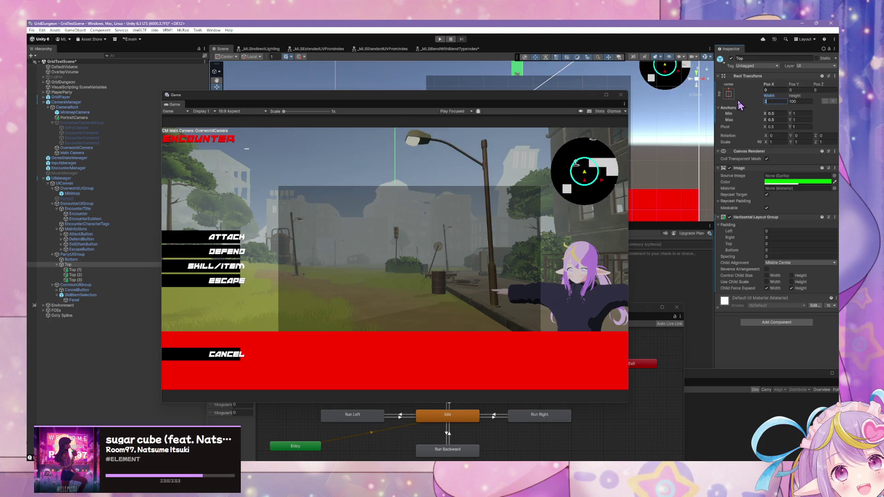
{"action": "key", "text": "BackSpace"}
{"action": "type", "text": "0"}
{"action": "key", "text": "BackSpace"}
{"action": "key", "text": "BackSpace"}
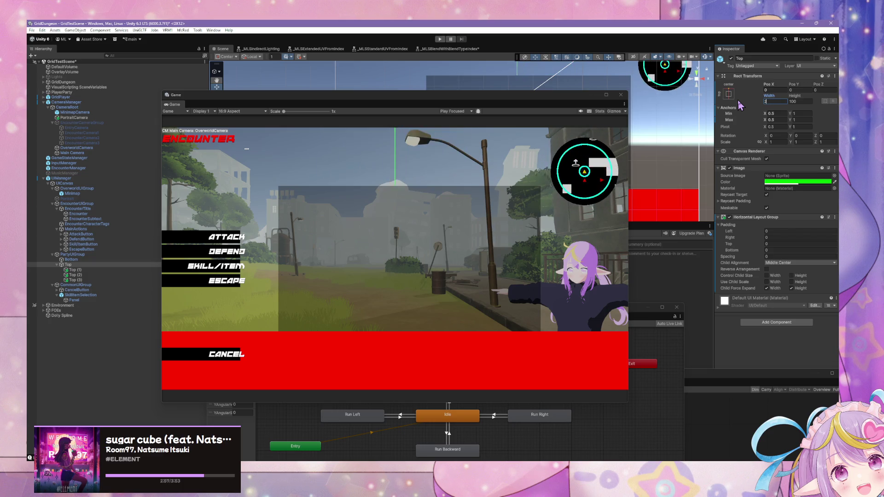
{"action": "type", "text": "450"}
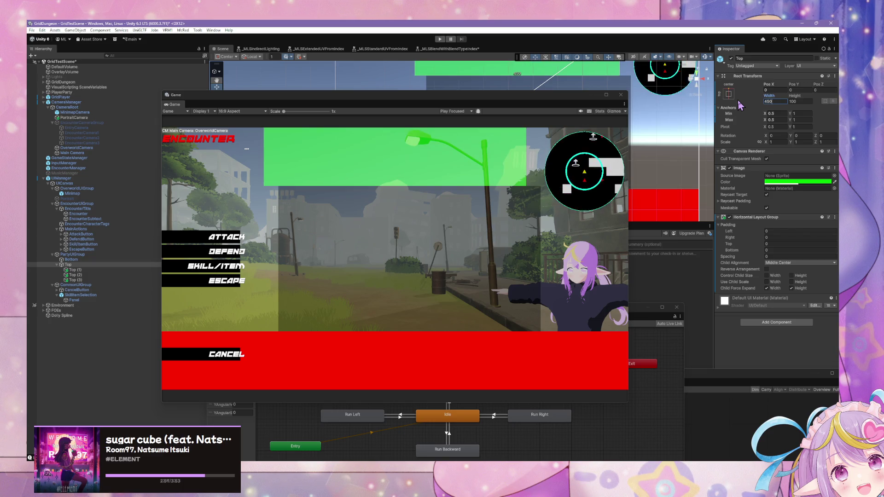
- Shift the Top bar right to Pos X 25, then select Top (1) and Top (3)
{"action": "left_click_drag", "start_coordinate": [768, 84], "coordinate": [819, 93]}
{"action": "left_click", "coordinate": [780, 90]}
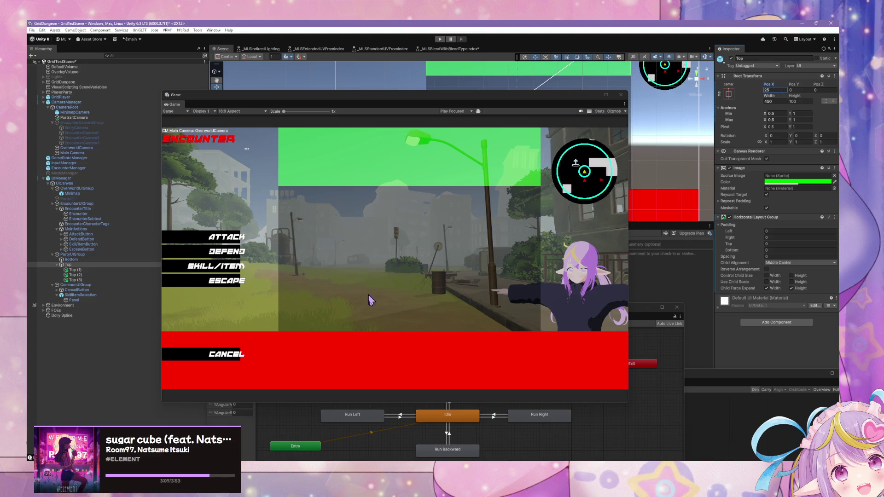
{"action": "left_click", "coordinate": [72, 270]}
{"action": "left_click", "coordinate": [76, 280]}
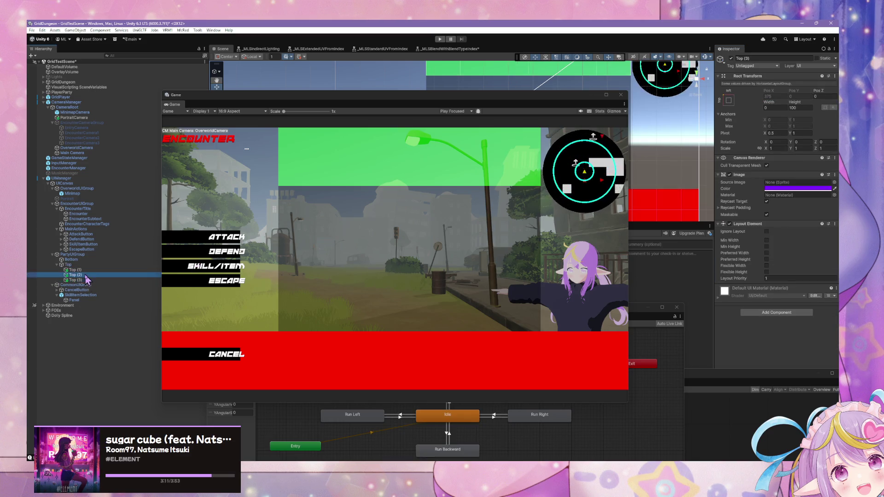
- Duplicate Top (3) into Top (4) and select all four party panels together
{"action": "key", "text": "ctrl+d"}
{"action": "left_click", "coordinate": [74, 270]}
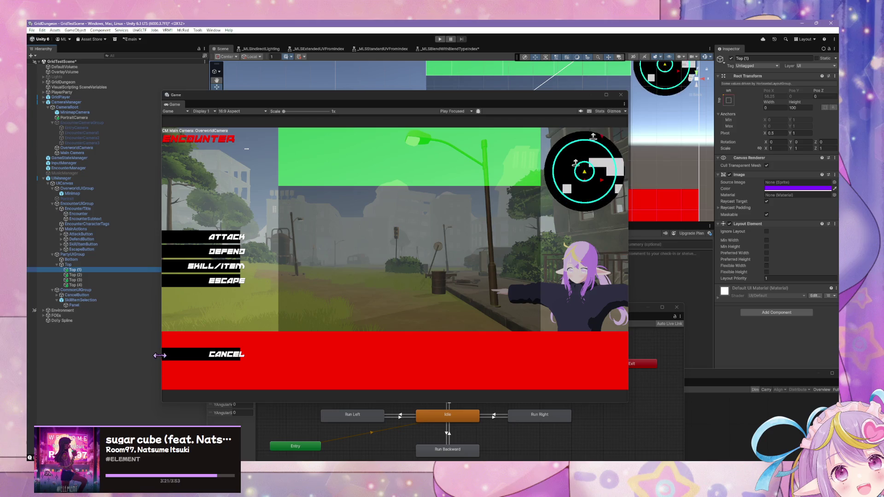
{"action": "left_click", "coordinate": [69, 265]}
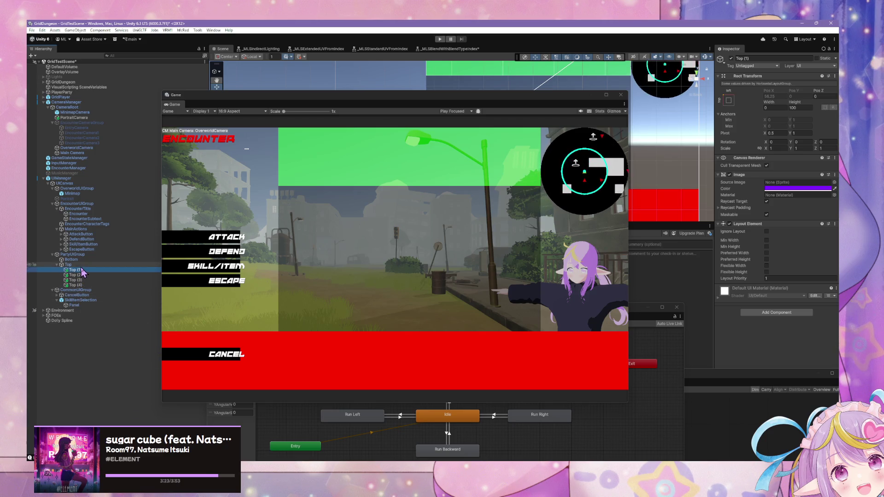
{"action": "key", "text": "Up"}
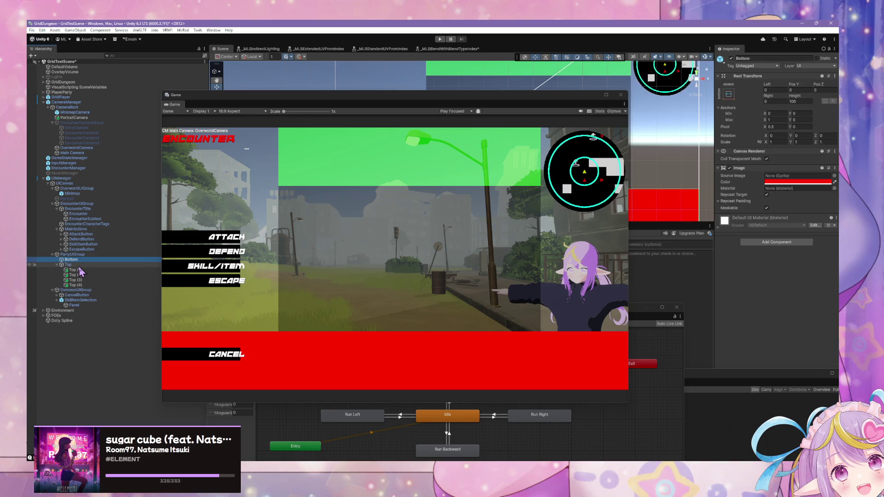
{"action": "key", "text": "Down"}
{"action": "left_click", "coordinate": [74, 270]}
{"action": "left_click", "coordinate": [73, 286]}
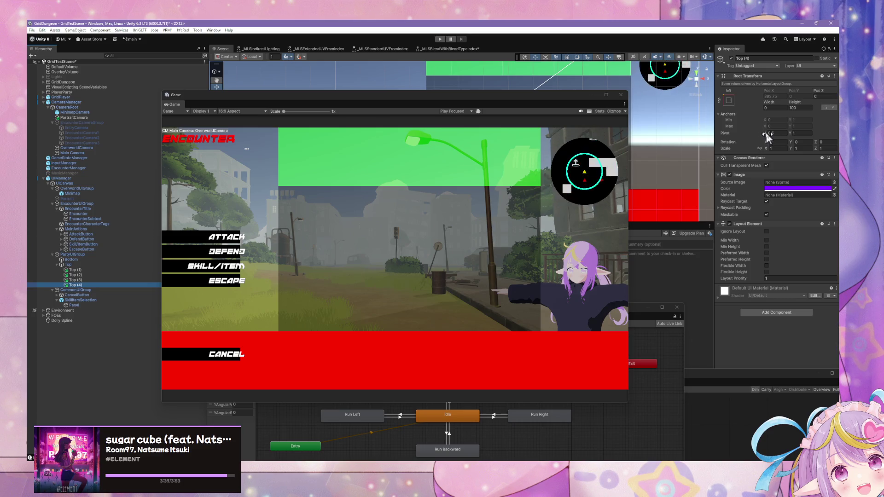
{"action": "left_click", "coordinate": [87, 272], "text": "shift"}
- Apply anchor presets to the four panels and drag their width to about 100.9
{"action": "mouse_move", "coordinate": [768, 102]}
{"action": "left_mouse_down"}
{"action": "mouse_move", "coordinate": [879, 105]}
{"action": "mouse_move", "coordinate": [46, 106]}
{"action": "mouse_move", "coordinate": [340, 122]}
{"action": "mouse_move", "coordinate": [477, 115]}
{"action": "left_mouse_up"}
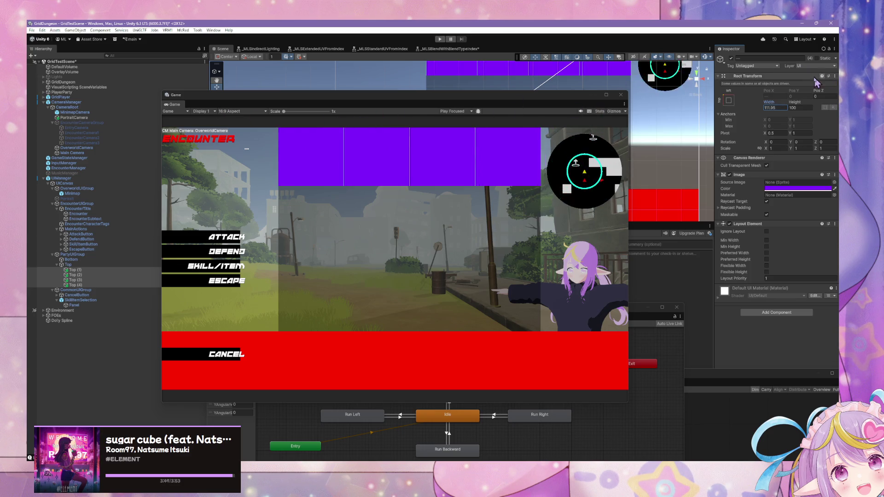
{"action": "left_click", "coordinate": [728, 101]}
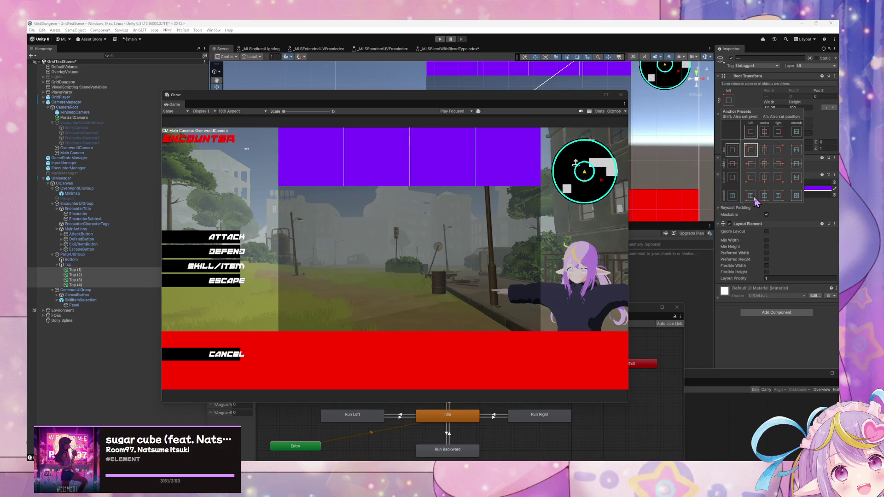
{"action": "key", "text": "alt"}
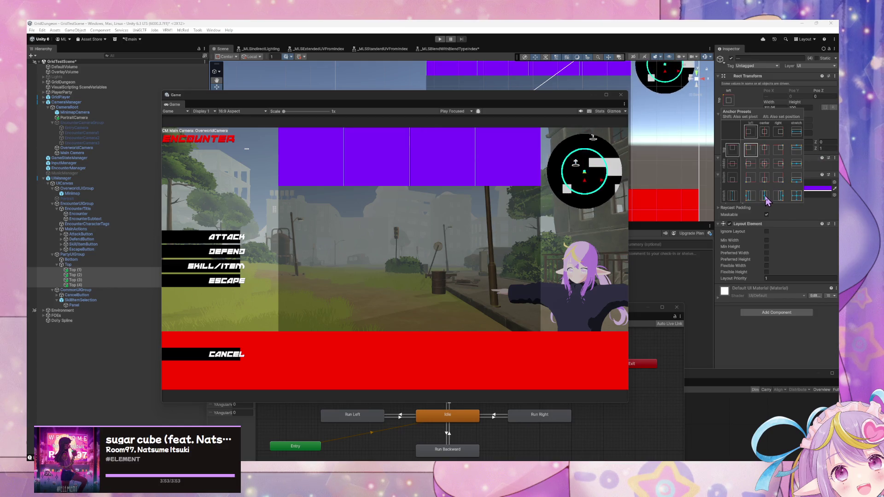
{"action": "left_click", "coordinate": [765, 196], "text": "alt"}
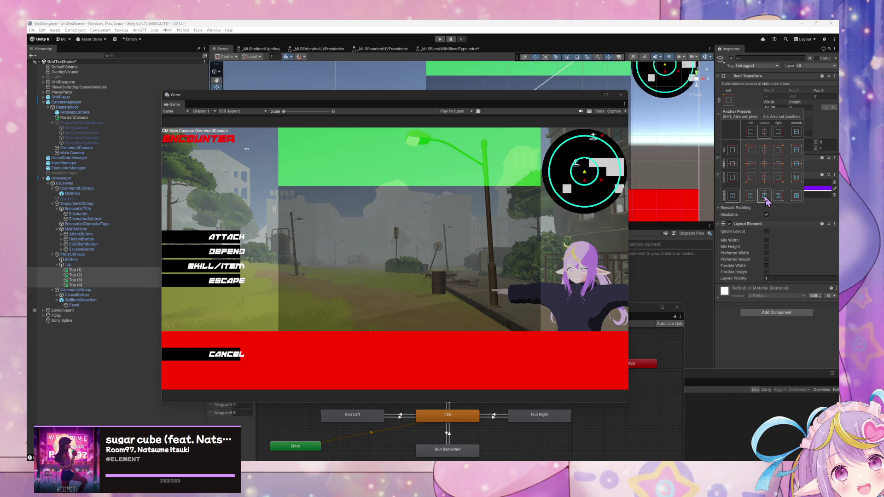
{"action": "left_click", "coordinate": [770, 106]}
{"action": "left_click_drag", "start_coordinate": [771, 107], "coordinate": [815, 109]}
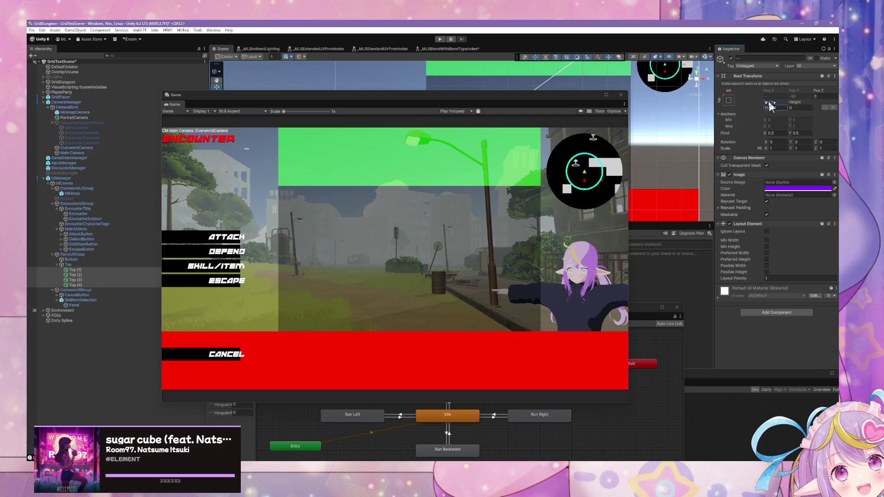
{"action": "left_click", "coordinate": [728, 101]}
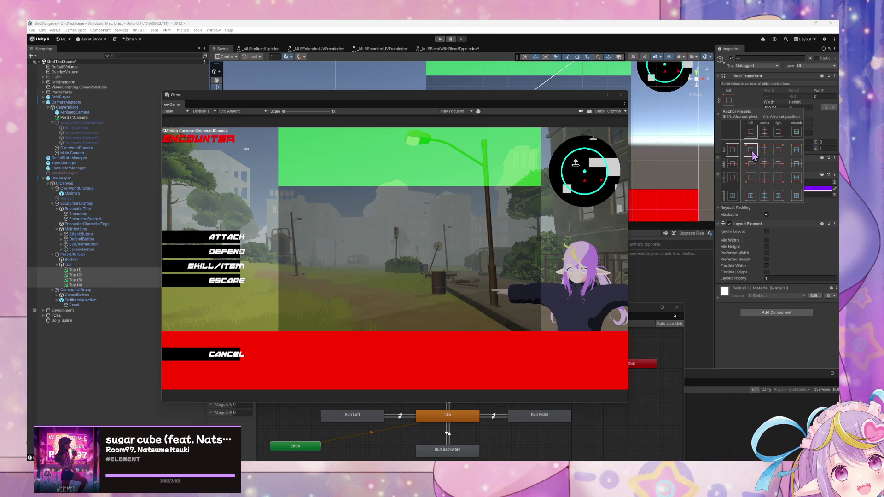
{"action": "left_click", "coordinate": [768, 105]}
{"action": "left_click_drag", "start_coordinate": [803, 105], "coordinate": [712, 111]}
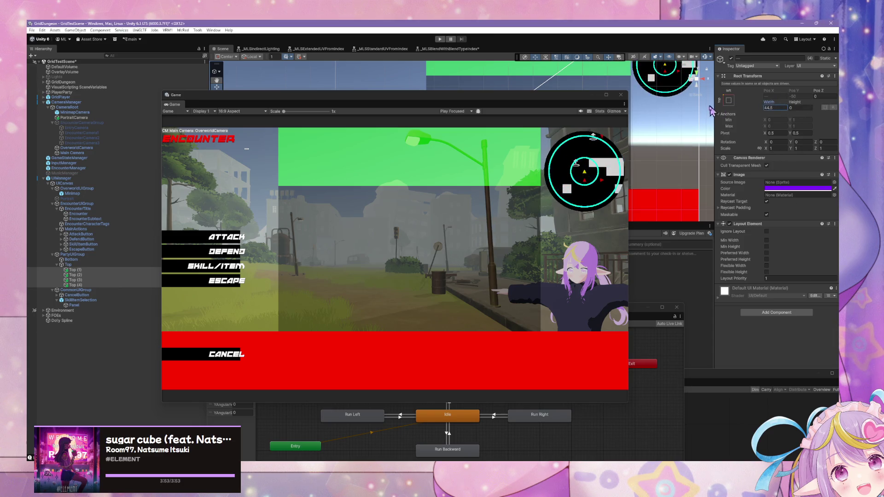
{"action": "left_click_drag", "start_coordinate": [776, 115], "coordinate": [824, 110]}
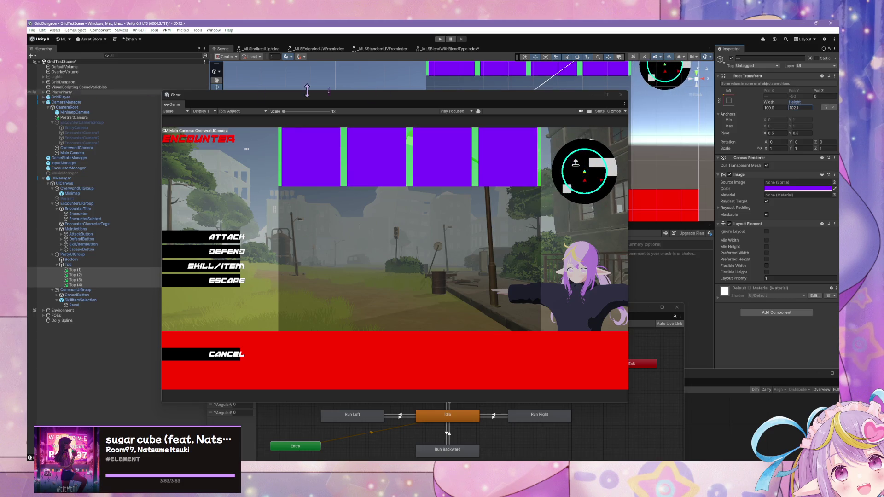
{"action": "left_click", "coordinate": [68, 264]}
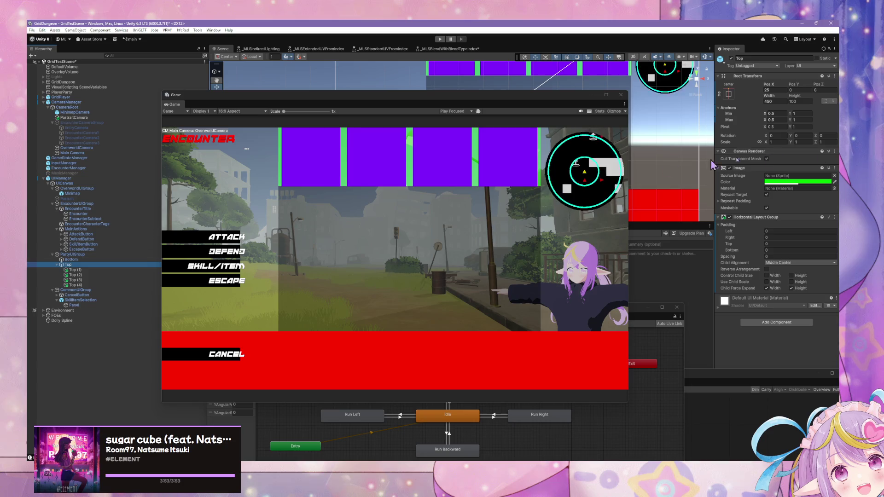
- Type 100 into the Top bar's Rect Transform Height, then select the four party panels
{"action": "left_click", "coordinate": [729, 94]}
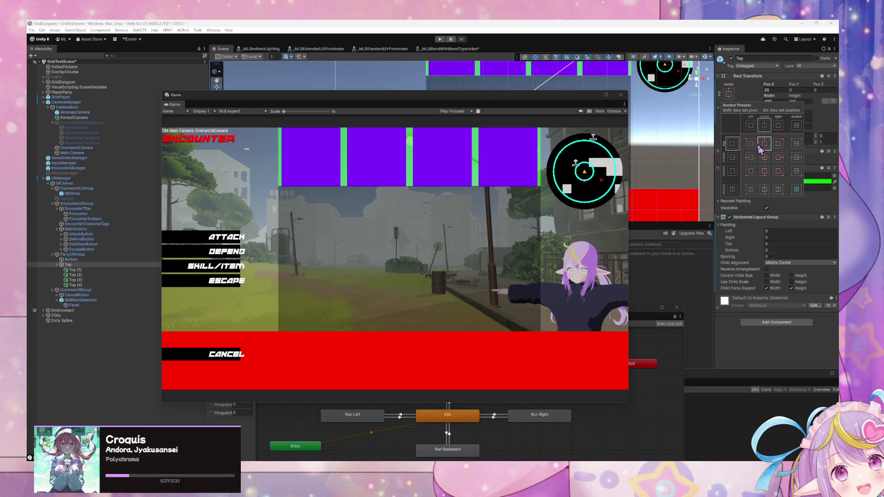
{"action": "left_click", "coordinate": [793, 96]}
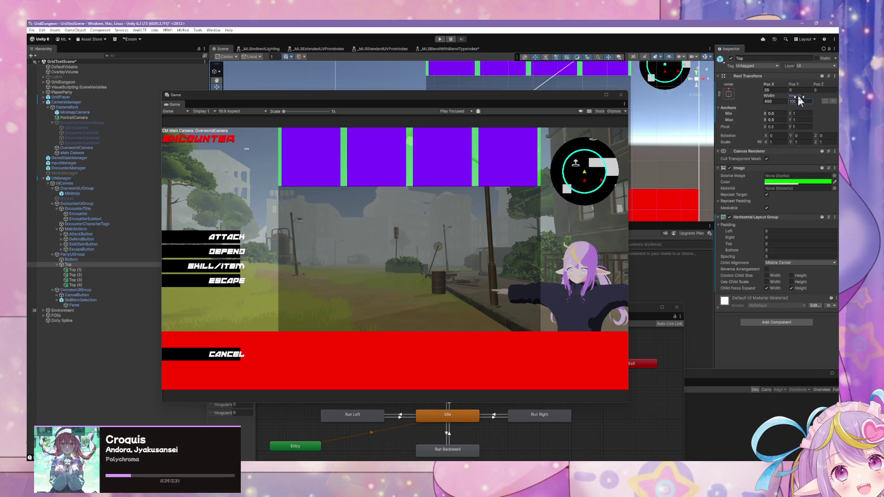
{"action": "mouse_move", "coordinate": [793, 98]}
{"action": "left_mouse_down"}
{"action": "mouse_move", "coordinate": [693, 97]}
{"action": "mouse_move", "coordinate": [783, 92]}
{"action": "mouse_move", "coordinate": [683, 129]}
{"action": "left_mouse_up"}
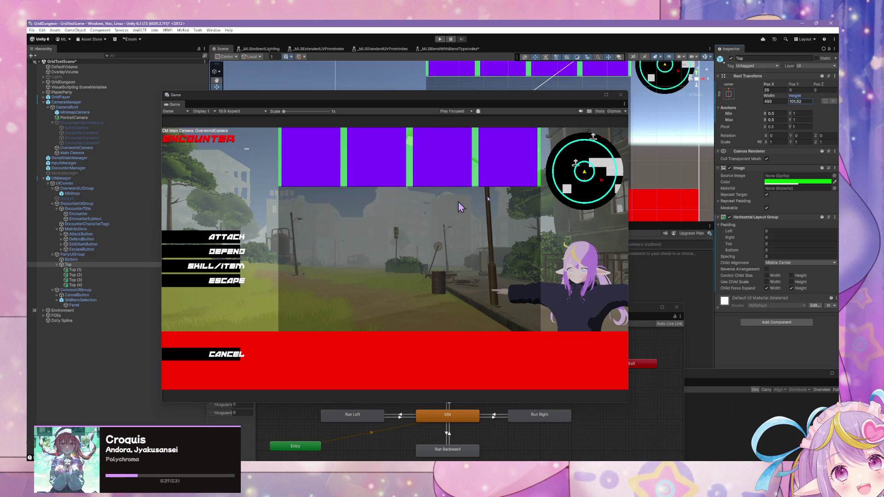
{"action": "type", "text": "100"}
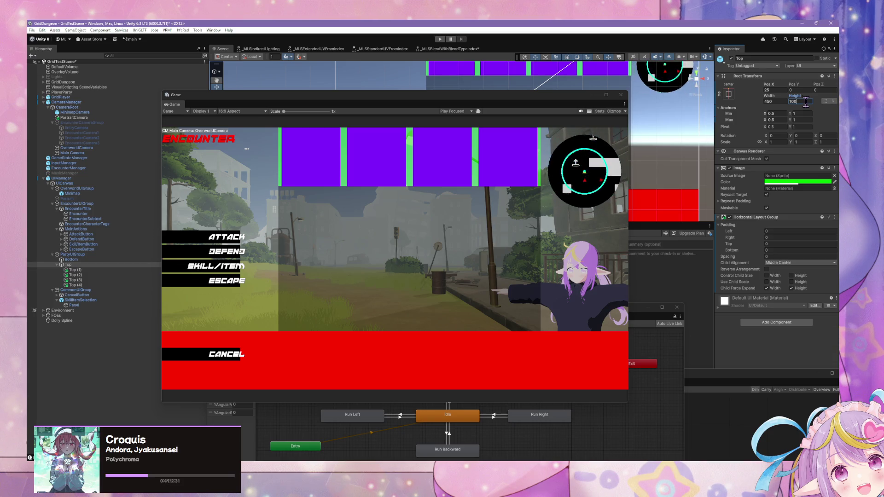
{"action": "left_click", "coordinate": [89, 269]}
{"action": "left_click", "coordinate": [76, 284], "text": "shift"}
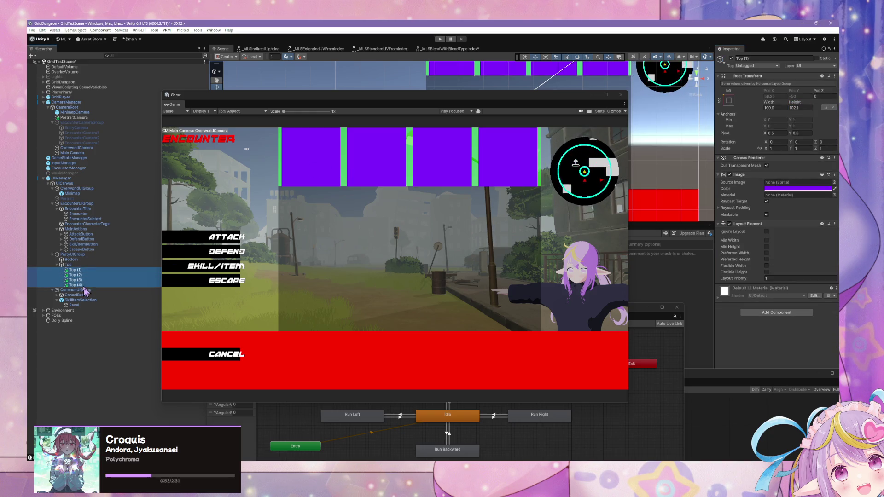
- Enter 100 for the selected panels' width and height
{"action": "left_click", "coordinate": [775, 107]}
{"action": "left_click", "coordinate": [798, 107]}
{"action": "type", "text": "100"}
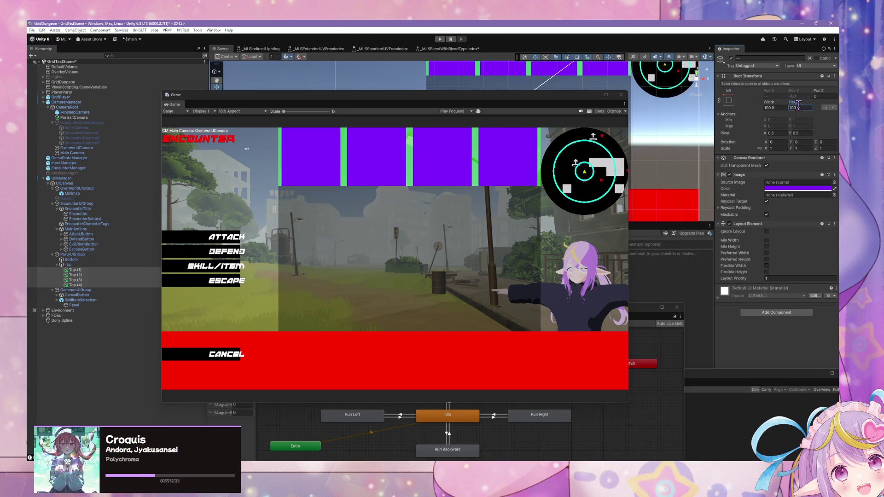
{"action": "type", "text": "100"}
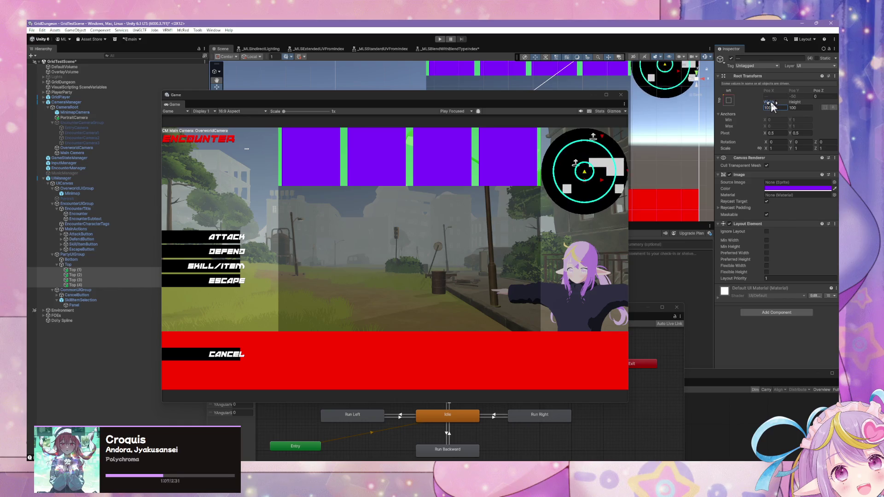
{"action": "mouse_move", "coordinate": [772, 102]}
{"action": "left_mouse_down"}
{"action": "mouse_move", "coordinate": [794, 102]}
{"action": "mouse_move", "coordinate": [772, 99]}
{"action": "left_mouse_up"}
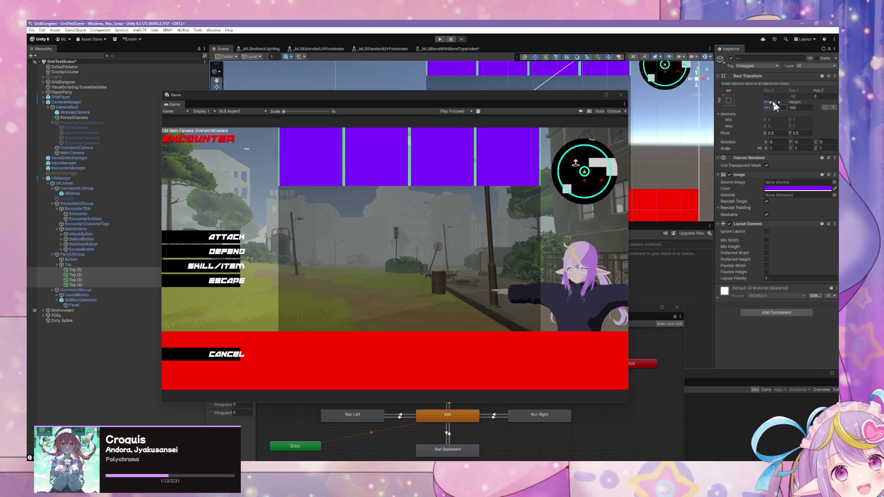
- Try stretch anchor presets, revert the panels to top-left anchoring, and set width 100
{"action": "left_click", "coordinate": [729, 100]}
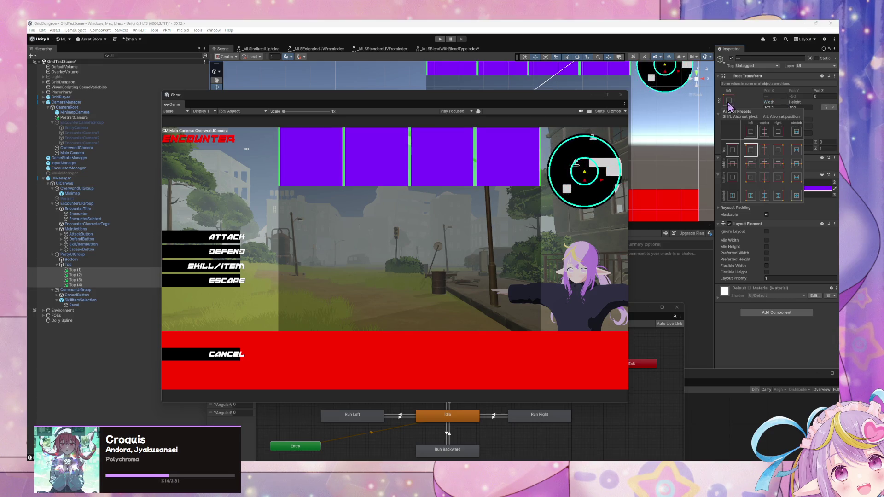
{"action": "left_click", "coordinate": [796, 137]}
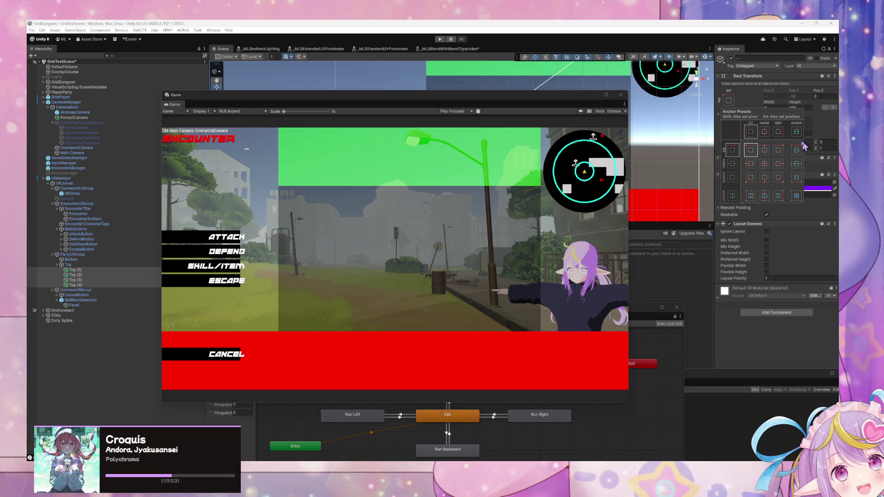
{"action": "left_click", "coordinate": [788, 105]}
{"action": "key", "text": "ctrl+z"}
{"action": "left_click", "coordinate": [728, 100]}
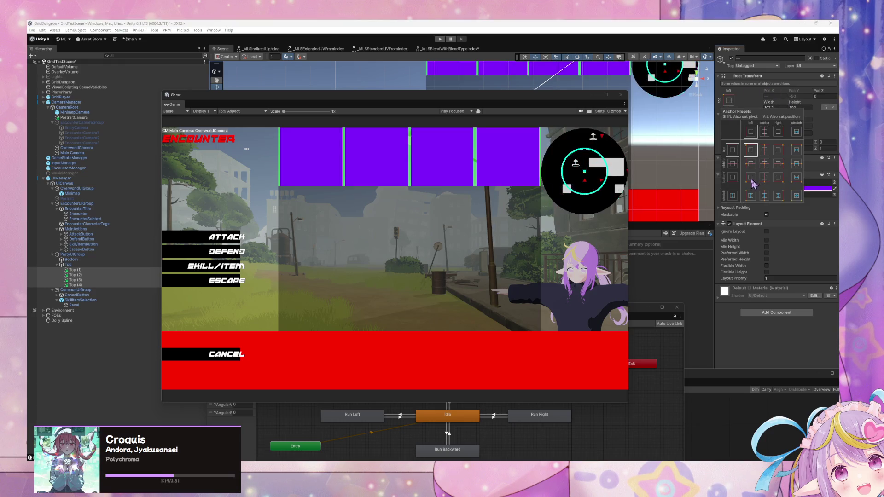
{"action": "left_click", "coordinate": [765, 197]}
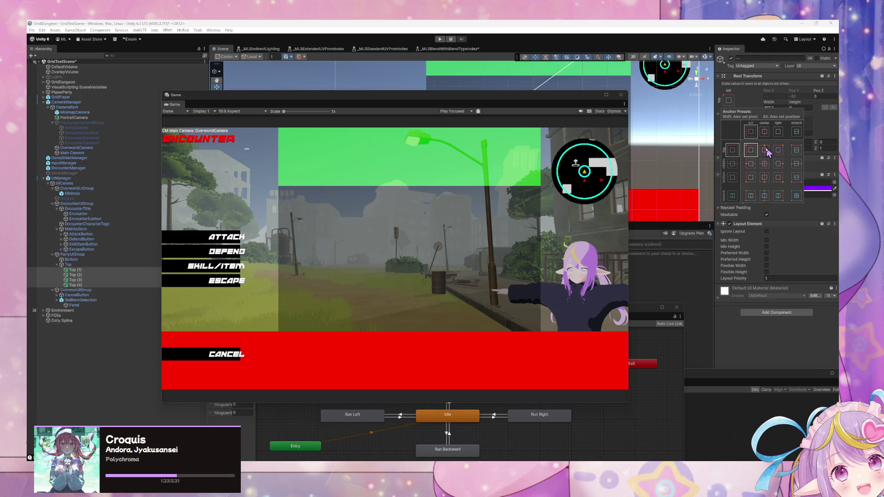
{"action": "left_click", "coordinate": [749, 153]}
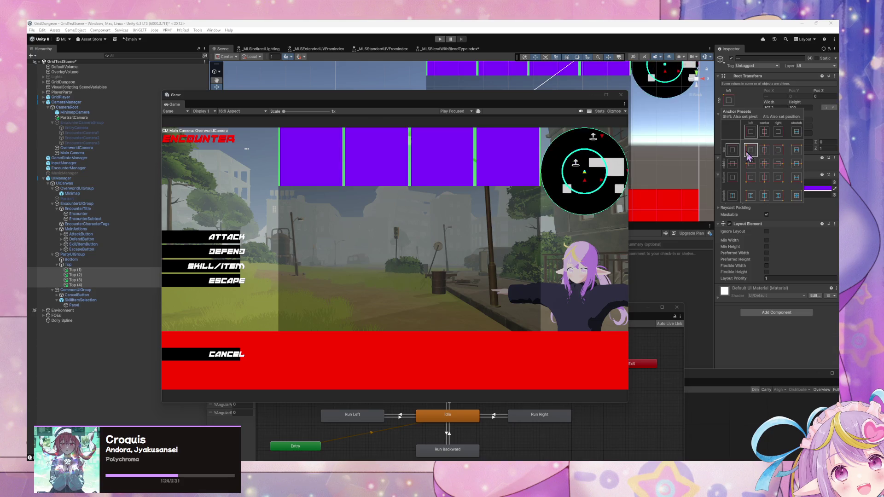
{"action": "left_click", "coordinate": [773, 106]}
{"action": "type", "text": "100"}
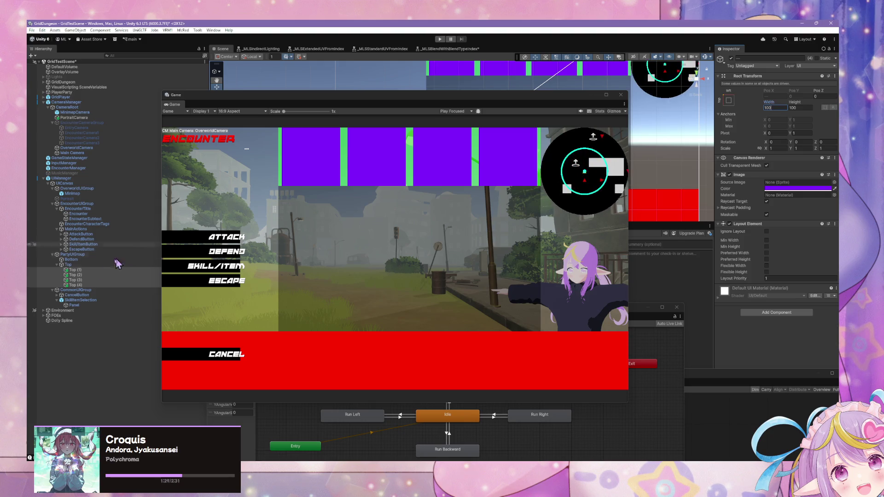
{"action": "left_click", "coordinate": [152, 265]}
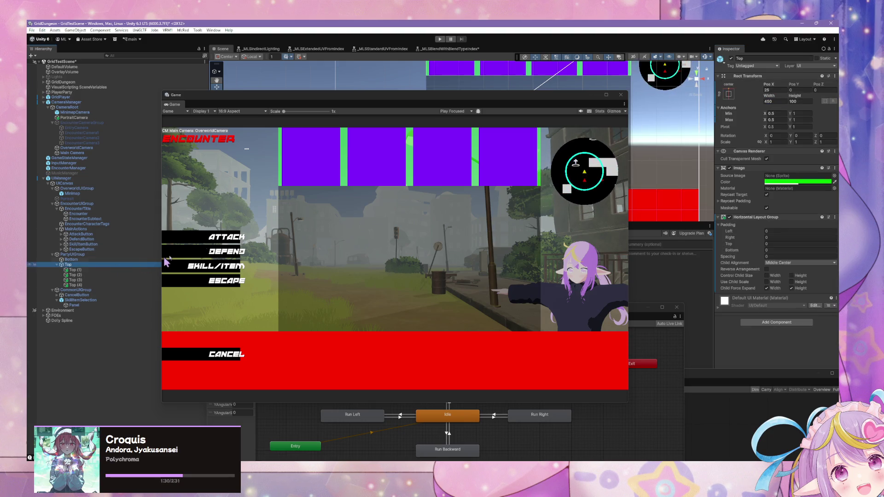
- Set the Top bar's Rect Transform to width 400 and height 100
{"action": "left_click", "coordinate": [779, 101]}
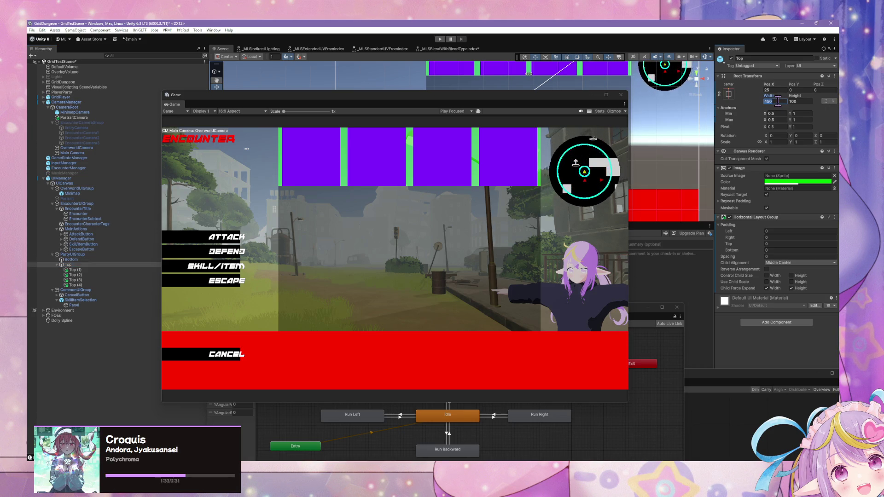
{"action": "type", "text": "400"}
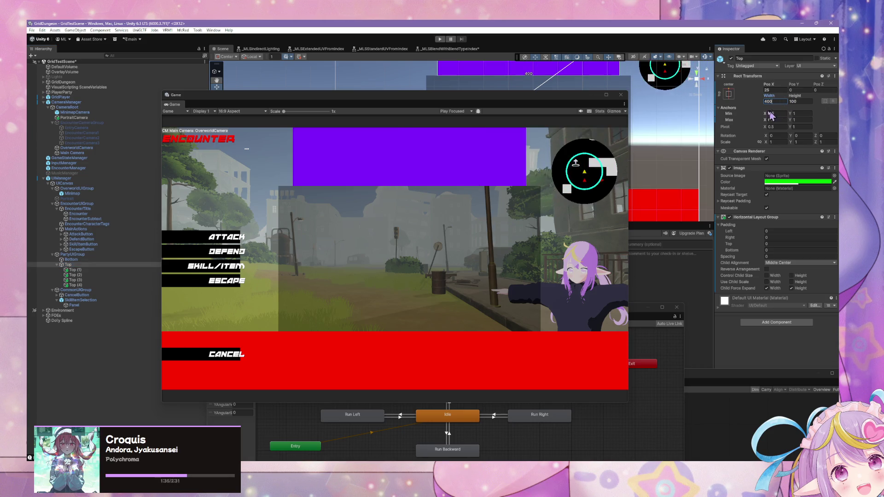
{"action": "left_click_drag", "start_coordinate": [789, 95], "coordinate": [743, 96]}
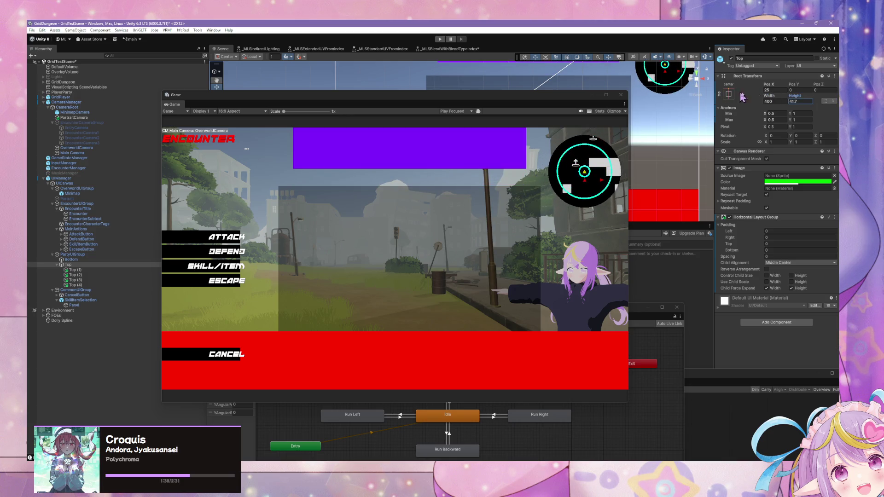
{"action": "left_click", "coordinate": [801, 101]}
{"action": "type", "text": "100"}
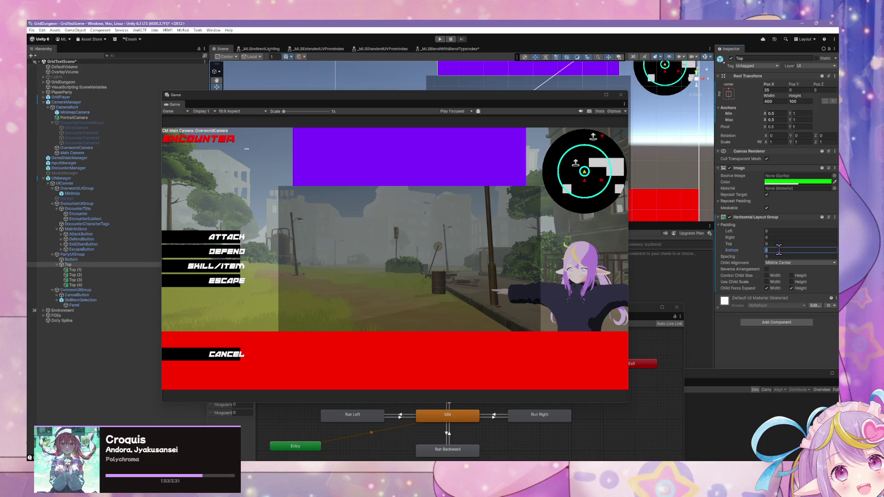
- Set the Horizontal Layout Group's padding values to 0
{"action": "type", "text": "25"}
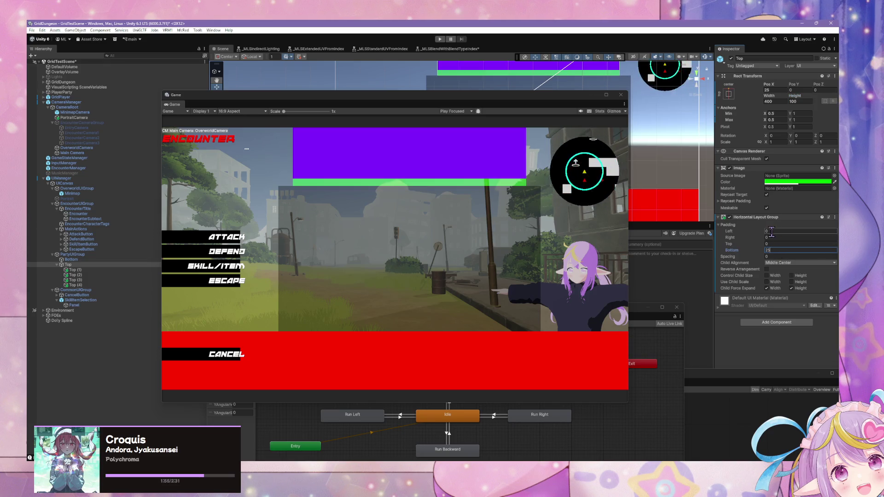
{"action": "type", "text": "25"}
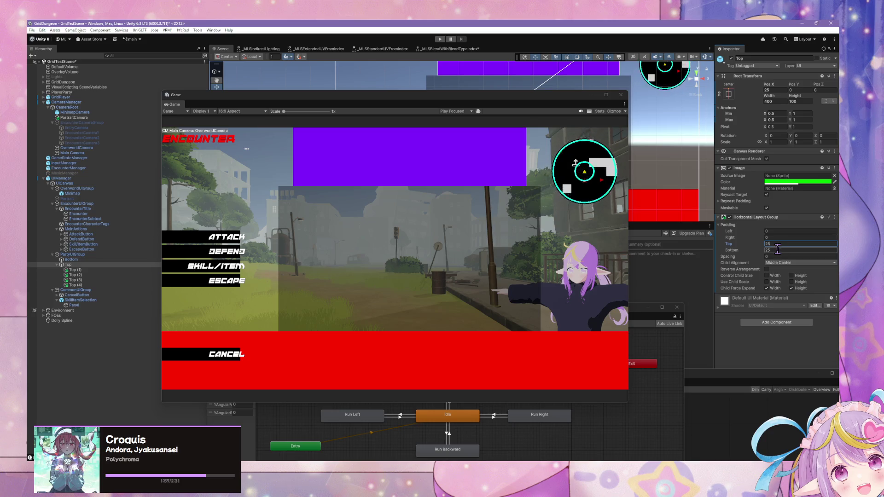
{"action": "type", "text": "19"}
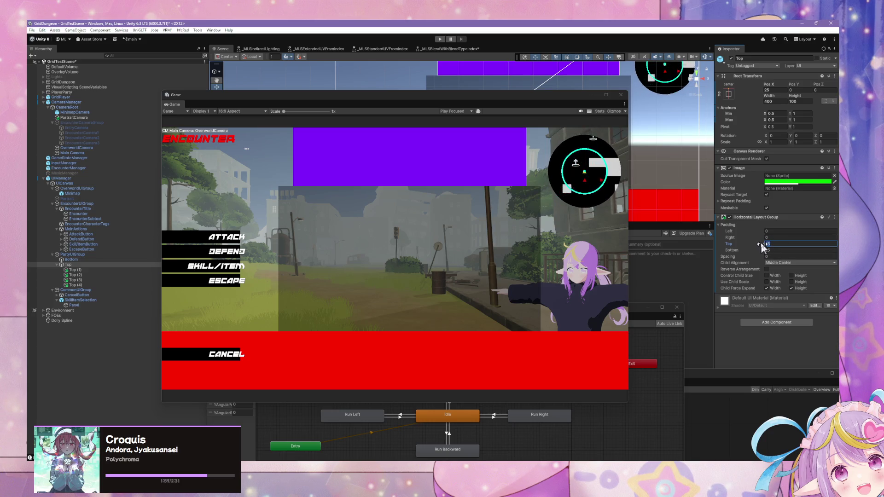
{"action": "mouse_move", "coordinate": [755, 244]}
{"action": "left_mouse_down"}
{"action": "mouse_move", "coordinate": [736, 242]}
{"action": "mouse_move", "coordinate": [776, 250]}
{"action": "left_mouse_up"}
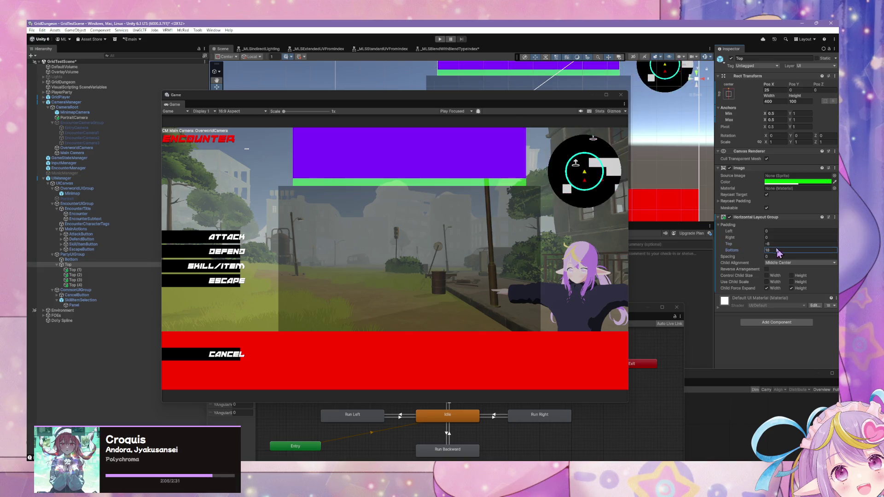
{"action": "type", "text": "0"}
{"action": "key", "text": "Return"}
{"action": "double_click", "coordinate": [786, 243]}
{"action": "type", "text": "0"}
{"action": "key", "text": "Return"}
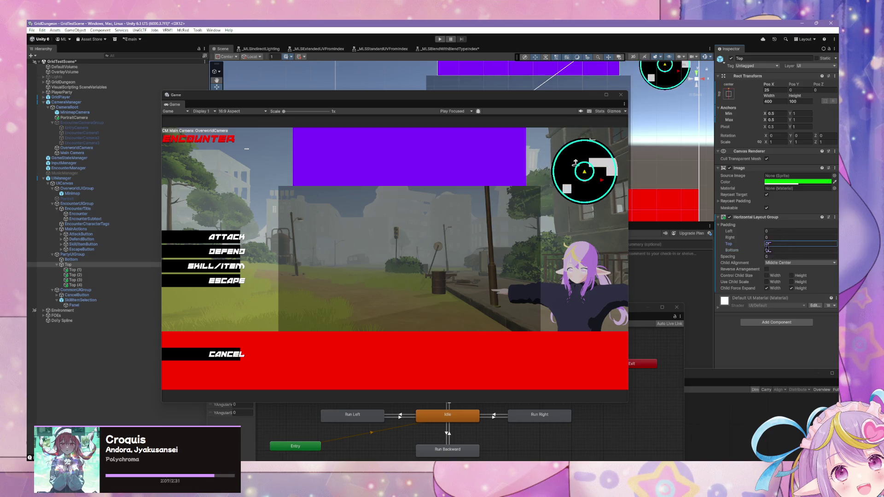
{"action": "mouse_move", "coordinate": [761, 248]}
{"action": "left_mouse_down"}
{"action": "mouse_move", "coordinate": [808, 249]}
{"action": "mouse_move", "coordinate": [772, 250]}
{"action": "mouse_move", "coordinate": [765, 231]}
{"action": "mouse_move", "coordinate": [801, 232]}
{"action": "mouse_move", "coordinate": [781, 255]}
{"action": "mouse_move", "coordinate": [766, 255]}
{"action": "mouse_move", "coordinate": [810, 256]}
{"action": "left_mouse_up"}
- Set layout spacing to about 16.37 and enable Control Child Size Width only
{"action": "mouse_move", "coordinate": [95, 259]}
{"action": "left_mouse_down"}
{"action": "mouse_move", "coordinate": [166, 250]}
{"action": "mouse_move", "coordinate": [124, 251]}
{"action": "left_mouse_up"}
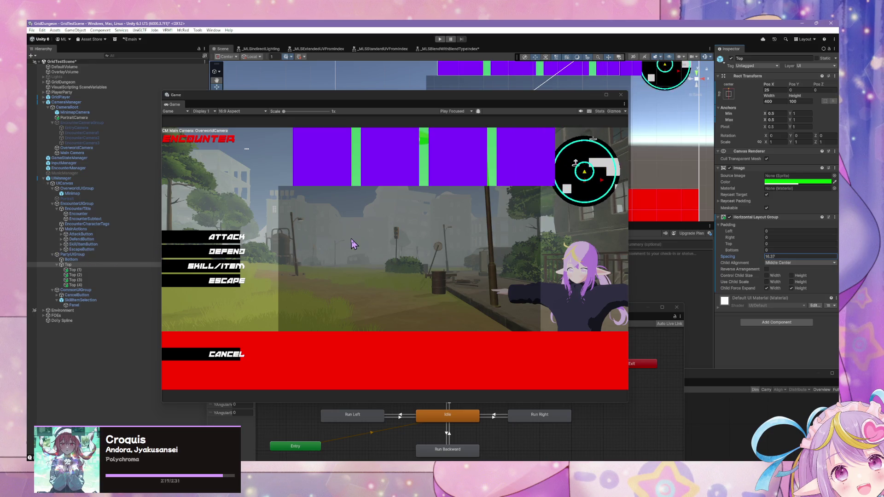
{"action": "left_click", "coordinate": [778, 263]}
{"action": "left_click", "coordinate": [783, 287]}
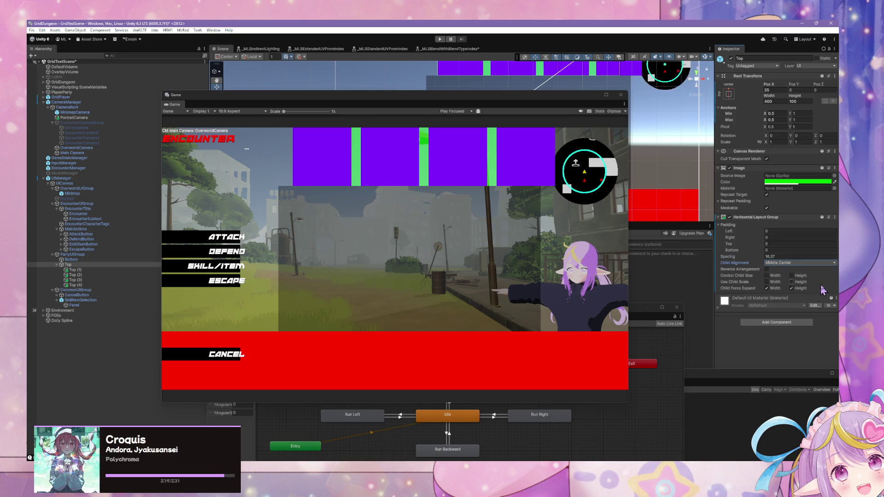
{"action": "left_click", "coordinate": [766, 276]}
{"action": "left_click", "coordinate": [791, 275]}
{"action": "left_click", "coordinate": [792, 275]}
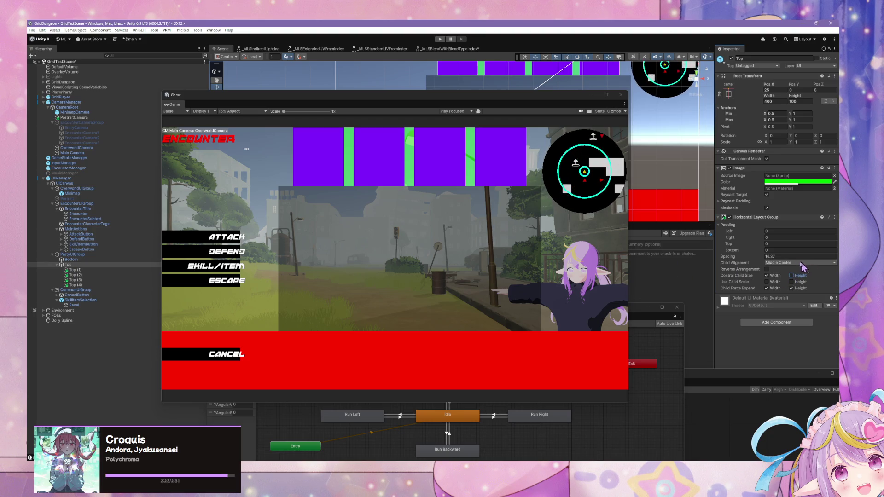
{"action": "left_click", "coordinate": [792, 282]}
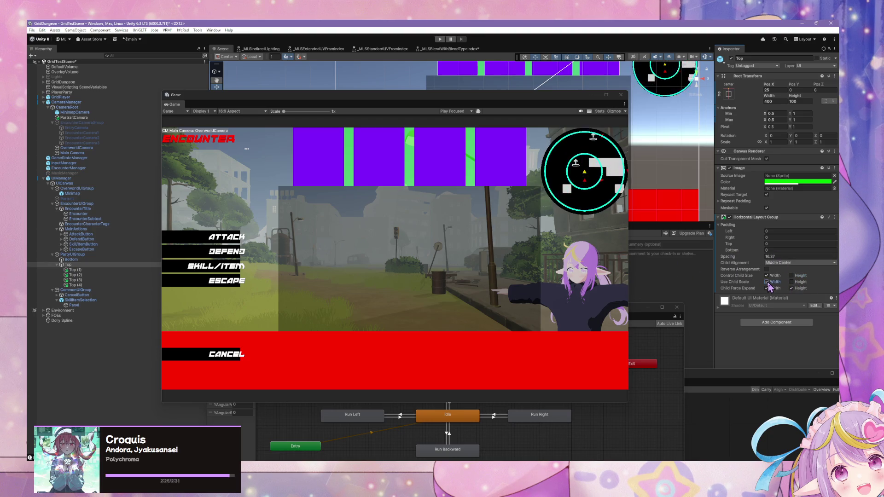
{"action": "left_click", "coordinate": [791, 282]}
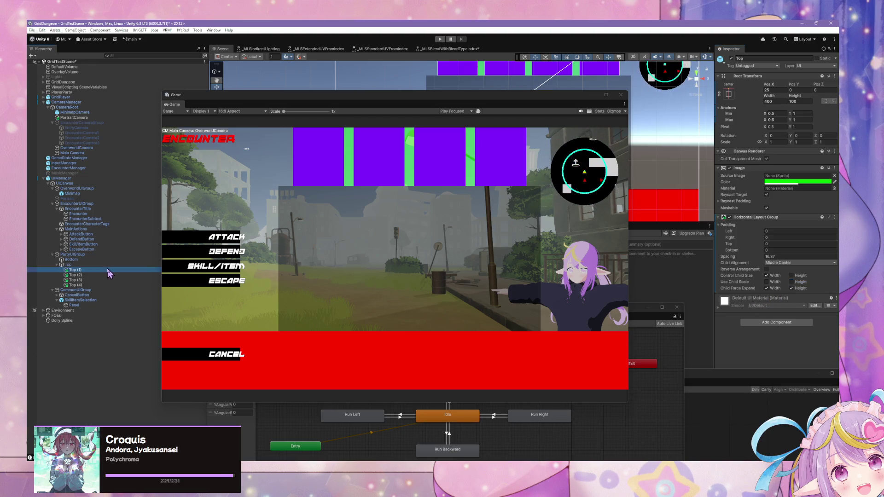
- Set Top (1) through Top (4) to a height of 25, then reselect Top
{"action": "left_click", "coordinate": [74, 270]}
{"action": "left_click", "coordinate": [75, 285], "text": "shift"}
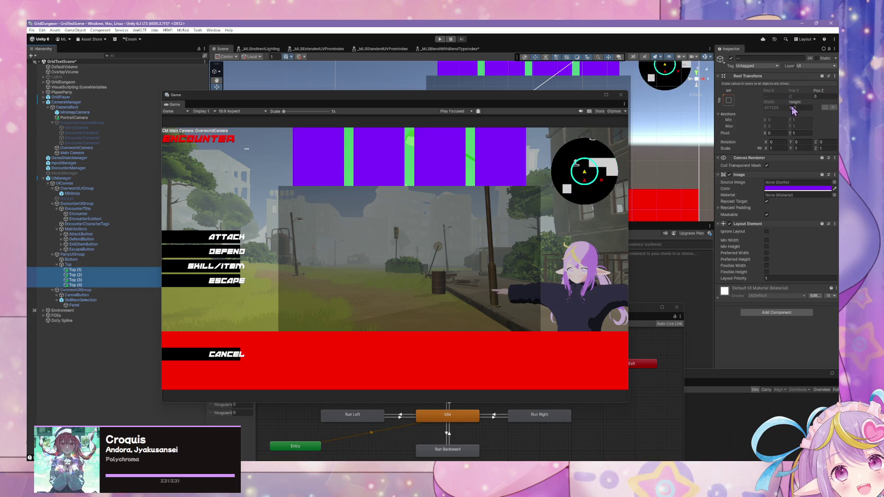
{"action": "mouse_move", "coordinate": [792, 102]}
{"action": "left_mouse_down"}
{"action": "mouse_move", "coordinate": [47, 96]}
{"action": "mouse_move", "coordinate": [772, 133]}
{"action": "mouse_move", "coordinate": [737, 120]}
{"action": "left_mouse_up"}
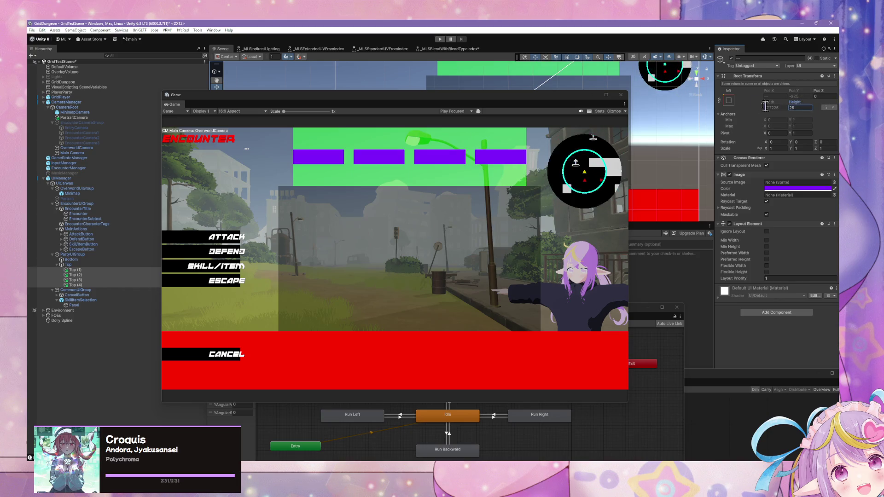
{"action": "left_click", "coordinate": [728, 100]}
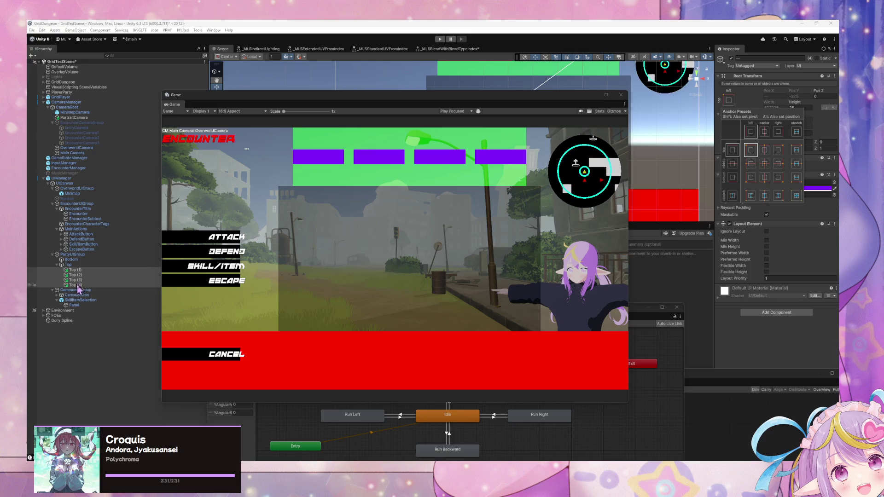
{"action": "left_click", "coordinate": [89, 265]}
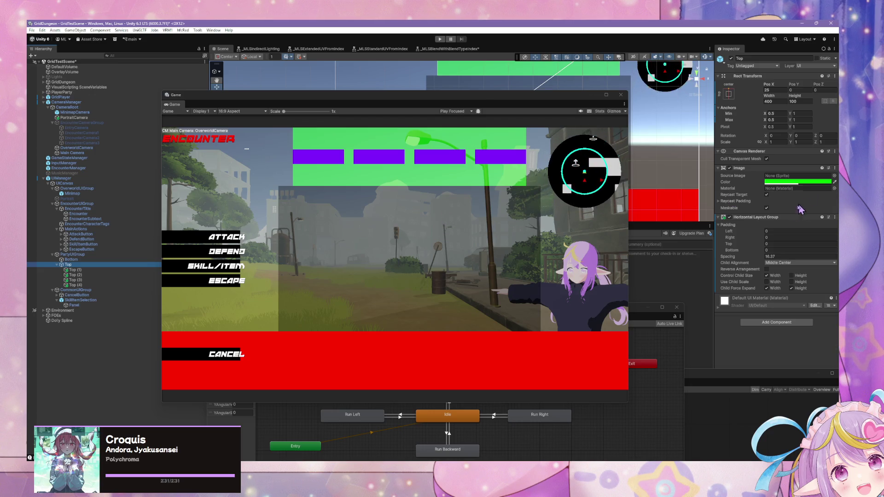
- Set Top's Horizontal Layout Group Child Alignment to Upper Center, then inspect Top (4) and Top (1)
{"action": "left_click", "coordinate": [783, 262]}
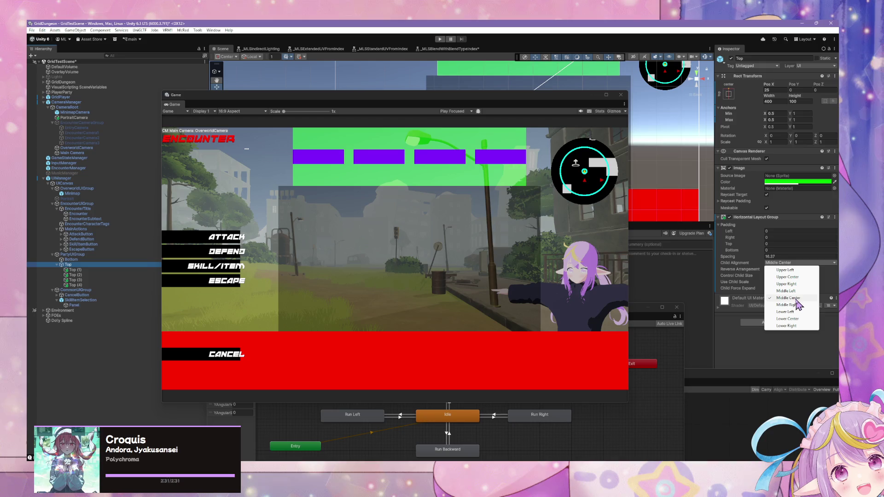
{"action": "left_click", "coordinate": [800, 278]}
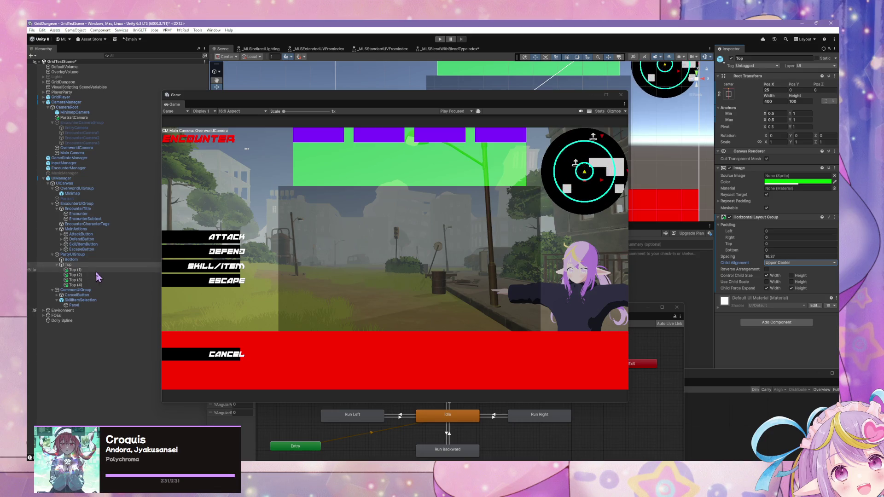
{"action": "left_click", "coordinate": [97, 285]}
{"action": "left_click", "coordinate": [100, 271]}
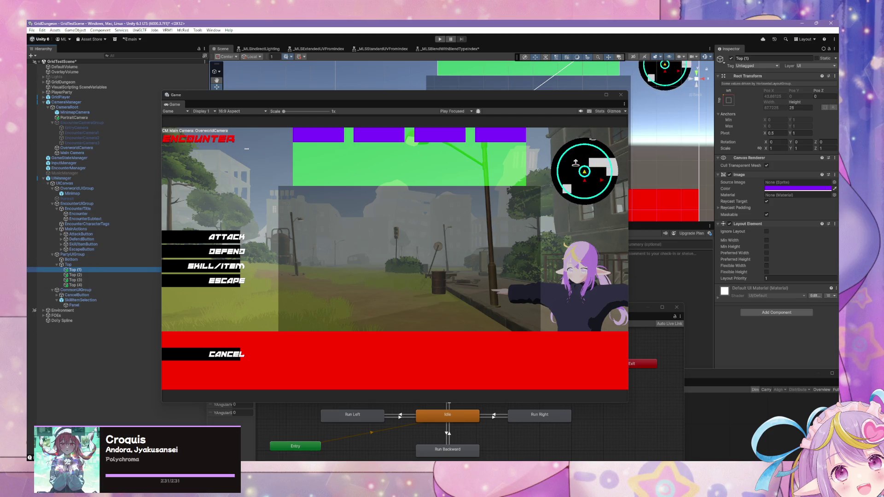
{"action": "key", "text": "alt+Tab"}
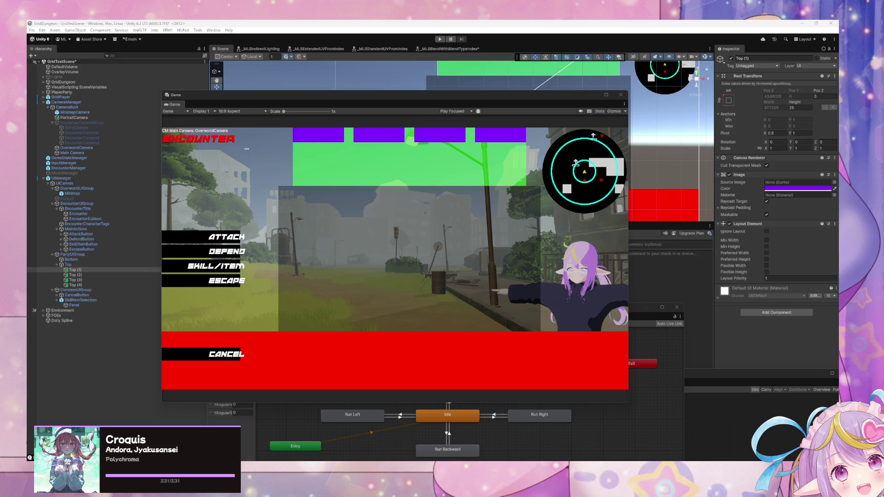
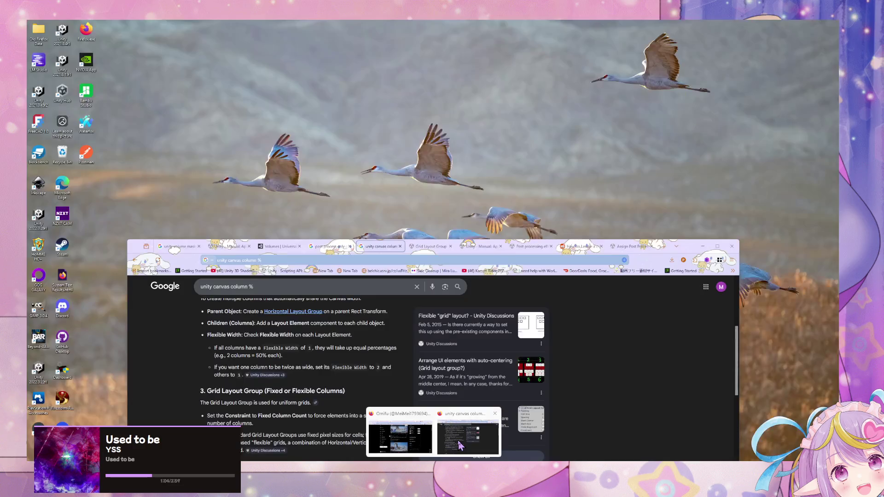
- Back in Unity, rename the Top container holding the party boxes to EncounterPartyUI
{"action": "left_click", "coordinate": [460, 437]}
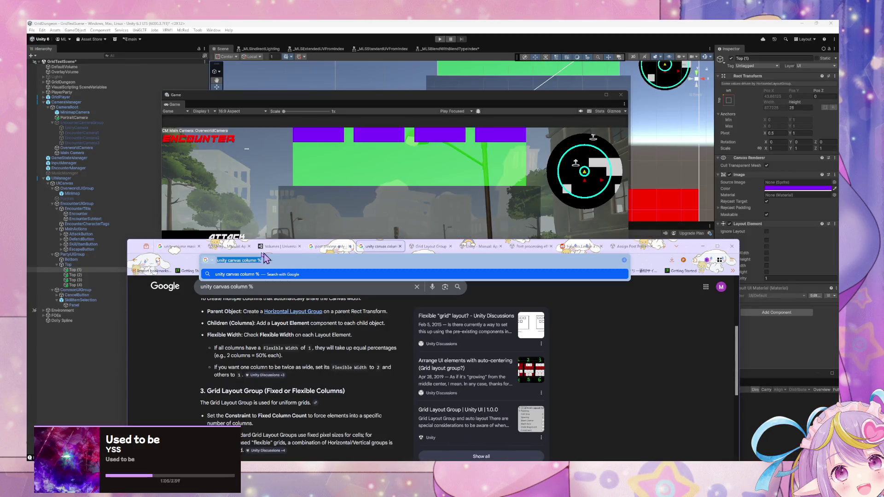
{"action": "left_click", "coordinate": [241, 210]}
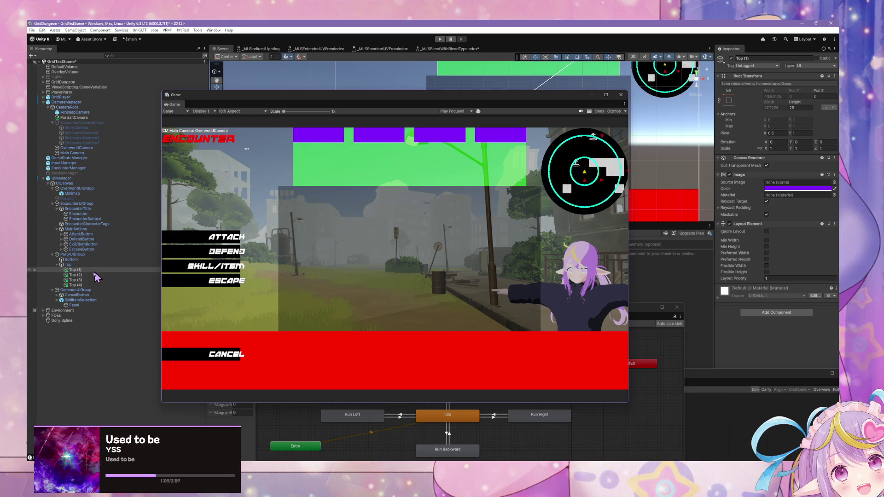
{"action": "left_click", "coordinate": [69, 266]}
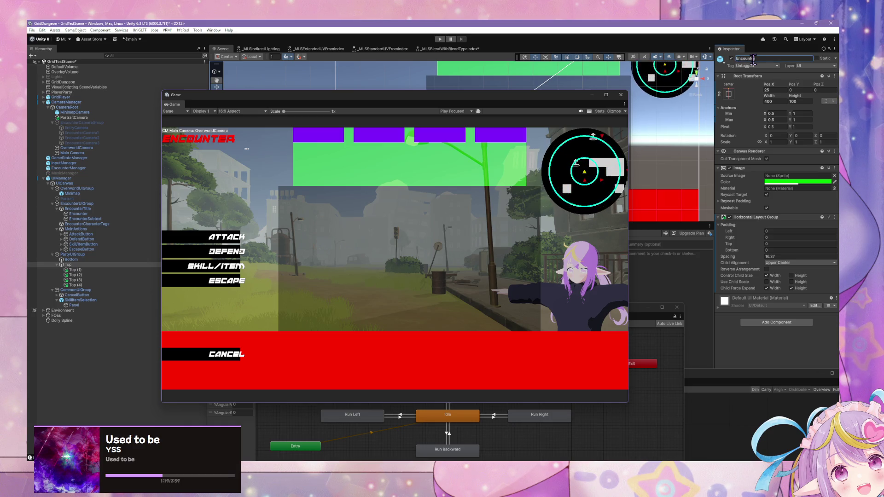
{"action": "type", "text": "EncounterPartyUI"}
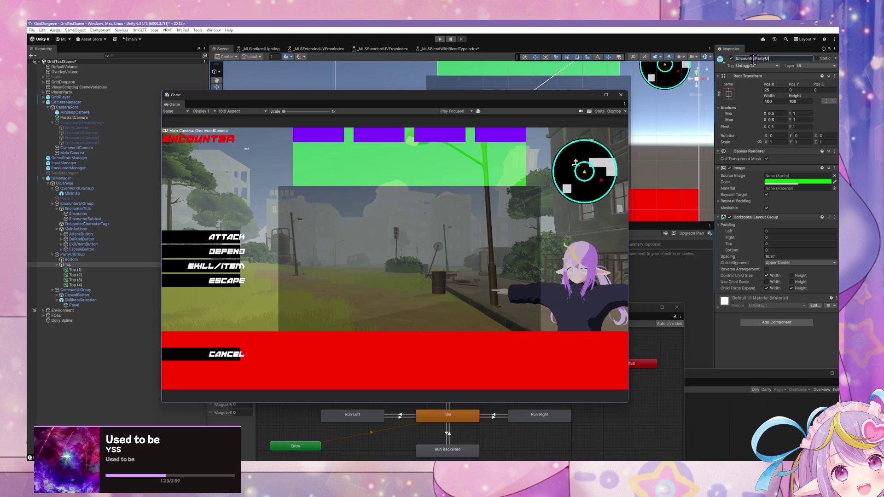
{"action": "key", "text": "Return"}
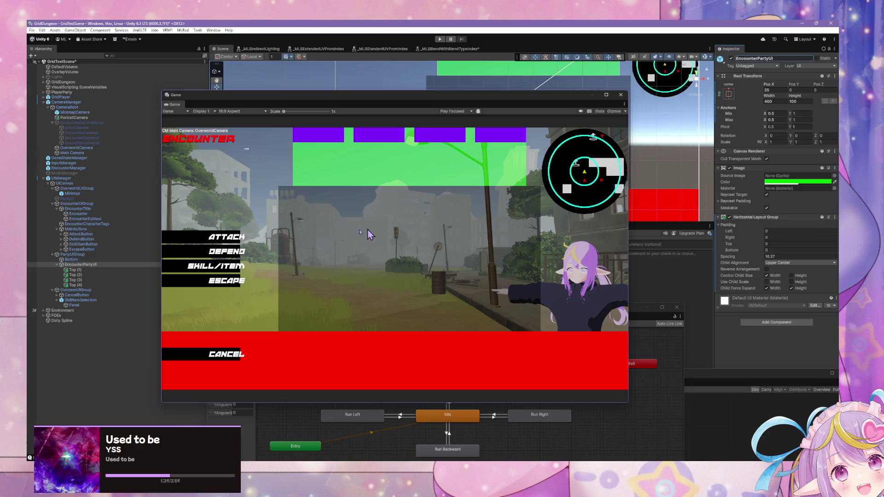
{"action": "left_click", "coordinate": [80, 264]}
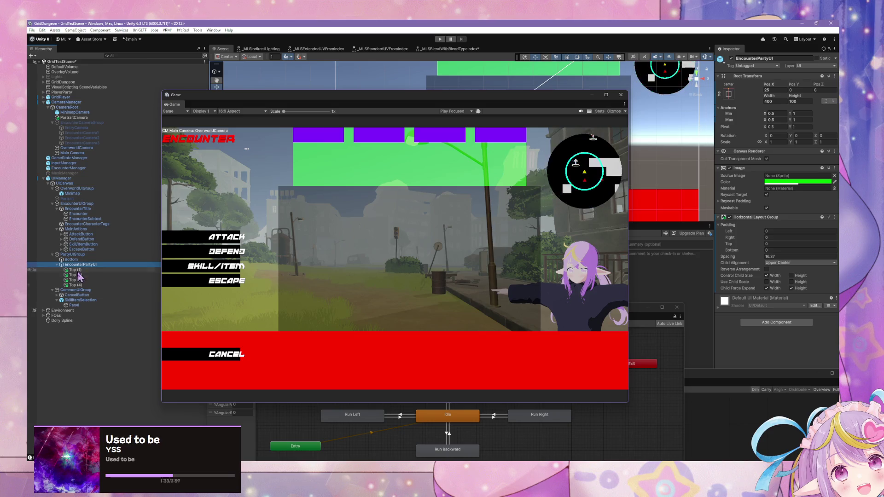
- Set EncounterPartyUI's Horizontal Layout Group to Lower Center alignment with 0 spacing
{"action": "left_click", "coordinate": [97, 265]}
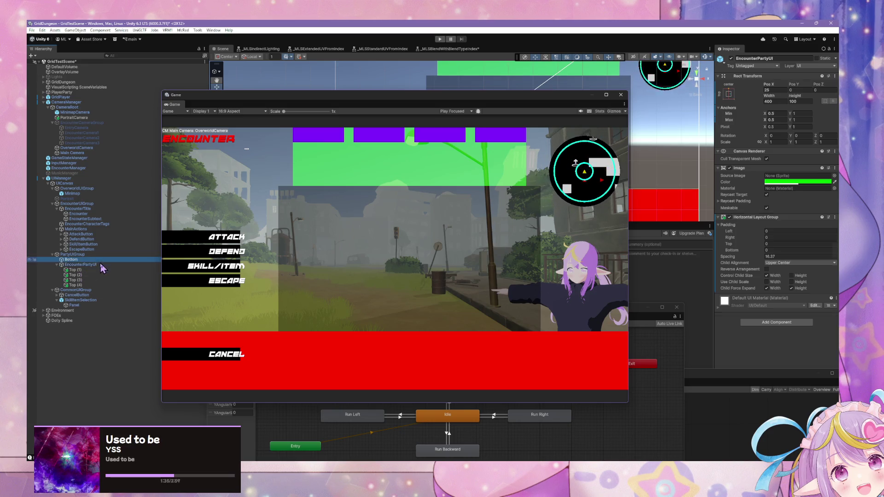
{"action": "key", "text": "Escape"}
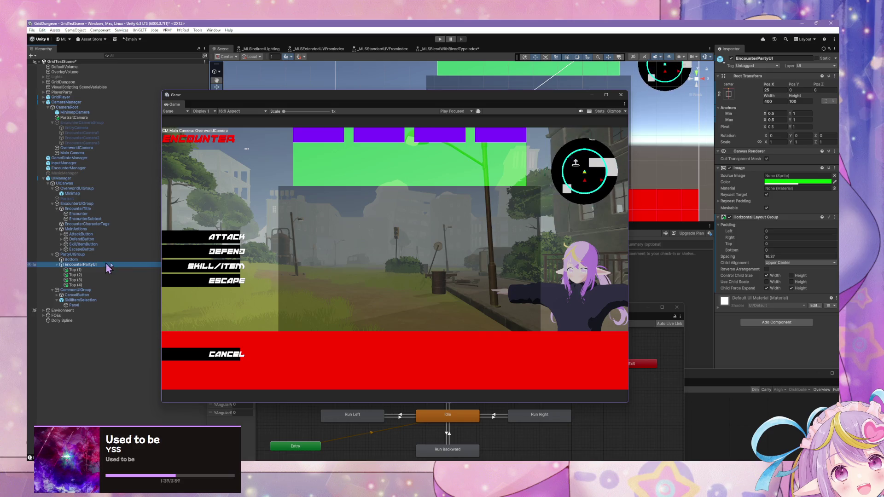
{"action": "left_click", "coordinate": [782, 263]}
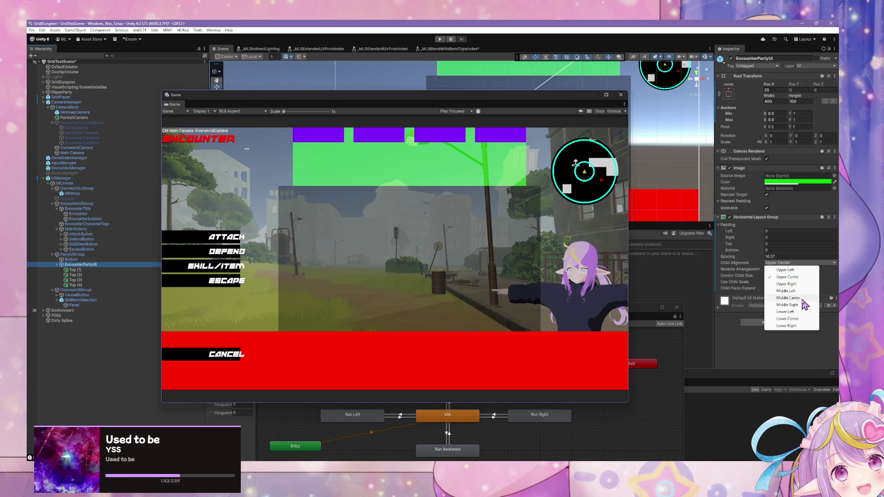
{"action": "left_click", "coordinate": [789, 276]}
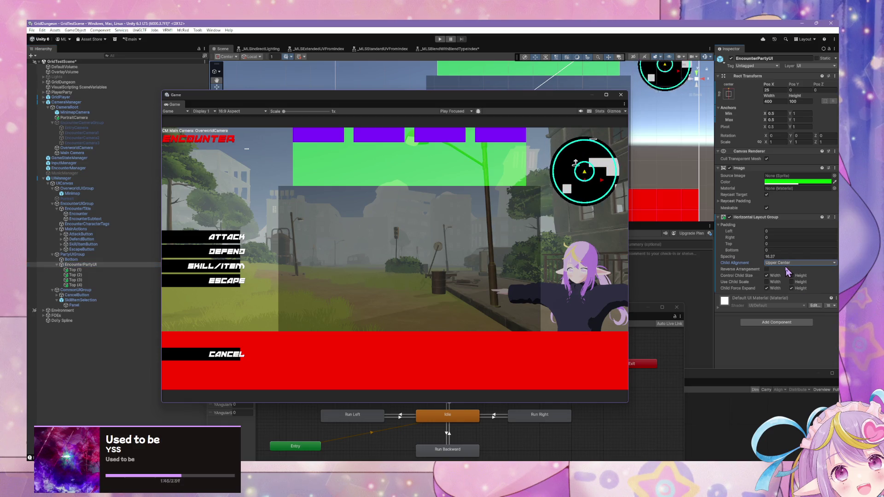
{"action": "left_click", "coordinate": [787, 263]}
{"action": "left_click", "coordinate": [794, 321]}
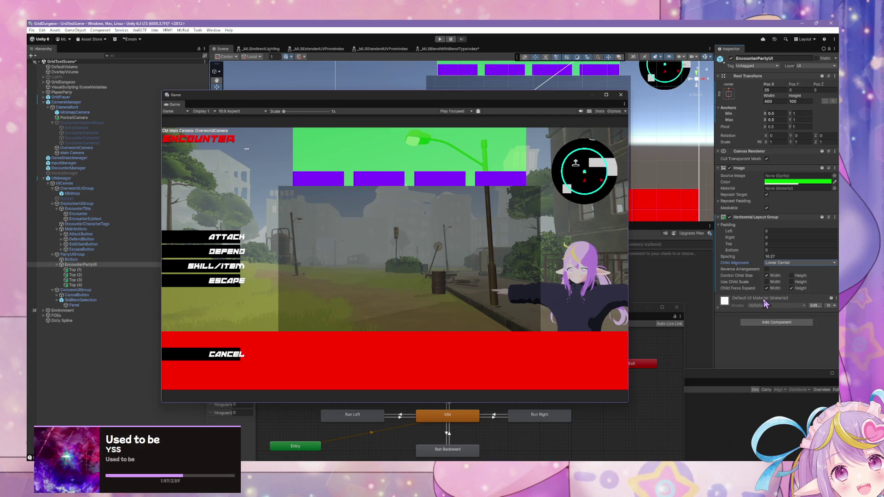
{"action": "left_click", "coordinate": [780, 257]}
{"action": "type", "text": "0"}
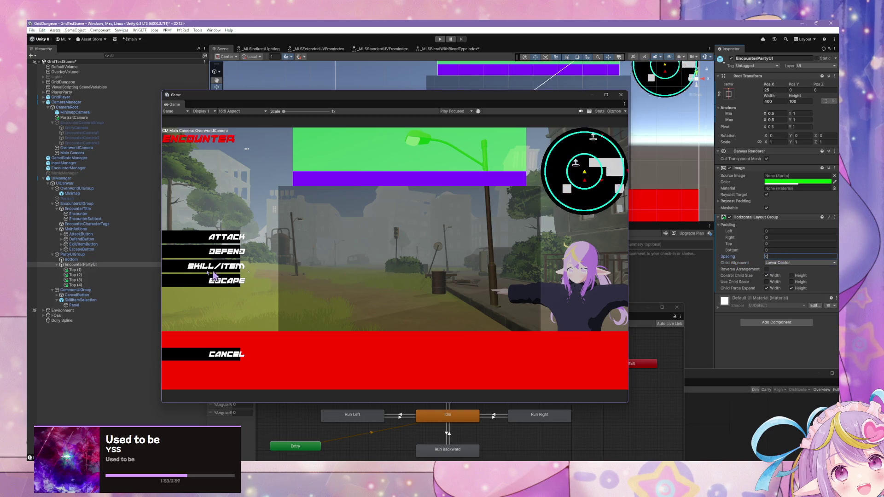
{"action": "right_click", "coordinate": [98, 268]}
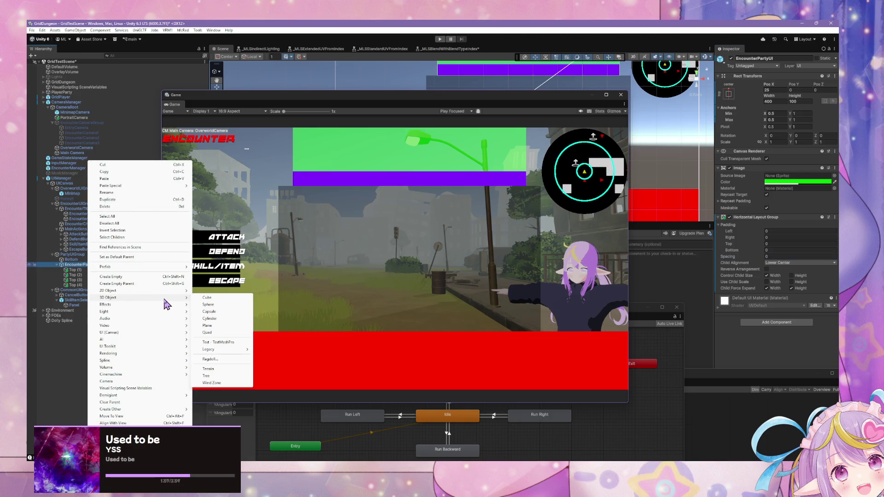
- Duplicate one Top box as the first child and delete the four original Top boxes
{"action": "left_click", "coordinate": [76, 275]}
{"action": "left_click", "coordinate": [78, 270]}
{"action": "key", "text": "ctrl+d"}
{"action": "left_click_drag", "start_coordinate": [78, 272], "coordinate": [78, 269]}
{"action": "left_click", "coordinate": [78, 275]}
{"action": "left_click", "coordinate": [78, 290], "text": "shift"}
{"action": "key", "text": "Delete"}
- Rename the remaining box to Row, then duplicate it as Row2
{"action": "left_click", "coordinate": [79, 269]}
{"action": "type", "text": "Row"}
{"action": "key", "text": "Return"}
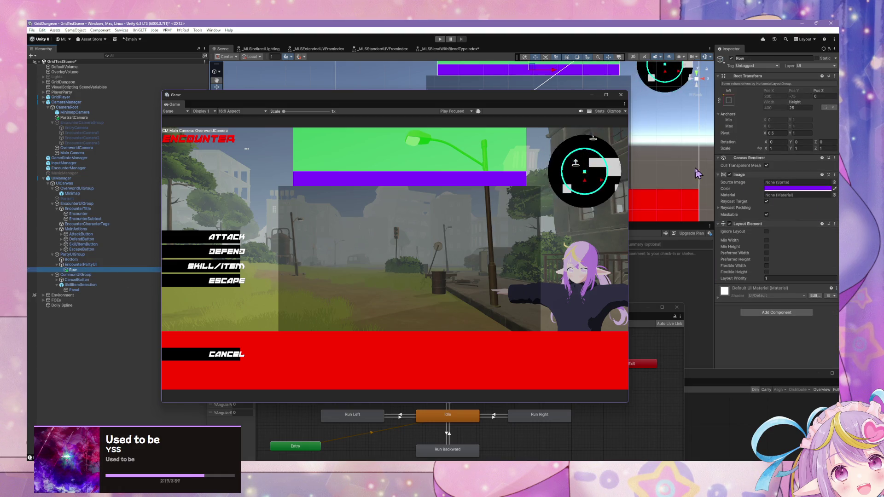
{"action": "left_click", "coordinate": [797, 108]}
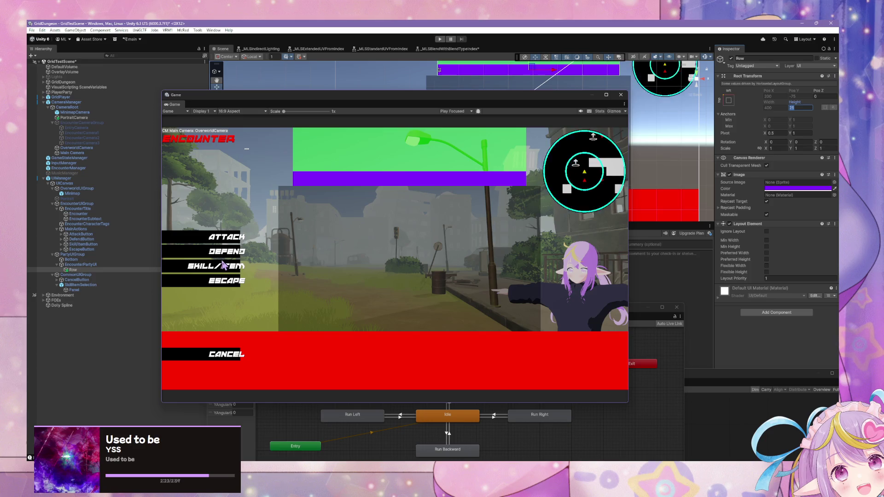
{"action": "left_click", "coordinate": [108, 270]}
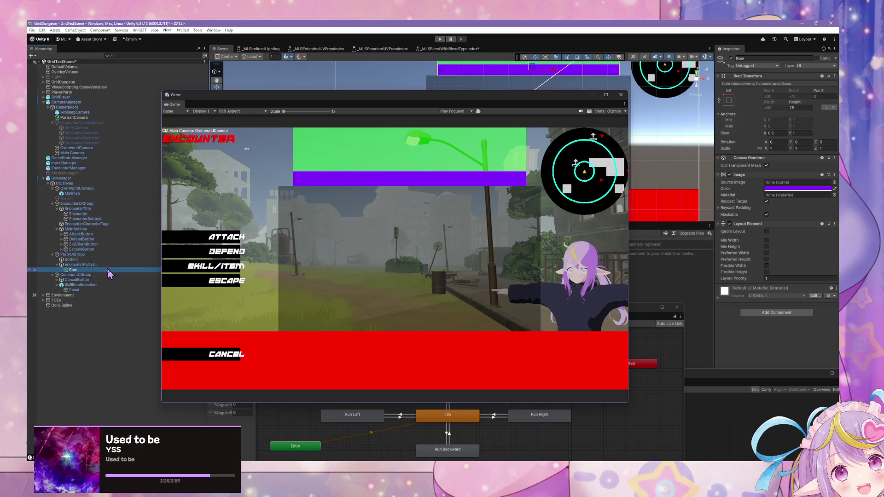
{"action": "key", "text": "ctrl+d"}
{"action": "left_click", "coordinate": [76, 275]}
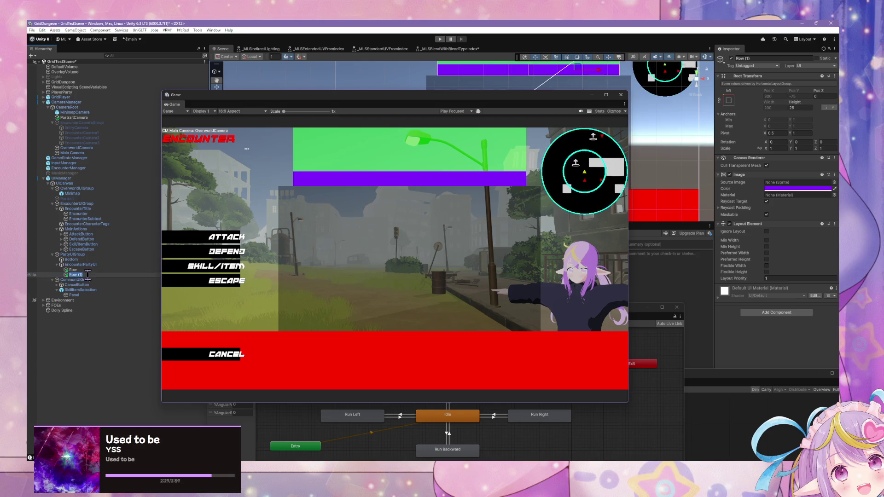
{"action": "type", "text": "Row2"}
{"action": "key", "text": "Return"}
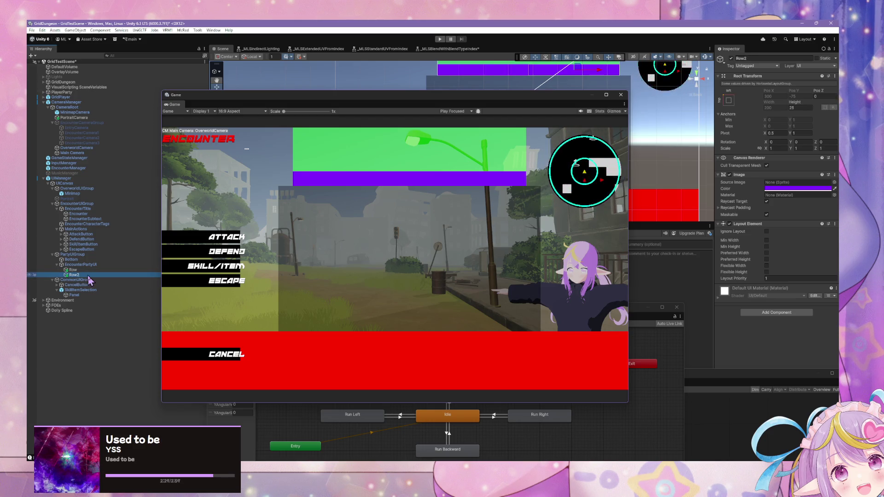
{"action": "left_click", "coordinate": [80, 265]}
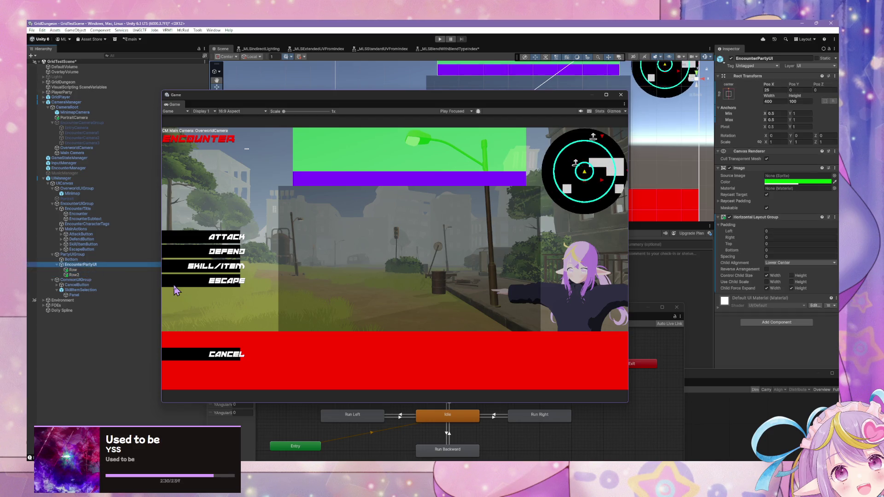
- Set the row spacing to 21.60 and remove EncounterPartyUI's Horizontal Layout Group
{"action": "left_click", "coordinate": [765, 255]}
{"action": "type", "text": "21.6"}
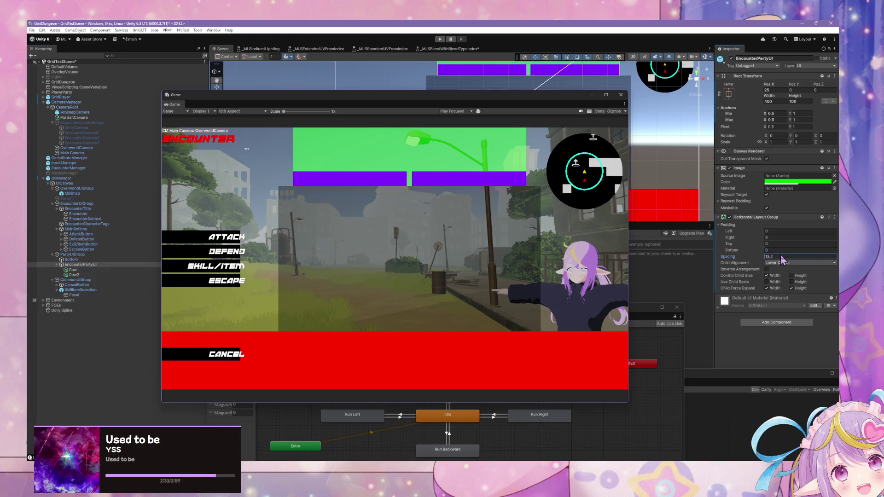
{"action": "type", "text": "0"}
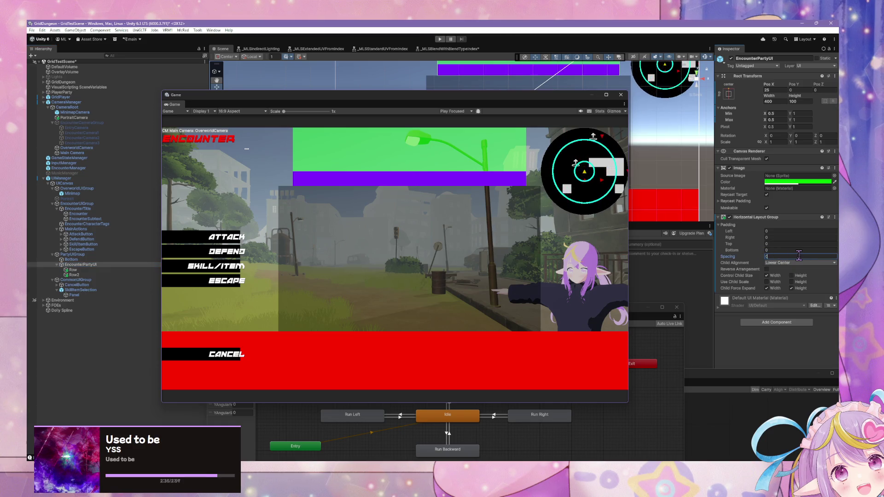
{"action": "left_click", "coordinate": [836, 221]}
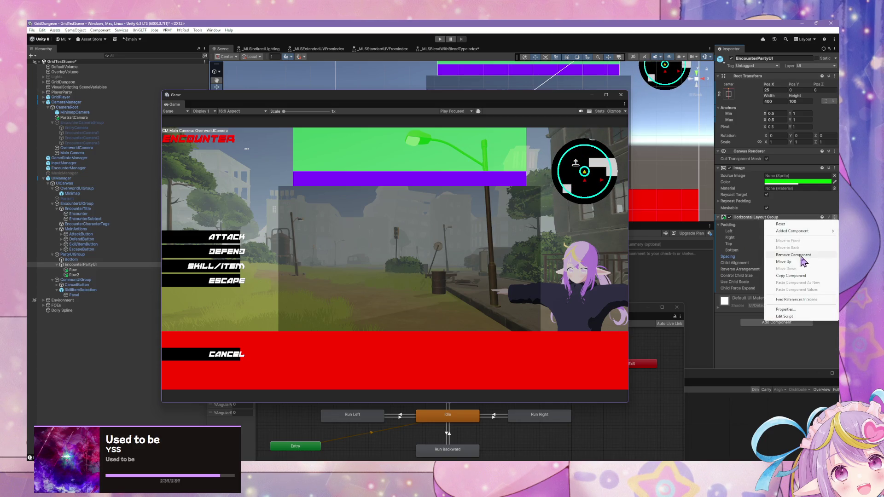
{"action": "left_click", "coordinate": [804, 237]}
- Add a Vertical Layout Group controlling child width, Lower Center aligned, without Force Expand Height
{"action": "left_click", "coordinate": [776, 242]}
{"action": "type", "text": "vert"}
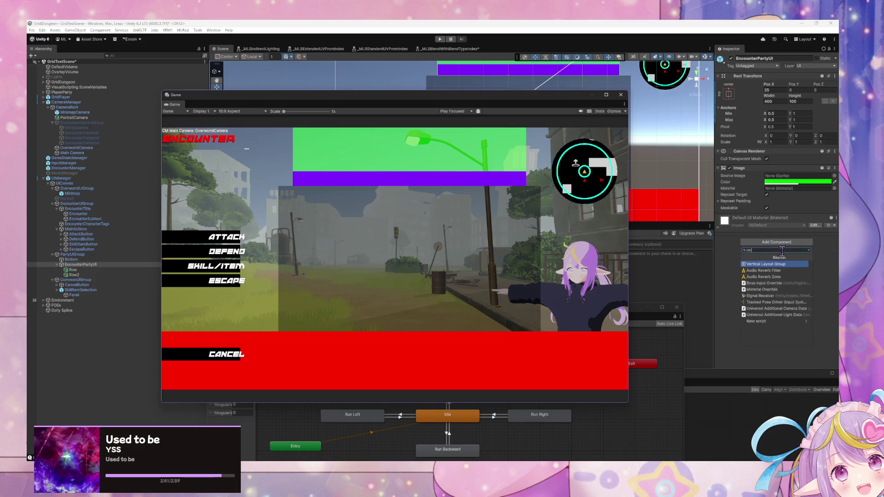
{"action": "left_click", "coordinate": [778, 266]}
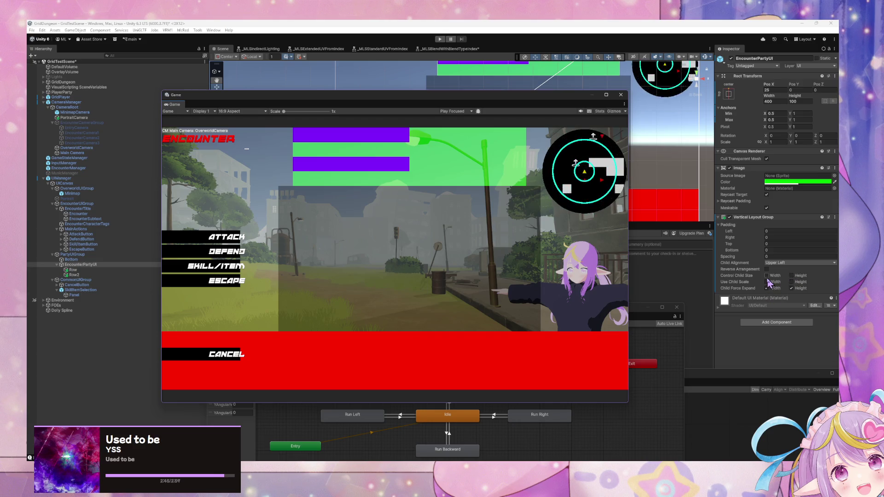
{"action": "left_click", "coordinate": [767, 276]}
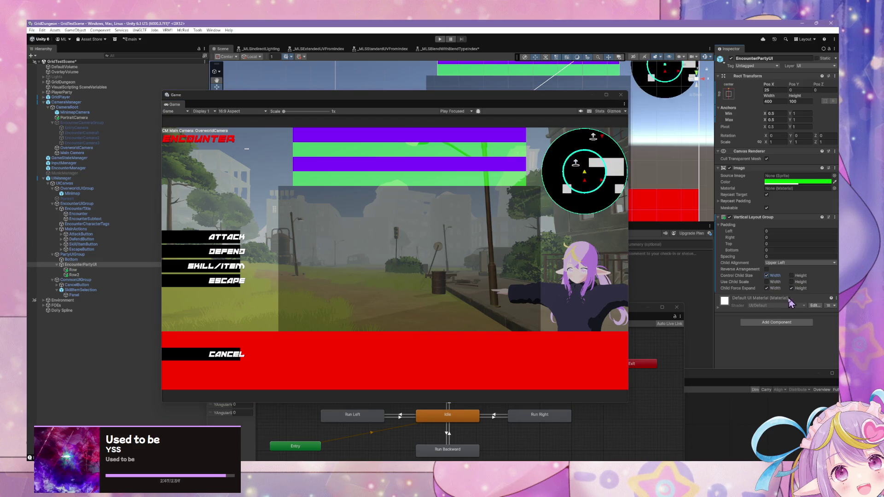
{"action": "left_click", "coordinate": [779, 263]}
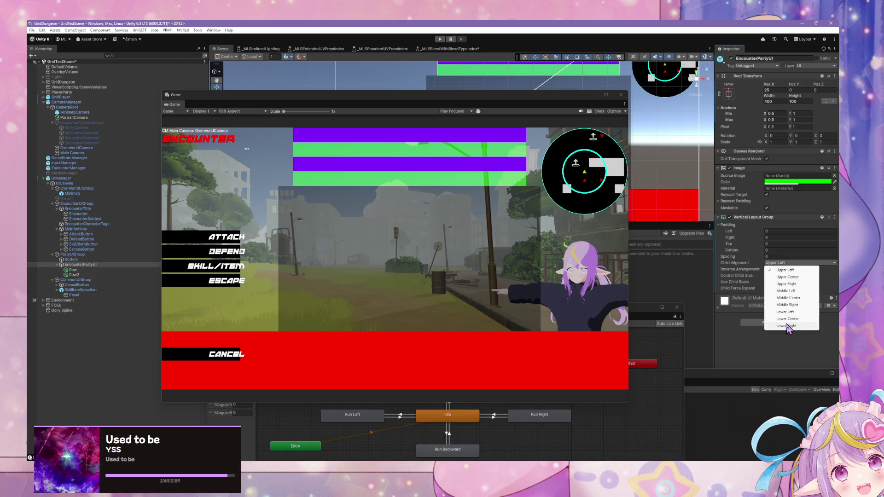
{"action": "left_click", "coordinate": [788, 318]}
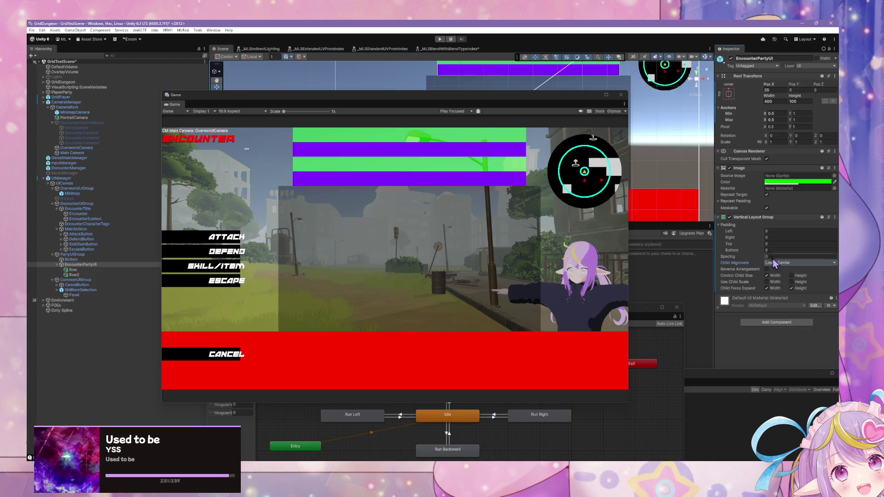
{"action": "left_click", "coordinate": [792, 289]}
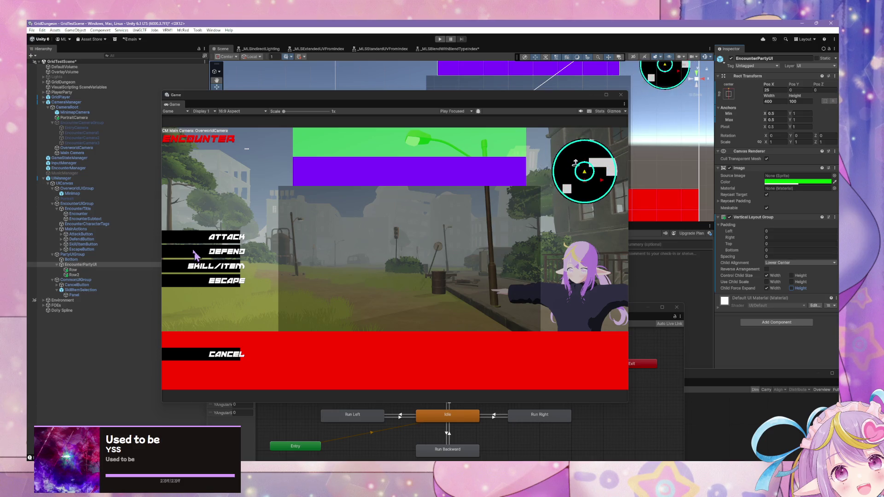
- Select Row2 under EncounterPartyUI and delete it
{"action": "left_click", "coordinate": [73, 275]}
{"action": "key", "text": "Delete"}
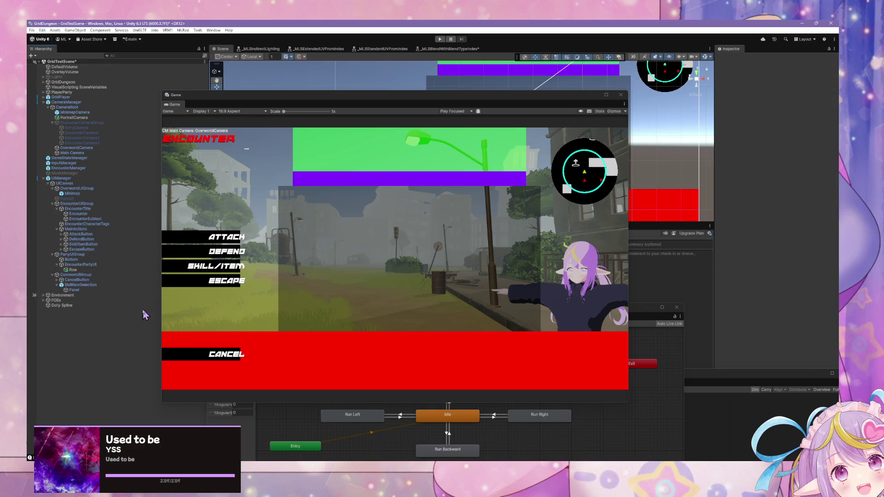
- Rearrange the Game, Project and Animator windows to clear the workspace
{"action": "left_click_drag", "start_coordinate": [239, 107], "coordinate": [505, 120]}
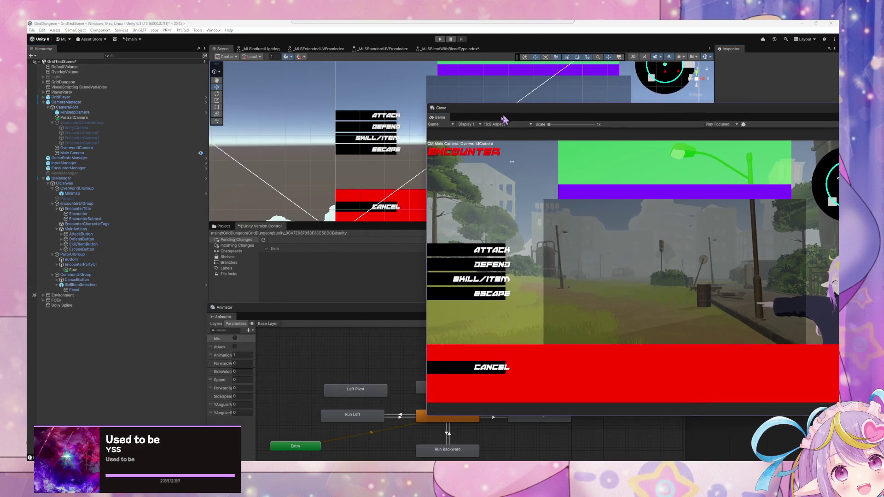
{"action": "left_click_drag", "start_coordinate": [278, 223], "coordinate": [302, 192]}
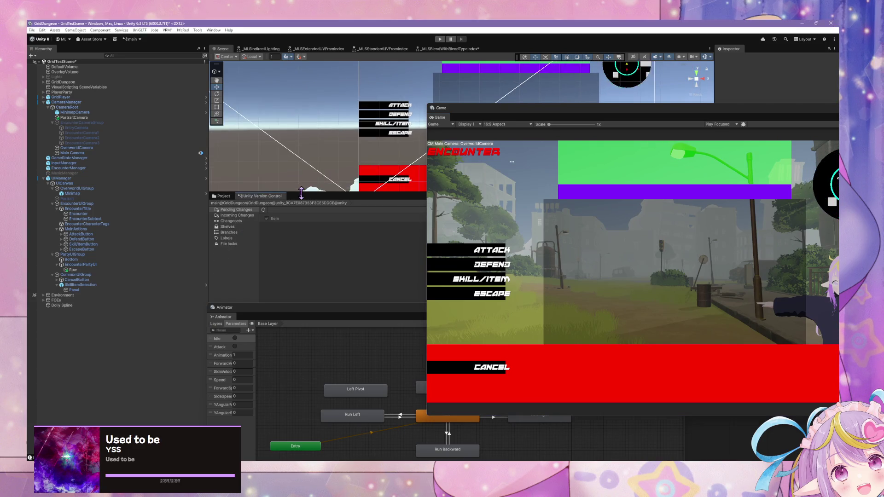
{"action": "left_click", "coordinate": [224, 196]}
{"action": "left_click_drag", "start_coordinate": [323, 310], "coordinate": [536, 369]}
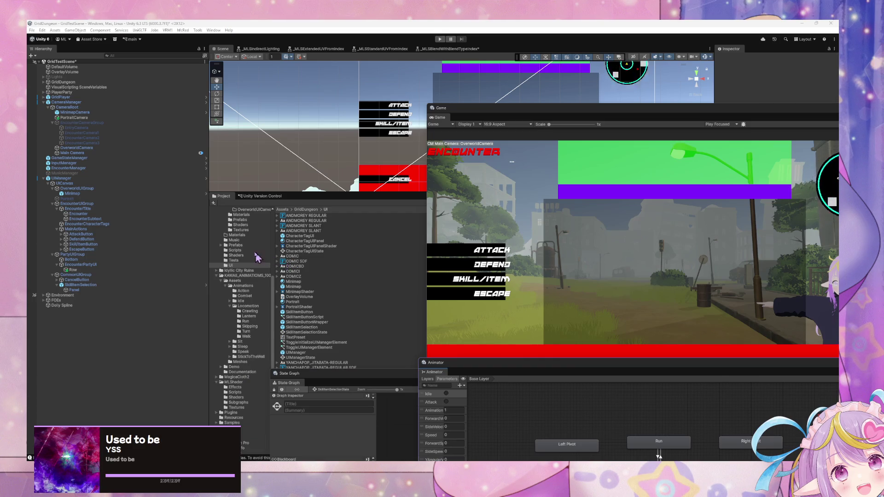
{"action": "mouse_move", "coordinate": [575, 113]}
{"action": "left_mouse_down"}
{"action": "mouse_move", "coordinate": [352, 104]}
{"action": "mouse_move", "coordinate": [389, 124]}
{"action": "mouse_move", "coordinate": [444, 127]}
{"action": "left_mouse_up"}
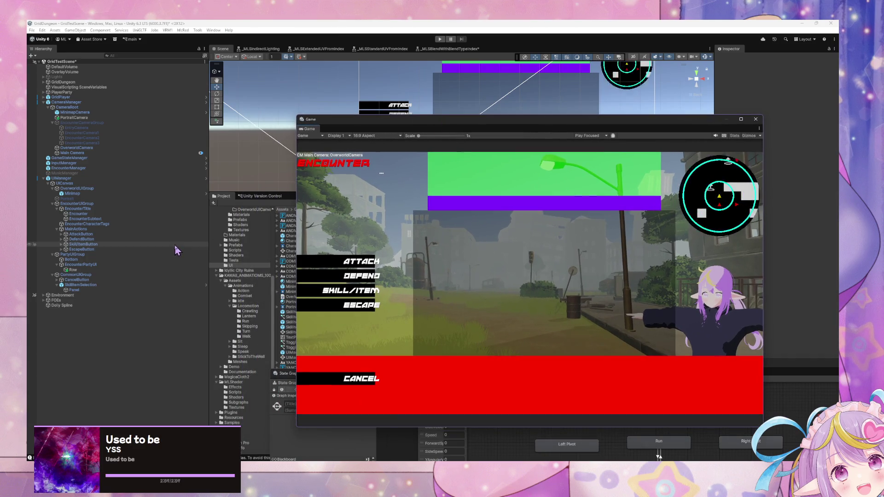
- Rename the Row object to EncounterPartyUIRow
{"action": "left_click", "coordinate": [96, 270]}
{"action": "left_click", "coordinate": [92, 265]}
{"action": "left_click", "coordinate": [90, 270]}
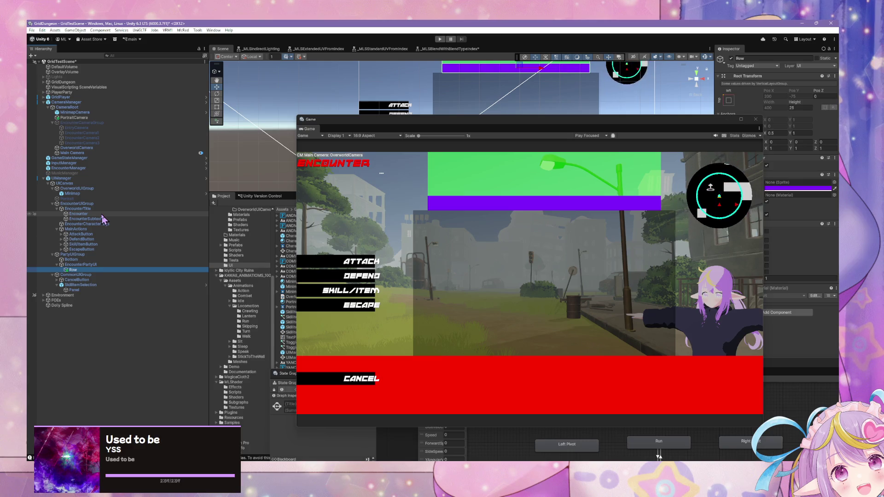
{"action": "key", "text": "F2"}
{"action": "type", "text": "End"}
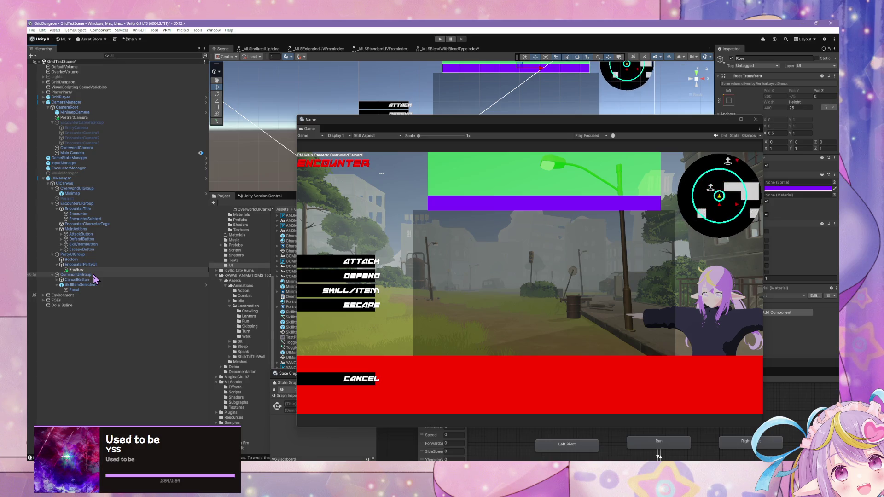
{"action": "type", "text": "PartyUI"}
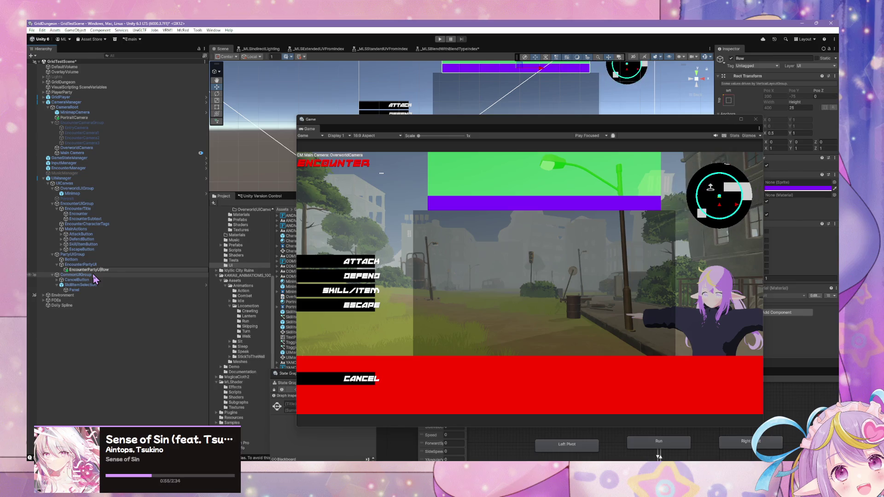
{"action": "key", "text": "Return"}
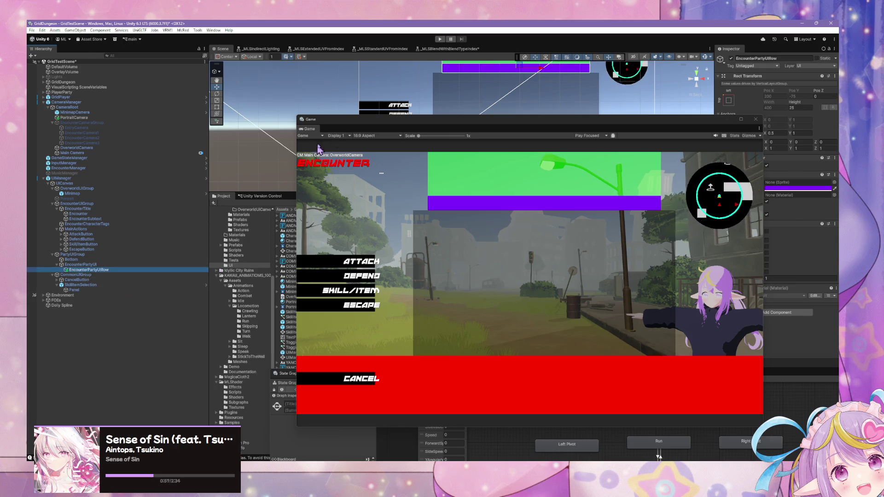
{"action": "left_click_drag", "start_coordinate": [351, 121], "coordinate": [501, 178]}
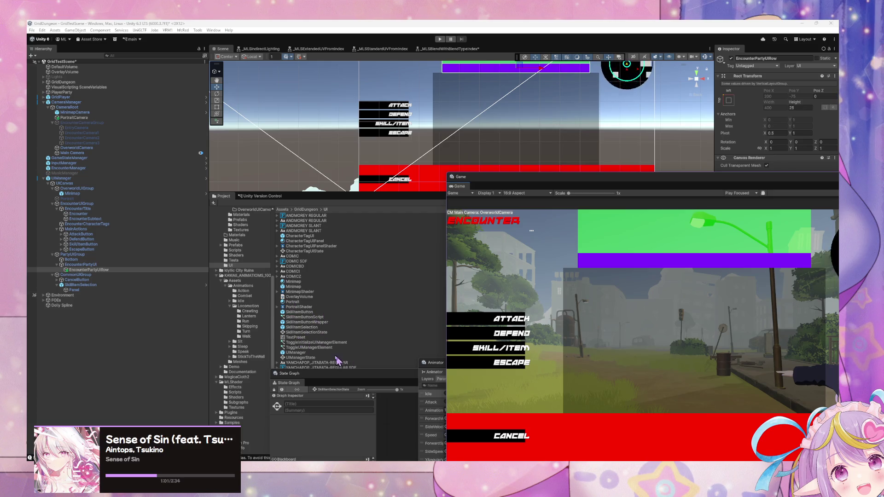
- Drag the CharacterTagUI prefab from the UI assets into EncounterPartyUIRow
{"action": "left_click", "coordinate": [305, 337]}
{"action": "left_click", "coordinate": [301, 343]}
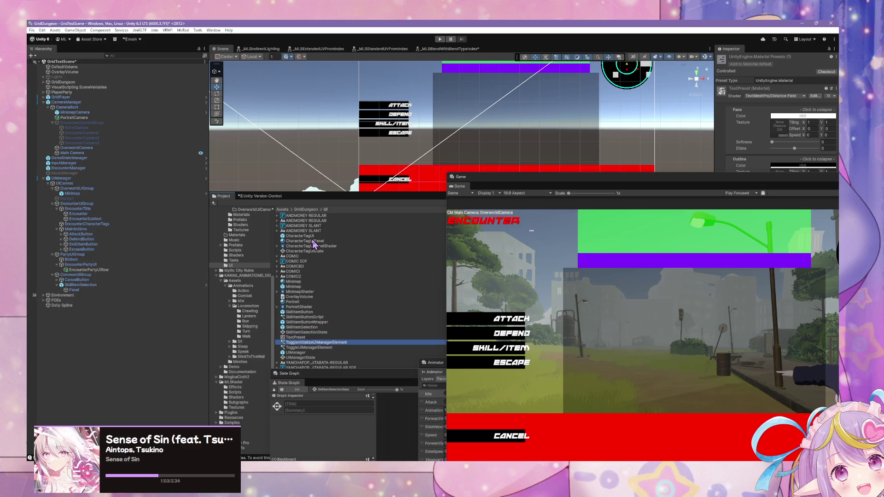
{"action": "left_click", "coordinate": [305, 241]}
{"action": "left_click", "coordinate": [305, 236]}
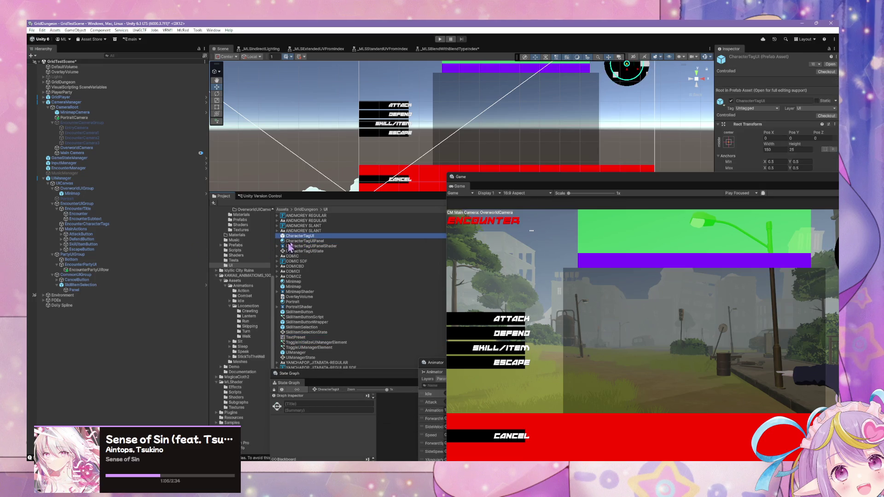
{"action": "mouse_move", "coordinate": [294, 236]}
{"action": "left_mouse_down"}
{"action": "mouse_move", "coordinate": [118, 281]}
{"action": "mouse_move", "coordinate": [105, 271]}
{"action": "left_mouse_up"}
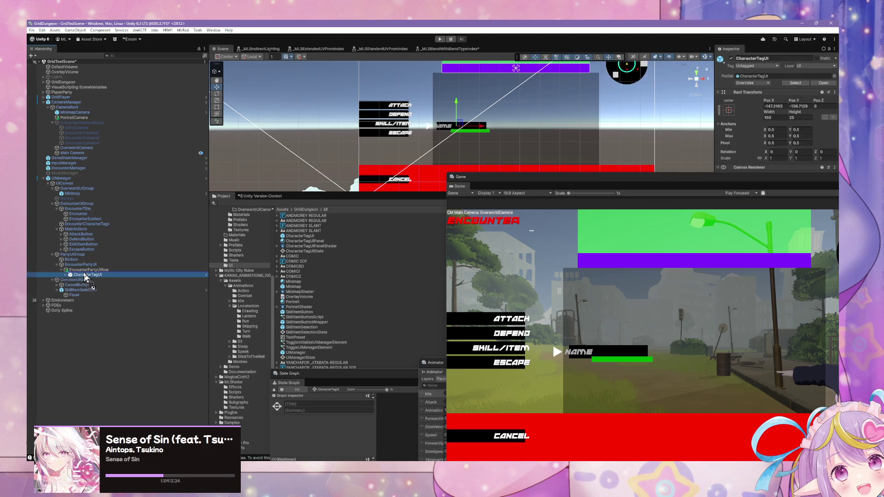
{"action": "mouse_move", "coordinate": [554, 174]}
{"action": "left_mouse_down"}
{"action": "mouse_move", "coordinate": [267, 164]}
{"action": "mouse_move", "coordinate": [277, 174]}
{"action": "left_mouse_up"}
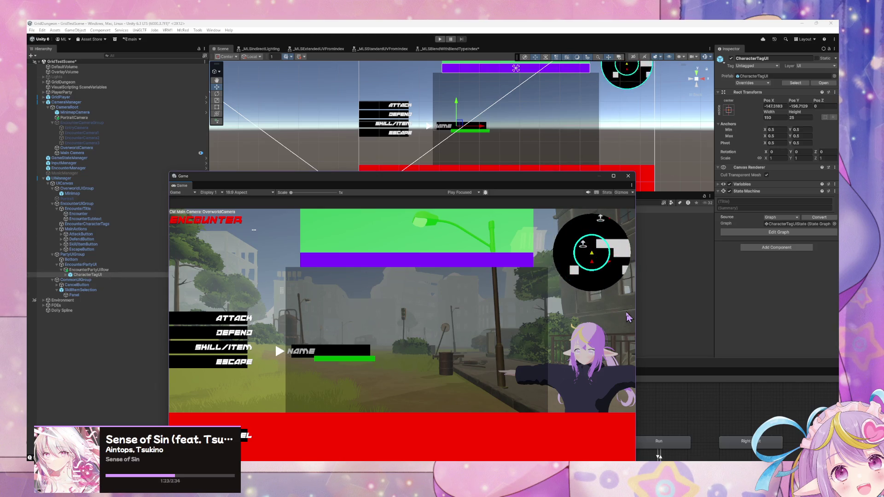
- Give EncounterPartyUIRow a Horizontal Layout Group and duplicate the CharacterTagUI name tag twice
{"action": "left_click", "coordinate": [88, 270]}
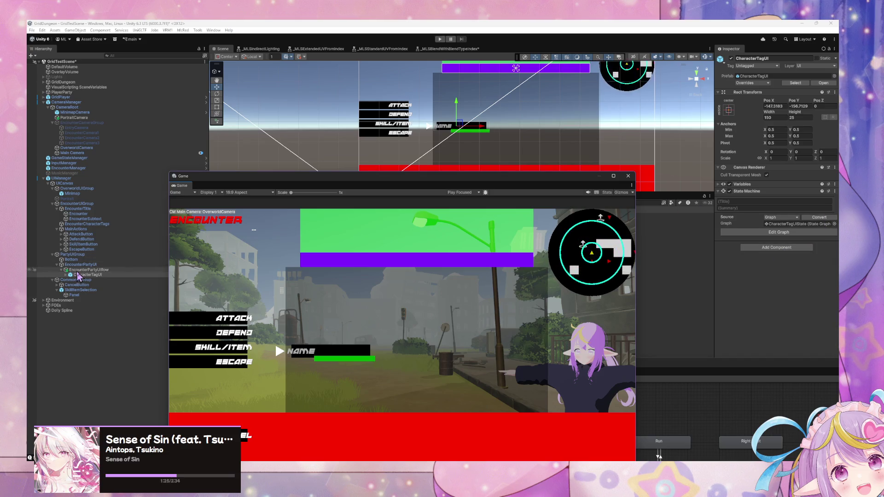
{"action": "left_click", "coordinate": [776, 313]}
{"action": "type", "text": "vert"}
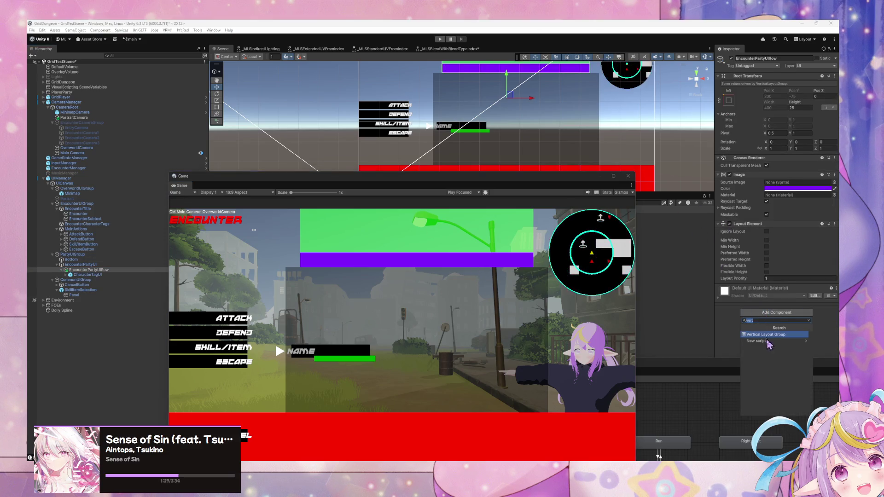
{"action": "type", "text": "layout"}
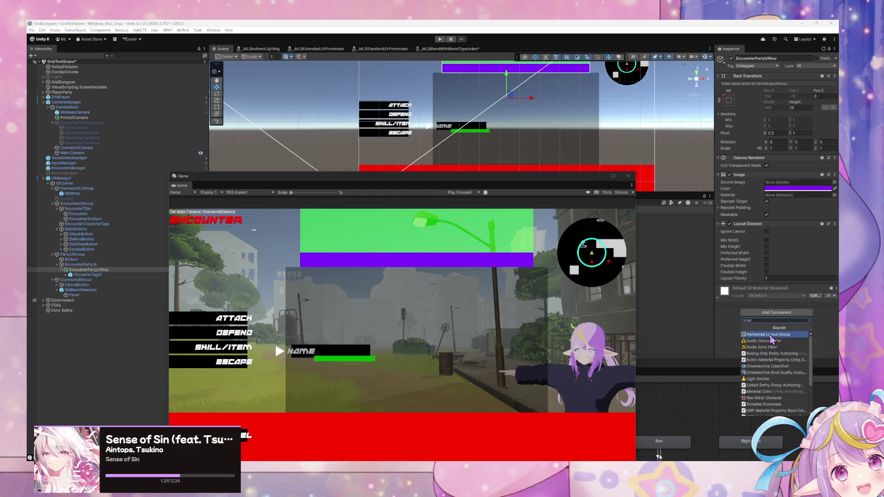
{"action": "left_click", "coordinate": [771, 338]}
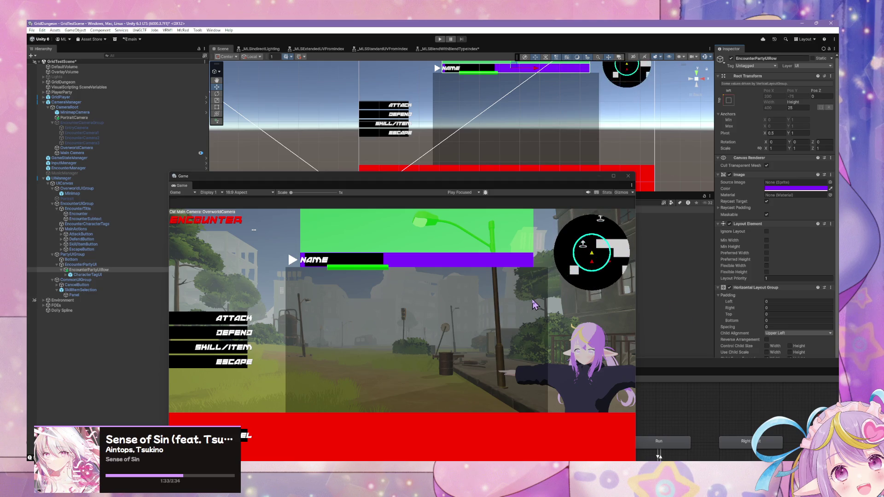
{"action": "left_click", "coordinate": [124, 275]}
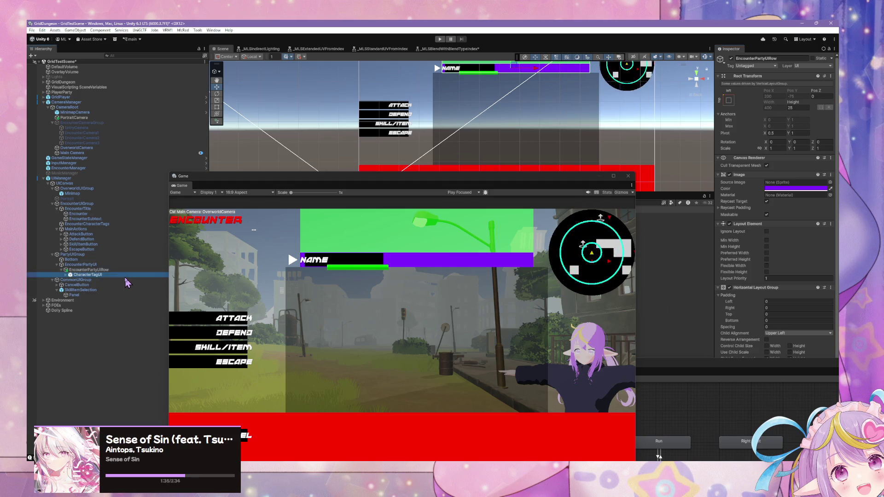
{"action": "key", "text": "ctrl+d"}
{"action": "key", "text": "ctrl+d"}
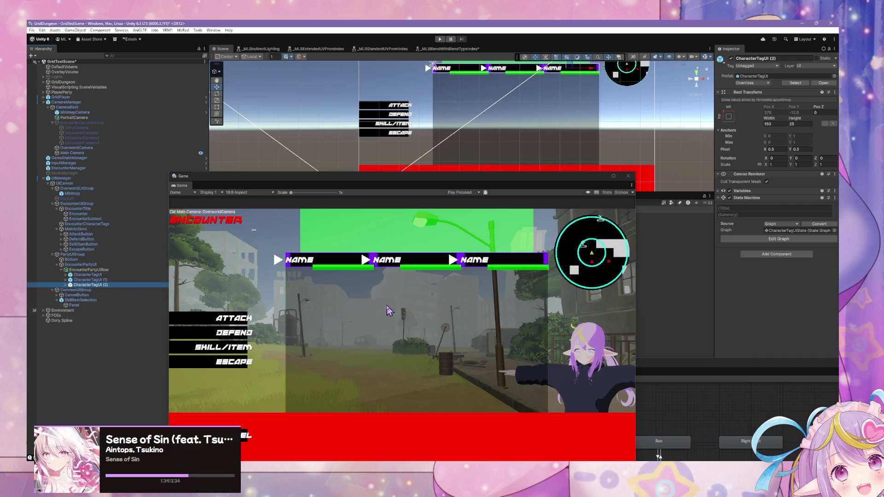
{"action": "key", "text": "ctrl+d"}
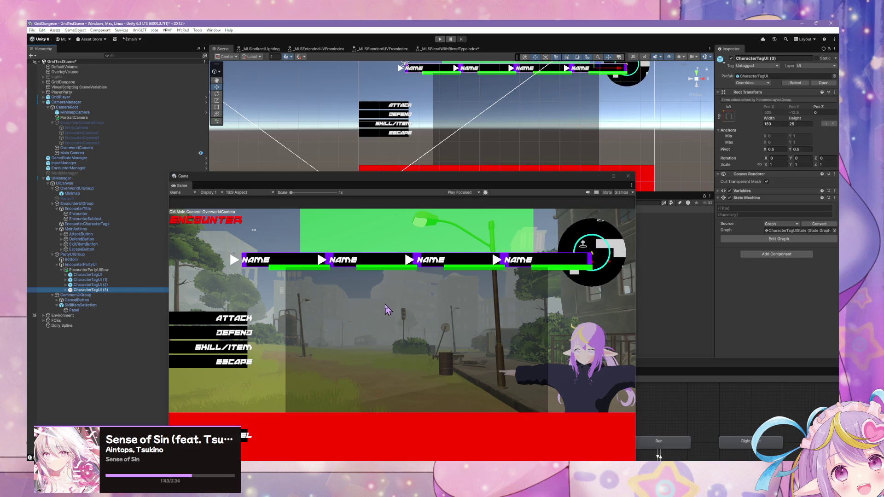
- Narrow EncounterPartyUI's width from 400 to 397.09, cancelling a typed 300 entry
{"action": "left_click", "coordinate": [81, 265]}
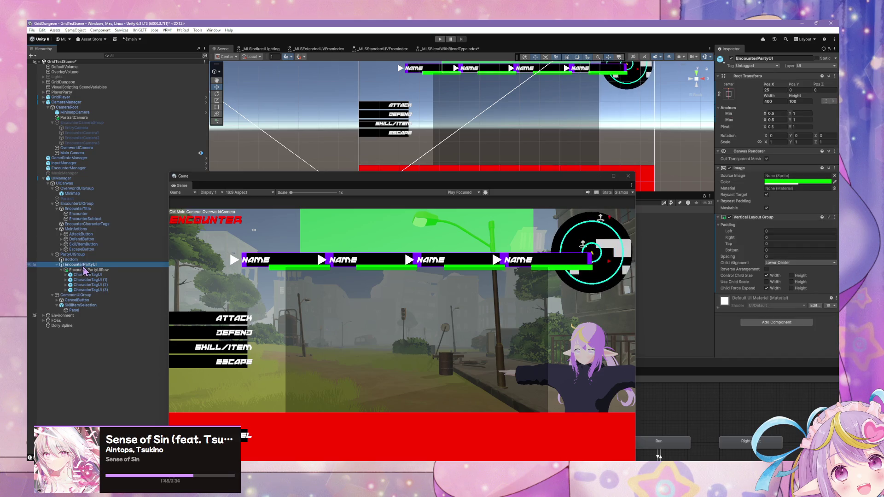
{"action": "left_click", "coordinate": [772, 97]}
{"action": "left_click_drag", "start_coordinate": [772, 98], "coordinate": [740, 98]}
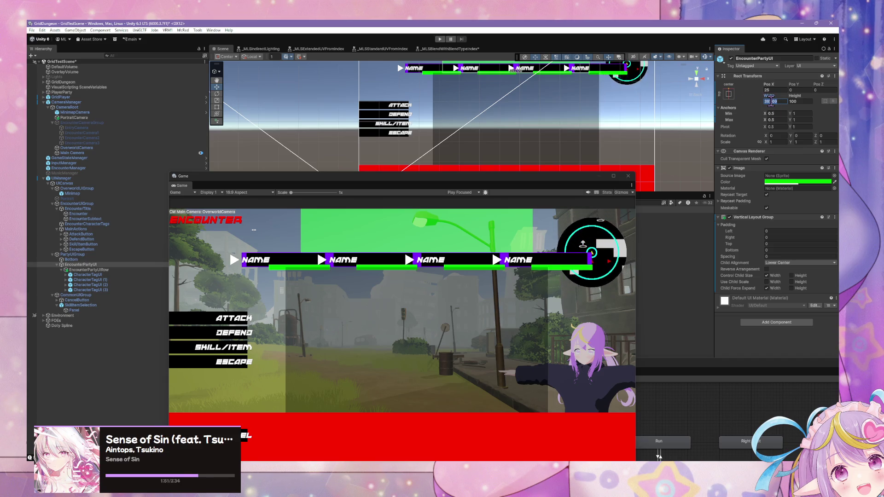
{"action": "type", "text": "300"}
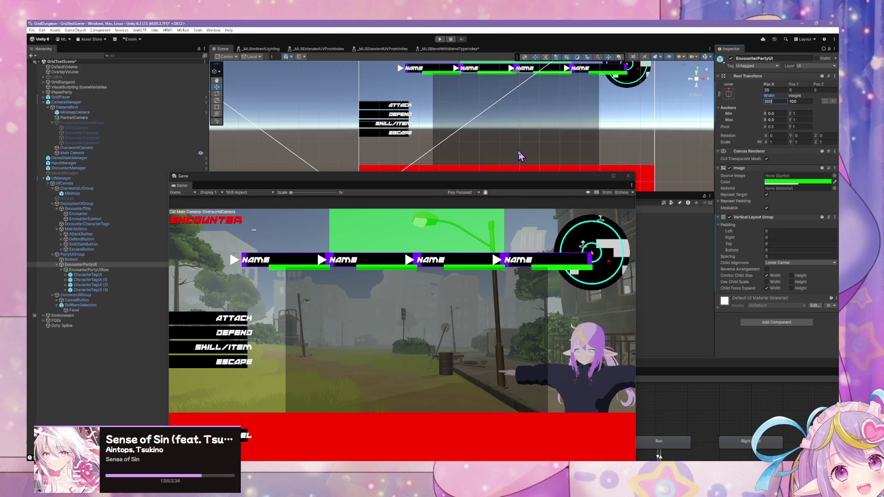
{"action": "key", "text": "Escape"}
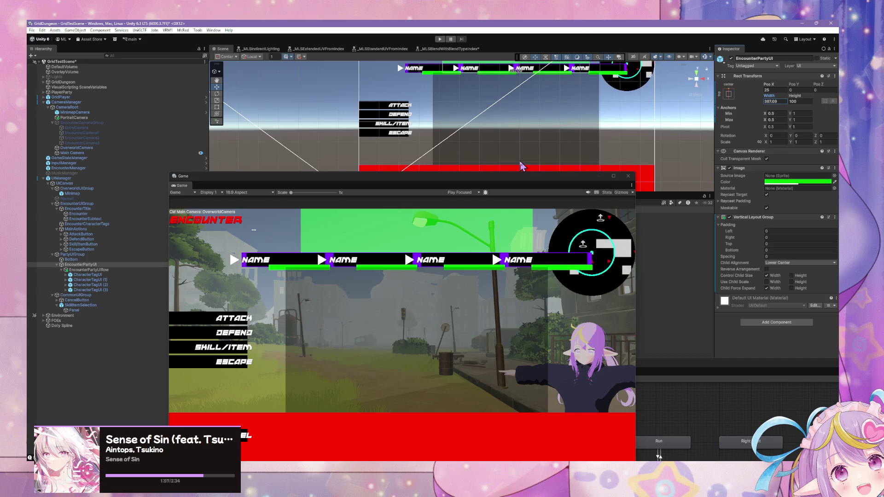
{"action": "left_click_drag", "start_coordinate": [441, 177], "coordinate": [434, 89]}
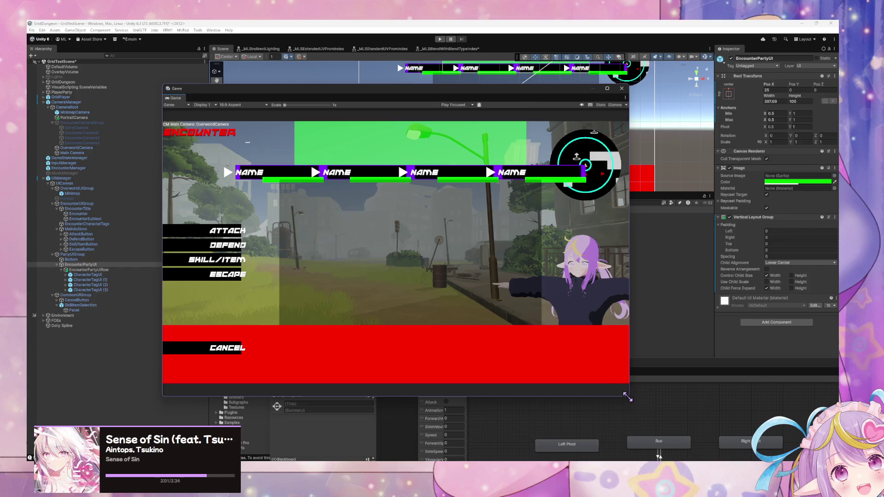
{"action": "left_click_drag", "start_coordinate": [629, 396], "coordinate": [730, 436]}
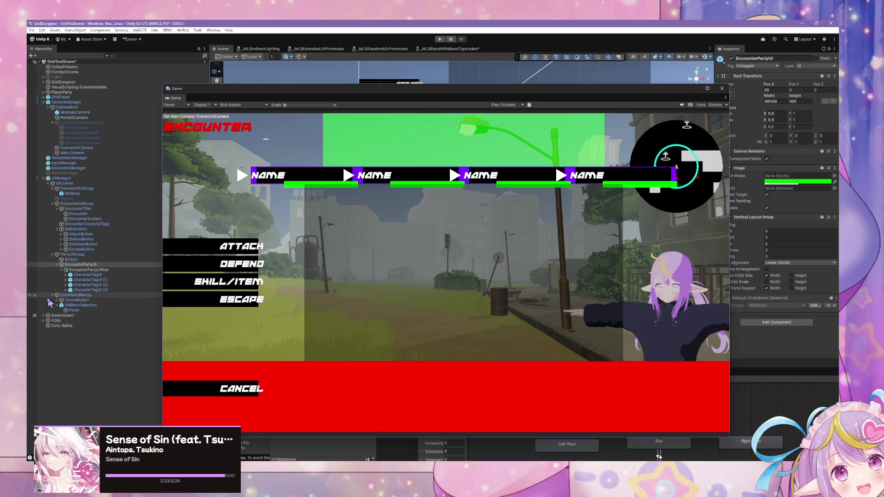
{"action": "mouse_move", "coordinate": [59, 264]}
{"action": "left_mouse_down"}
{"action": "mouse_move", "coordinate": [56, 306]}
{"action": "mouse_move", "coordinate": [77, 270]}
{"action": "mouse_move", "coordinate": [68, 272]}
{"action": "mouse_move", "coordinate": [67, 303]}
{"action": "mouse_move", "coordinate": [60, 297]}
{"action": "left_mouse_up"}
{"action": "left_click", "coordinate": [474, 259]}
{"action": "left_click", "coordinate": [471, 260]}
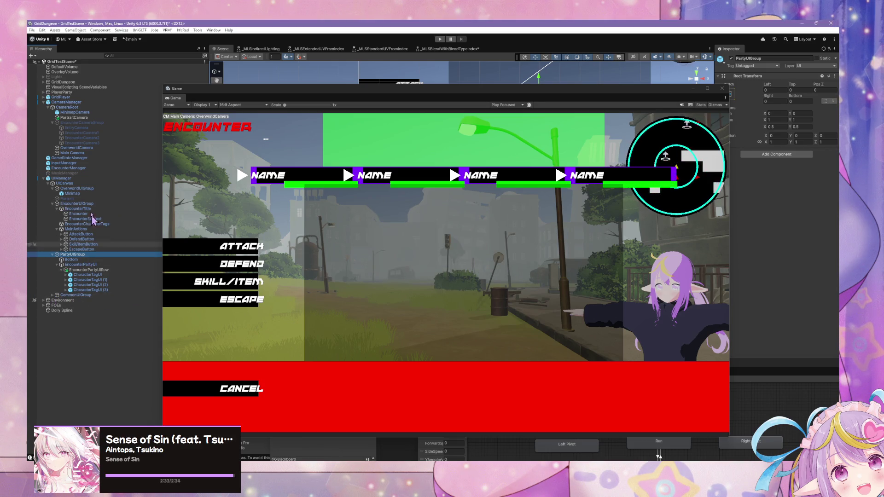
{"action": "left_click", "coordinate": [61, 179]}
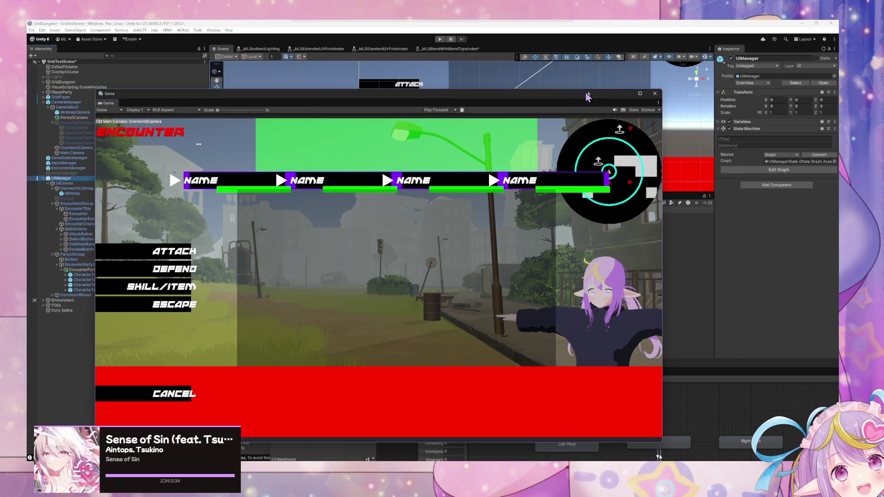
- Apply all overrides to the UIManager prefab
{"action": "left_click", "coordinate": [752, 83]}
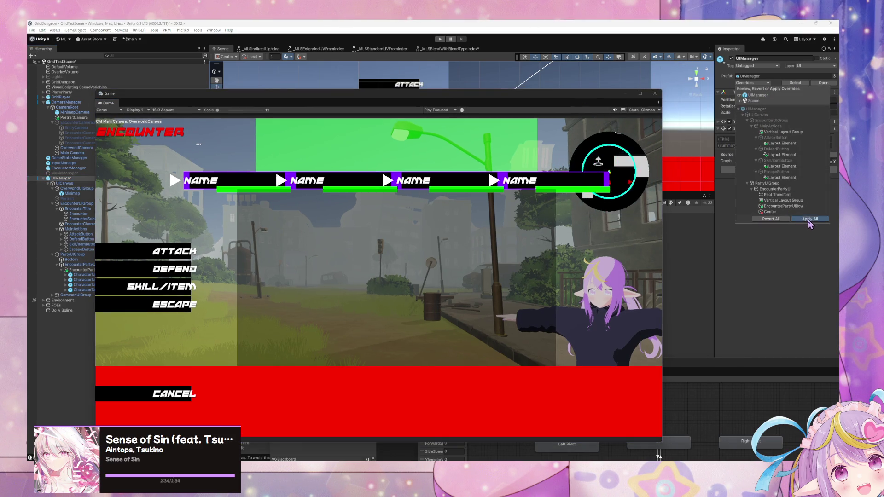
{"action": "left_click", "coordinate": [809, 220]}
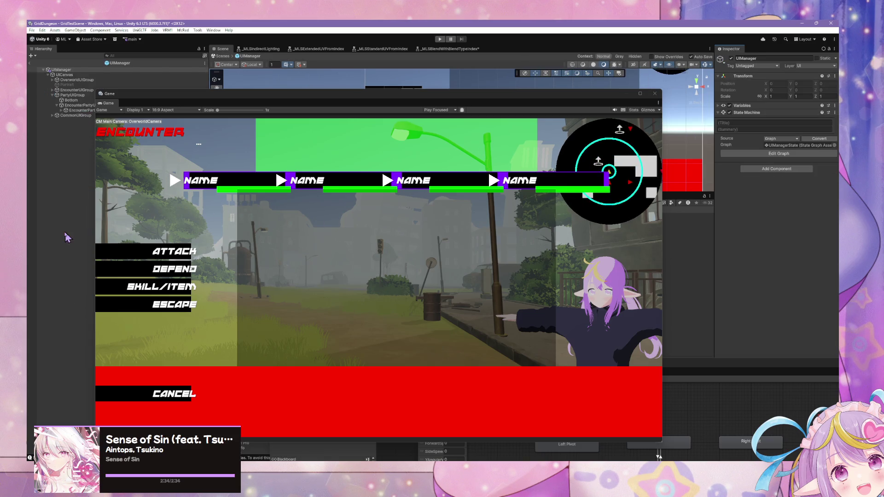
{"action": "left_click", "coordinate": [204, 93]}
{"action": "left_click_drag", "start_coordinate": [208, 94], "coordinate": [326, 116]}
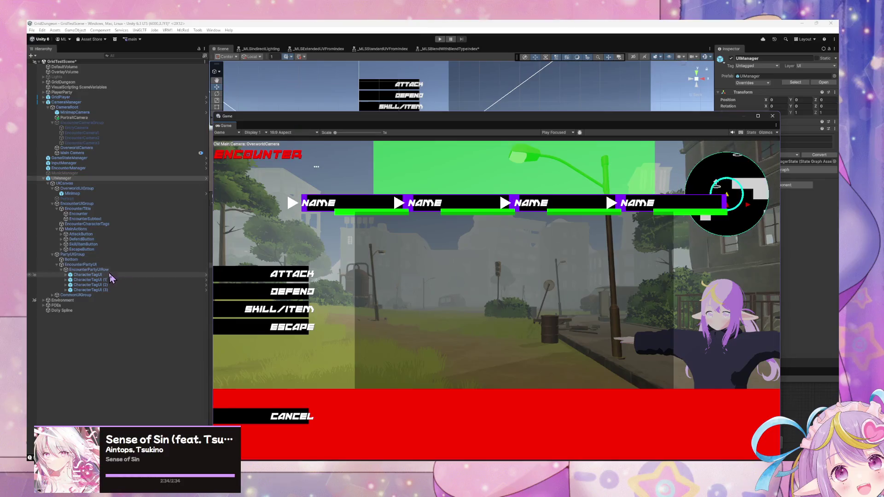
{"action": "left_click", "coordinate": [87, 274]}
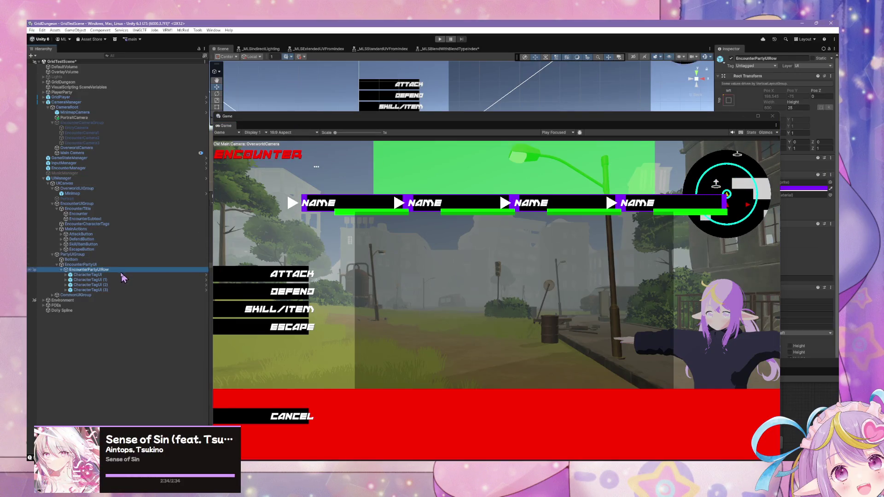
{"action": "left_click_drag", "start_coordinate": [572, 121], "coordinate": [483, 237]}
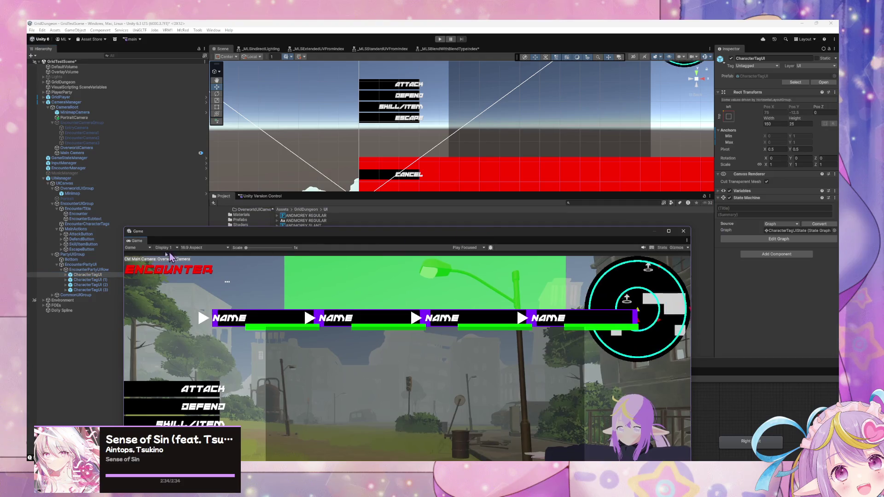
- Select all four CharacterTagUI tags and try scales of 0.8, 0.65 and 0.66
{"action": "left_click", "coordinate": [91, 290], "text": "shift"}
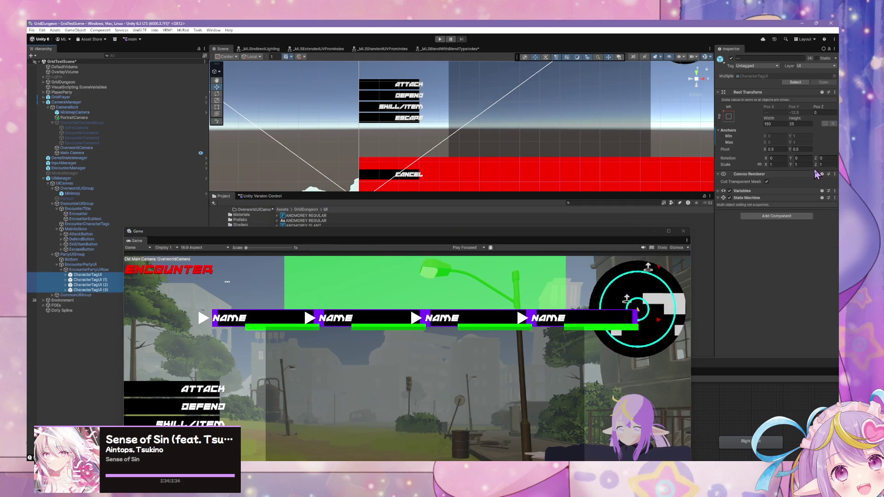
{"action": "mouse_move", "coordinate": [773, 122]}
{"action": "left_mouse_down"}
{"action": "mouse_move", "coordinate": [750, 118]}
{"action": "mouse_move", "coordinate": [764, 120]}
{"action": "left_mouse_up"}
{"action": "type", "text": "150"}
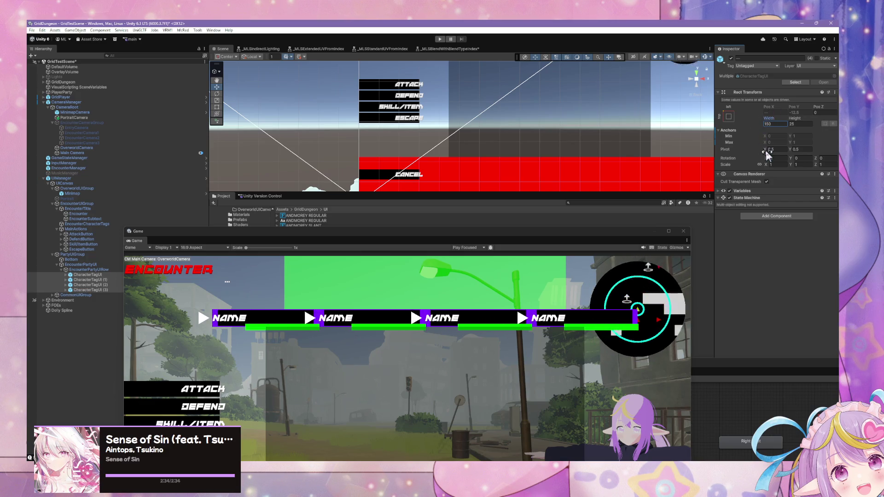
{"action": "type", "text": "0.5"}
{"action": "key", "text": "Return"}
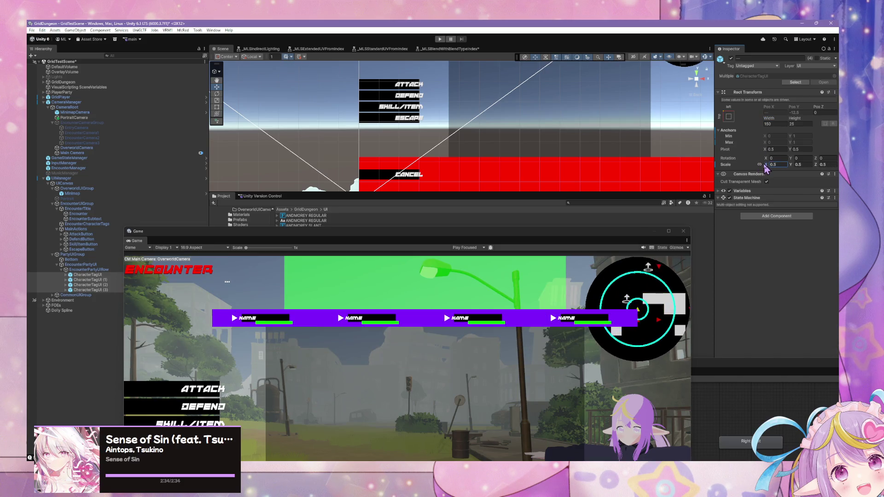
{"action": "left_click_drag", "start_coordinate": [766, 164], "coordinate": [768, 165]}
{"action": "type", "text": "0.8"}
{"action": "key", "text": "Return"}
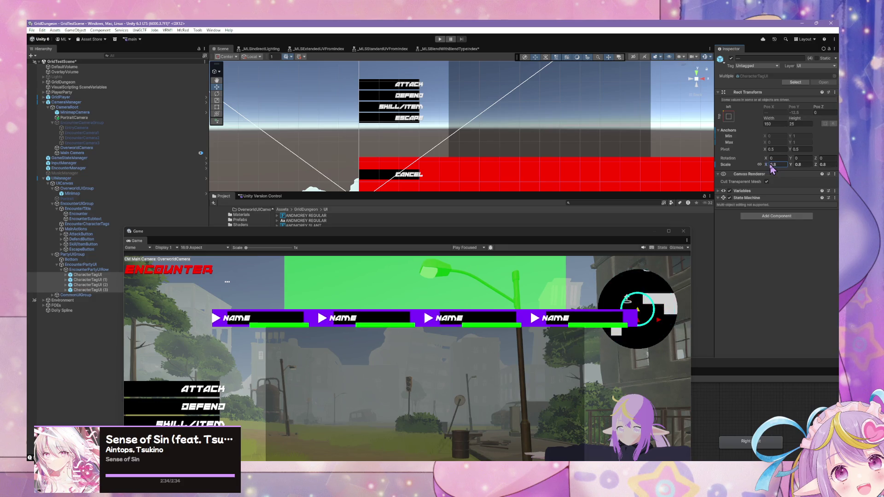
{"action": "key", "text": "ctrl+z"}
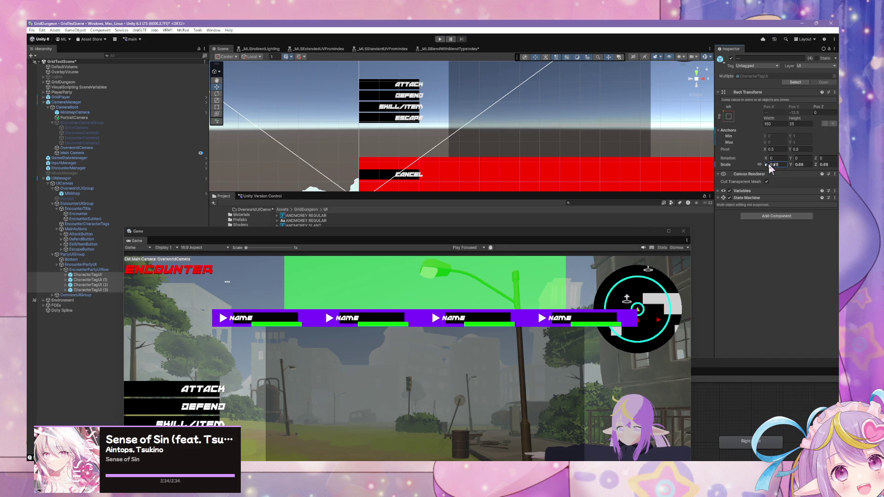
{"action": "type", "text": "0.65"}
{"action": "key", "text": "Return"}
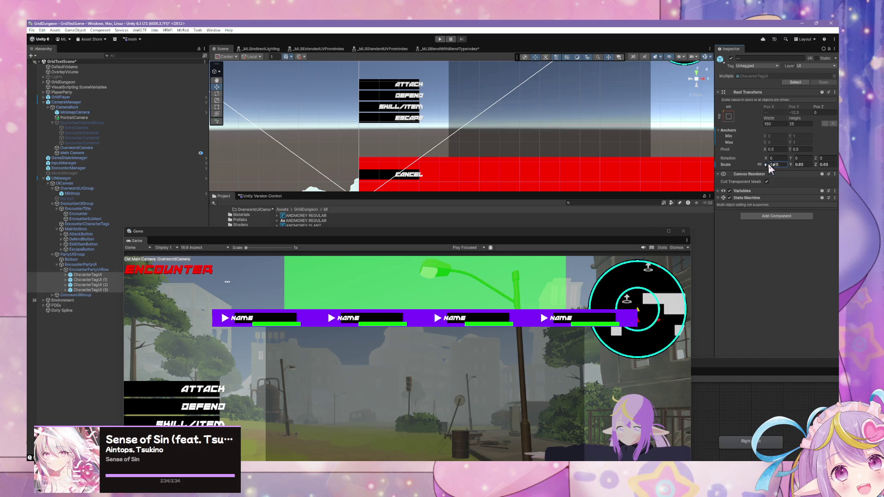
{"action": "left_click", "coordinate": [782, 164]}
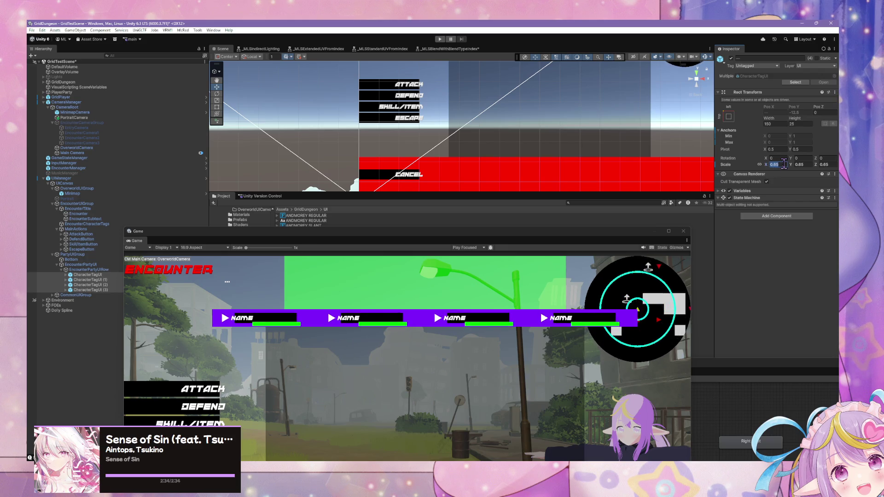
{"action": "type", "text": ".5"}
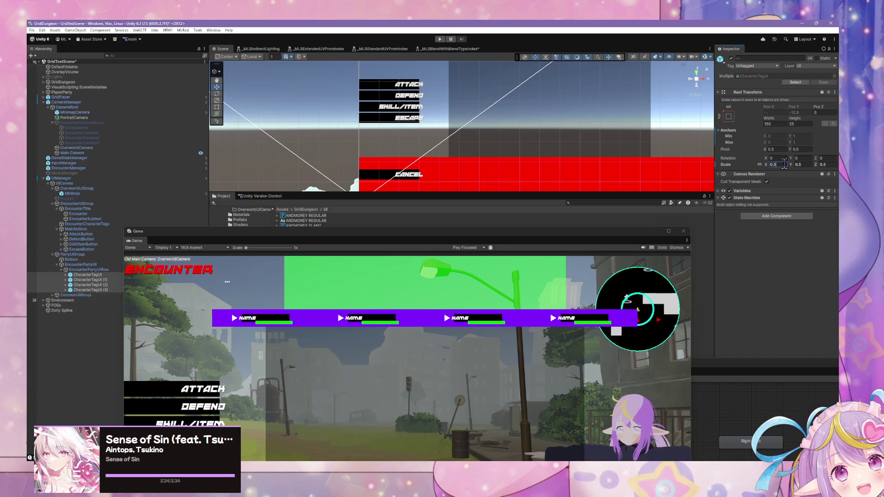
{"action": "type", "text": ".6"}
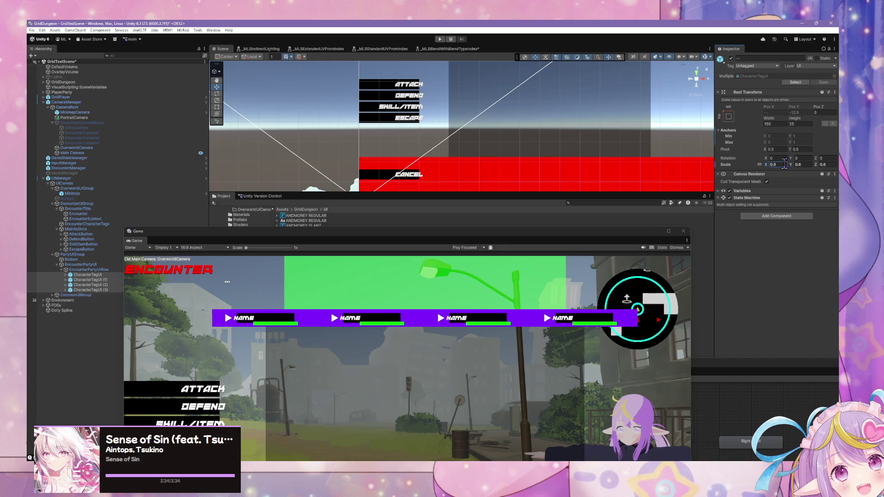
{"action": "left_click", "coordinate": [775, 165]}
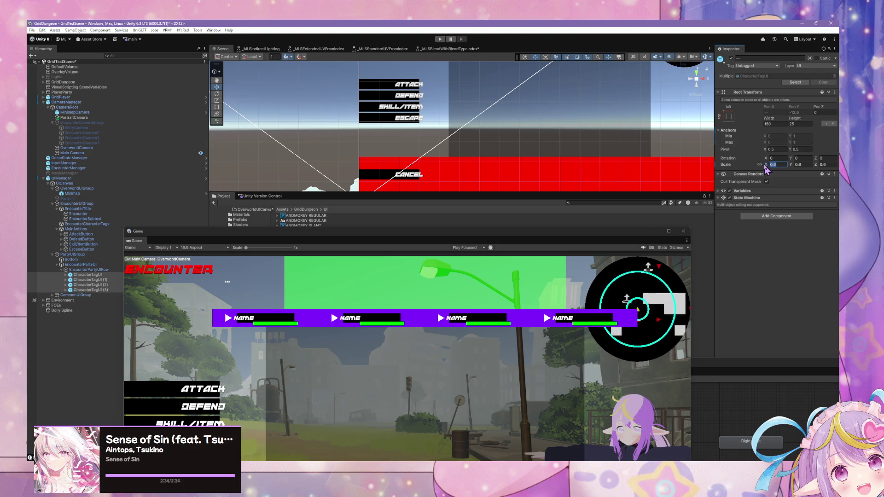
{"action": "type", "text": "0.66"}
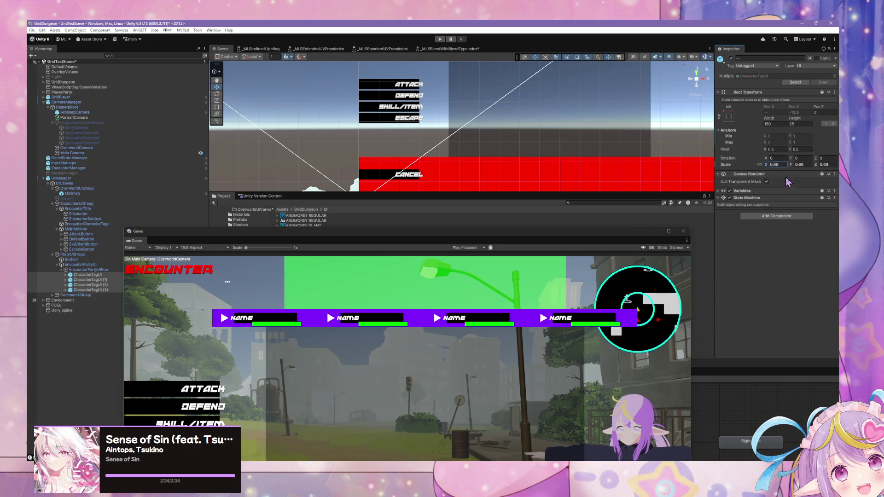
- Set the four name tags' width to 100 and scale to 0.6
{"action": "left_click_drag", "start_coordinate": [771, 122], "coordinate": [673, 125]}
{"action": "type", "text": "100"}
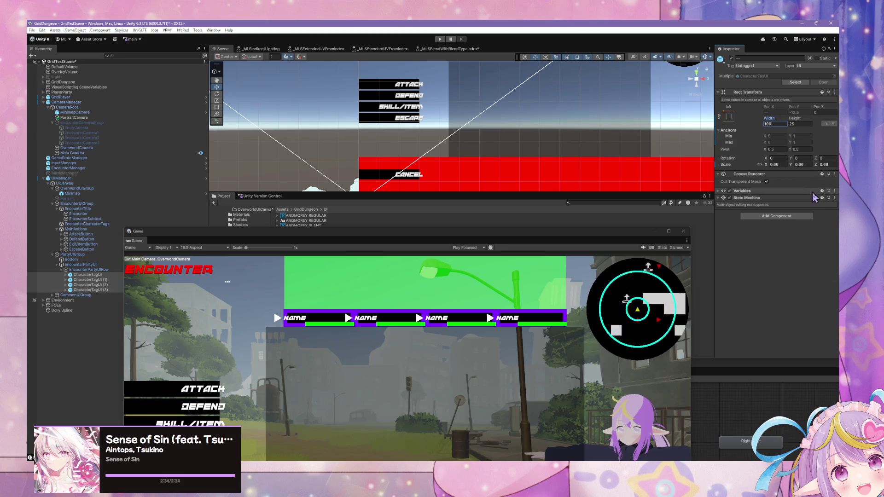
{"action": "left_click", "coordinate": [780, 166]}
{"action": "type", "text": "0.68"}
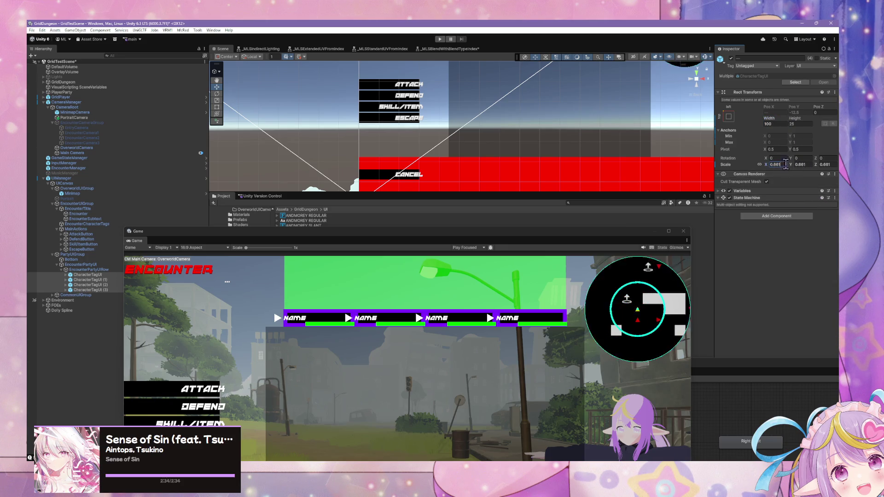
{"action": "type", "text": "1"}
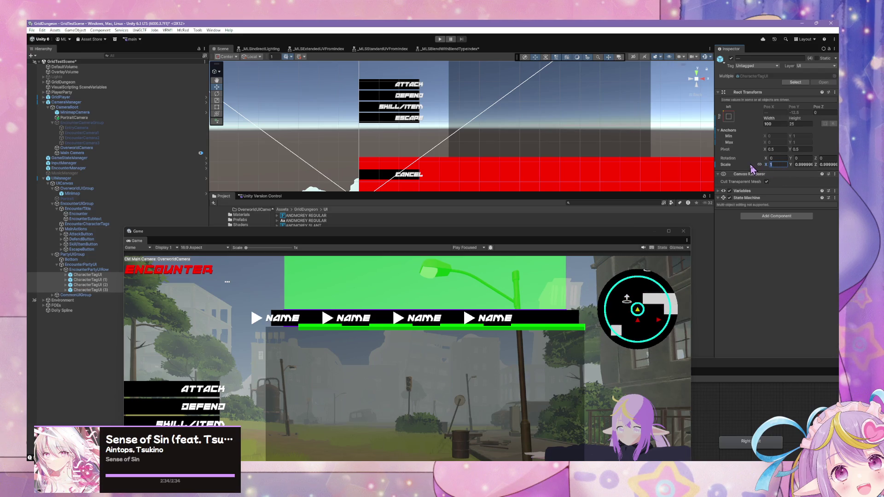
{"action": "key", "text": "BackSpace"}
{"action": "type", "text": "0.6"}
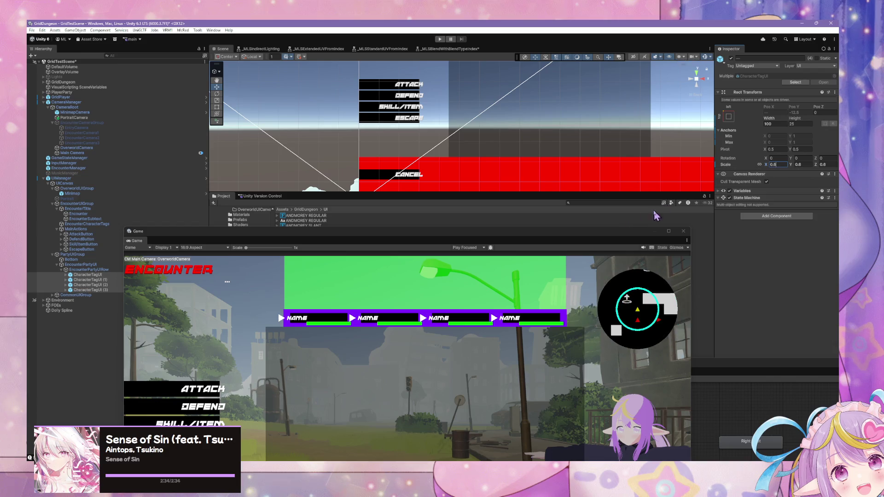
{"action": "left_click_drag", "start_coordinate": [561, 231], "coordinate": [579, 112]}
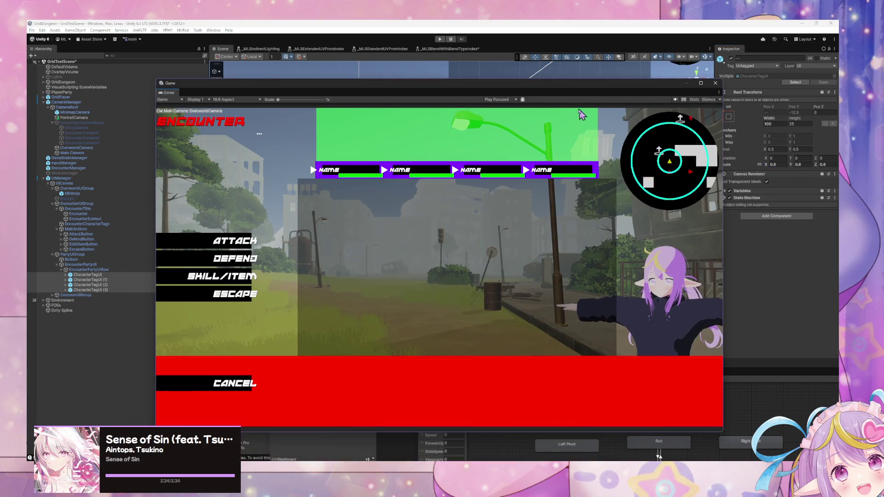
- Shrink the CharacterTagUI scale to about 0.51
{"action": "left_click", "coordinate": [779, 165]}
{"action": "type", "text": "0."}
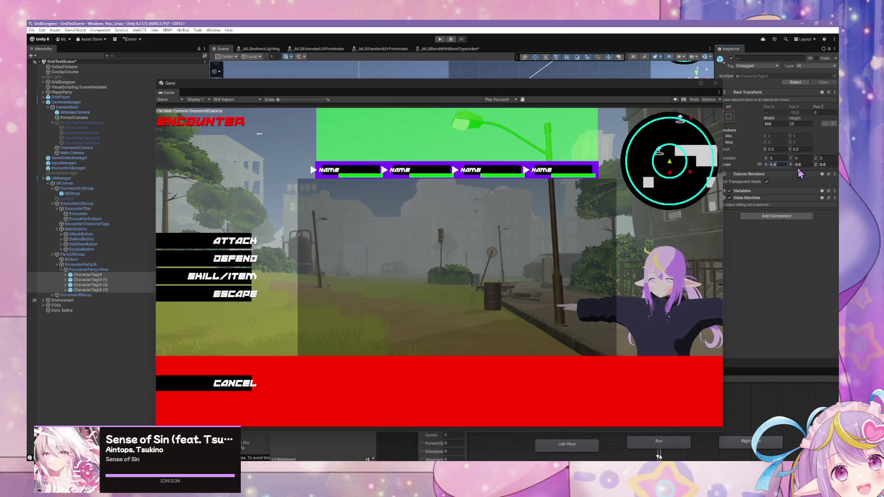
{"action": "key", "text": "BackSpace"}
{"action": "key", "text": "BackSpace"}
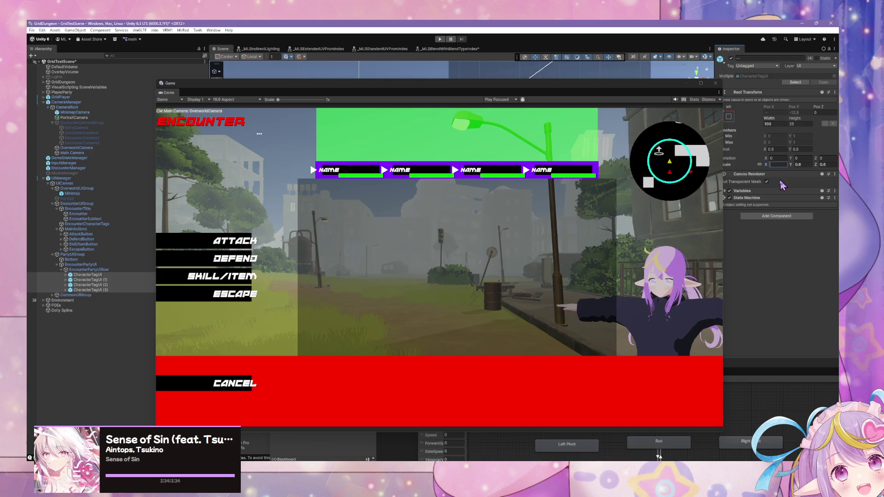
{"action": "type", "text": "0.8"}
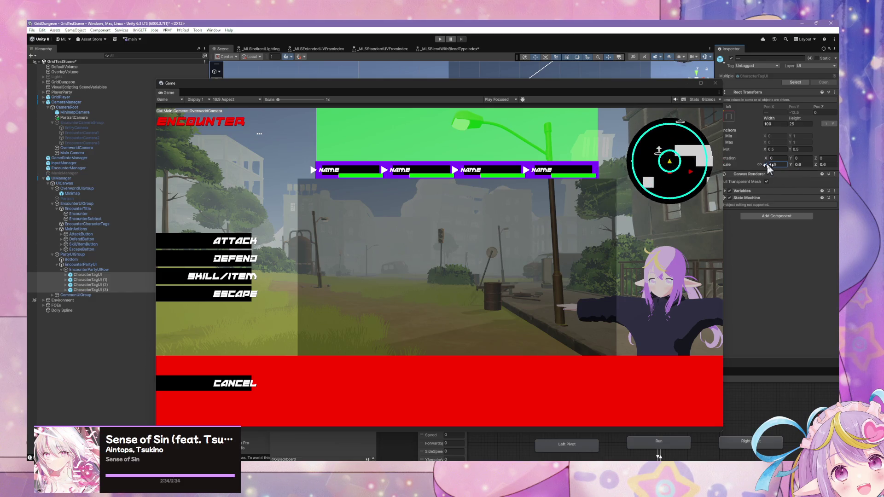
{"action": "mouse_move", "coordinate": [767, 164]}
{"action": "left_mouse_down"}
{"action": "mouse_move", "coordinate": [811, 164]}
{"action": "mouse_move", "coordinate": [745, 165]}
{"action": "left_mouse_up"}
{"action": "type", "text": "0.6"}
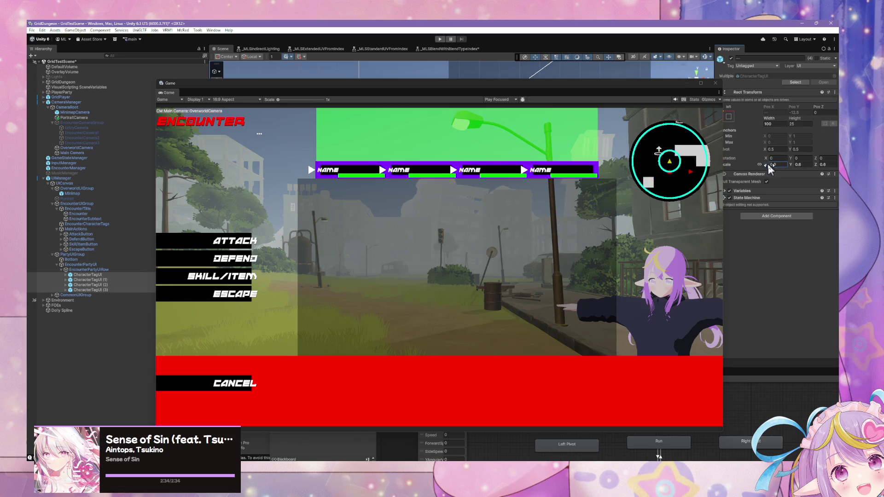
{"action": "type", "text": "3"}
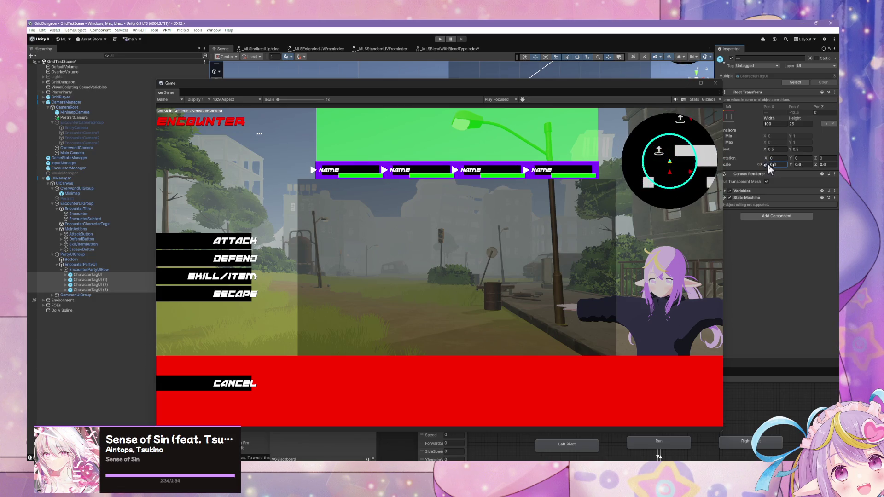
{"action": "left_click_drag", "start_coordinate": [768, 163], "coordinate": [767, 164]}
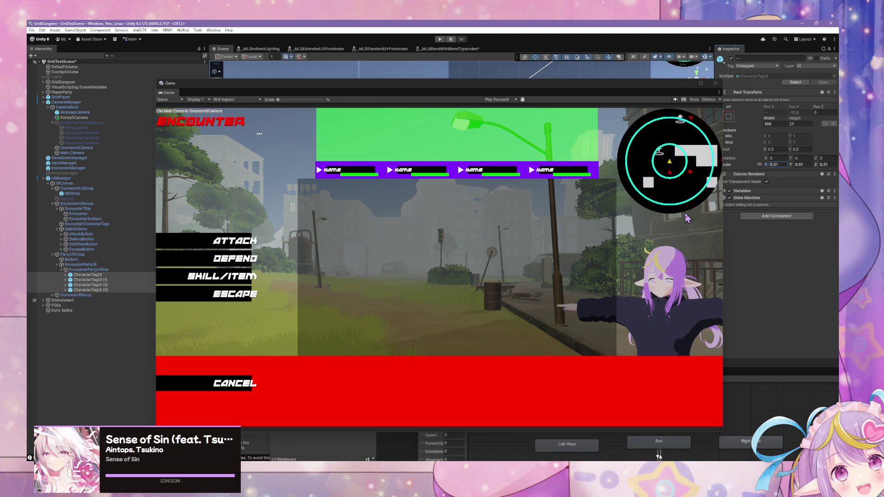
- Duplicate EncounterPartyUIRow so four rows of name tags stack in a grid
{"action": "left_click", "coordinate": [62, 270]}
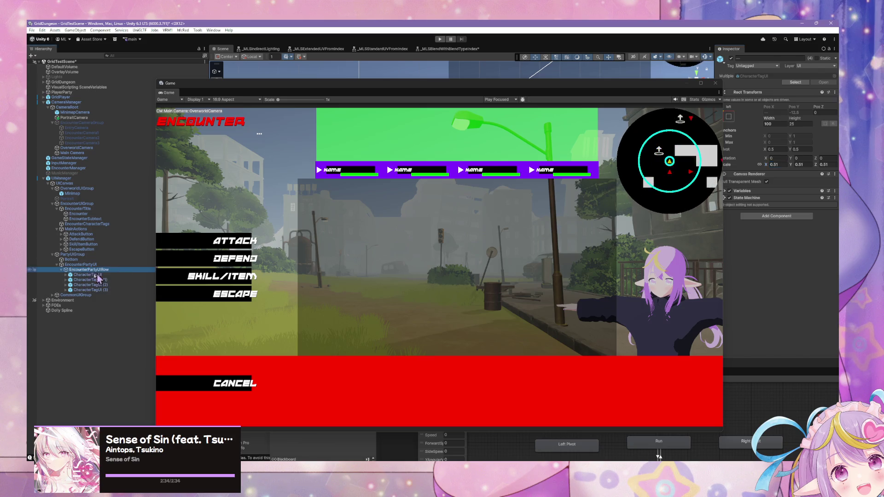
{"action": "left_click", "coordinate": [62, 270]}
{"action": "key", "text": "ctrl+d"}
{"action": "key", "text": "ctrl+d"}
{"action": "key", "text": "ctrl+d"}
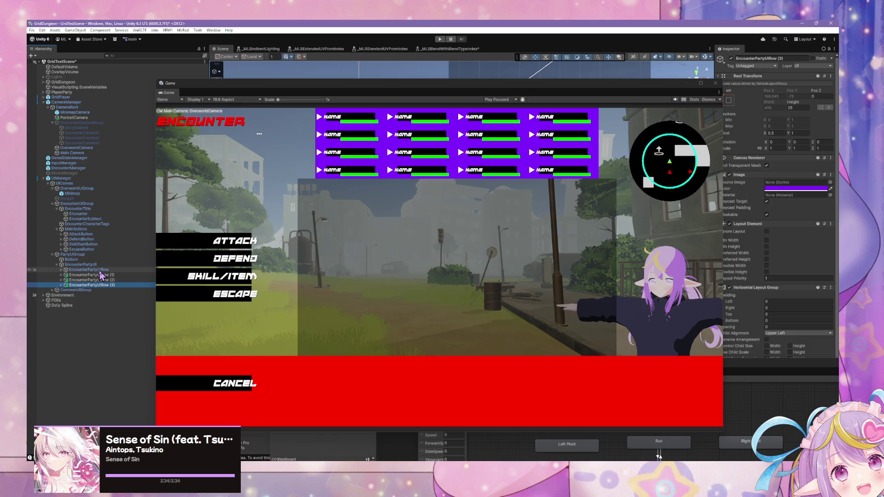
- Delete EncounterPartyUIRow (1)–(3), leaving one row of four tags under EncounterPartyUI
{"action": "left_click", "coordinate": [100, 274], "text": "shift"}
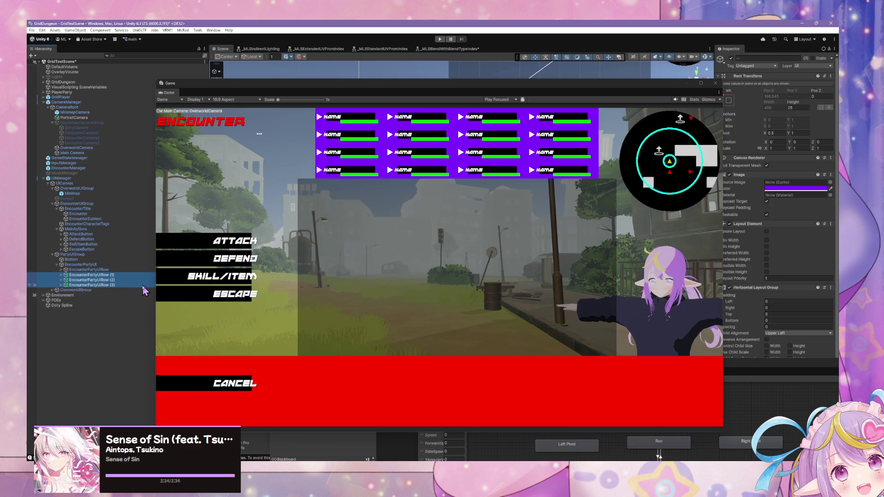
{"action": "key", "text": "Delete"}
{"action": "left_click", "coordinate": [129, 265]}
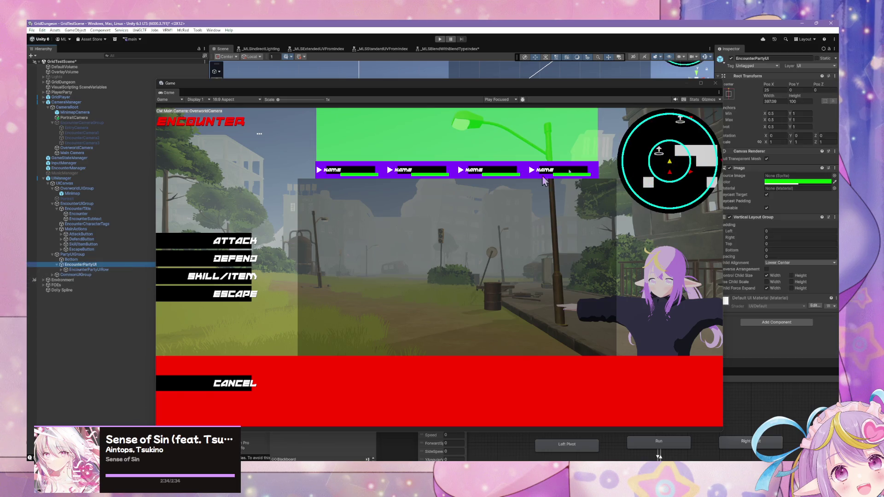
{"action": "mouse_move", "coordinate": [642, 95]}
{"action": "left_mouse_down"}
{"action": "mouse_move", "coordinate": [592, 112]}
{"action": "mouse_move", "coordinate": [587, 138]}
{"action": "left_mouse_up"}
- Try Upper Center child alignment, then revert the party row to Lower Center
{"action": "left_click", "coordinate": [800, 263]}
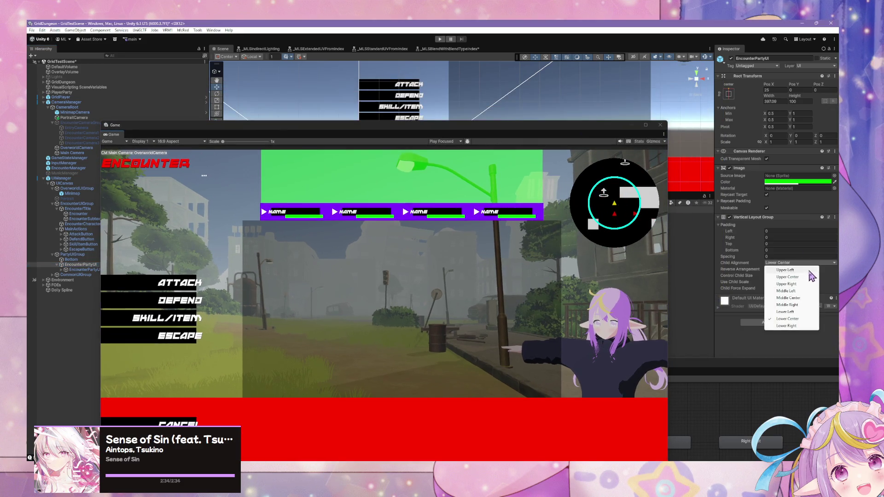
{"action": "left_click", "coordinate": [799, 277]}
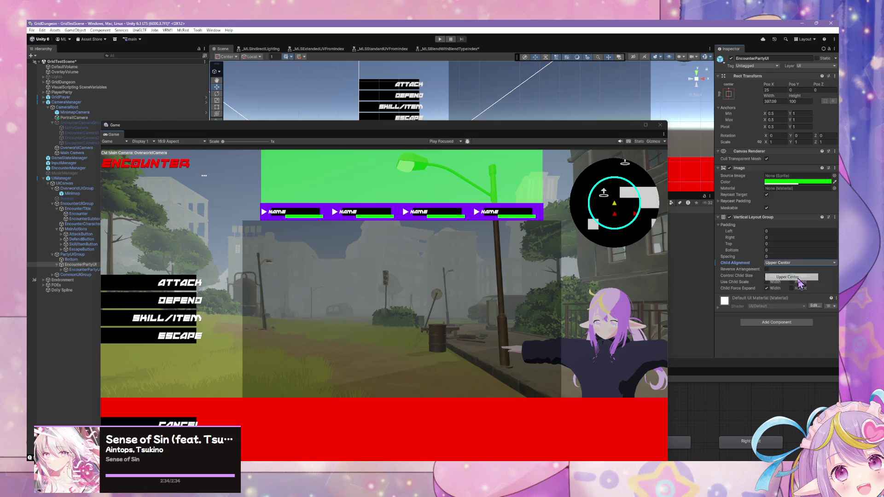
{"action": "left_click", "coordinate": [782, 263]}
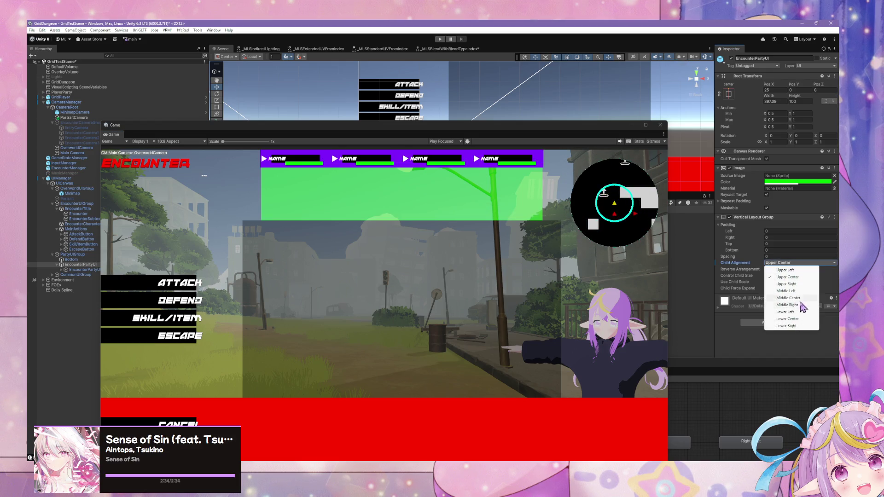
{"action": "left_click", "coordinate": [790, 319]}
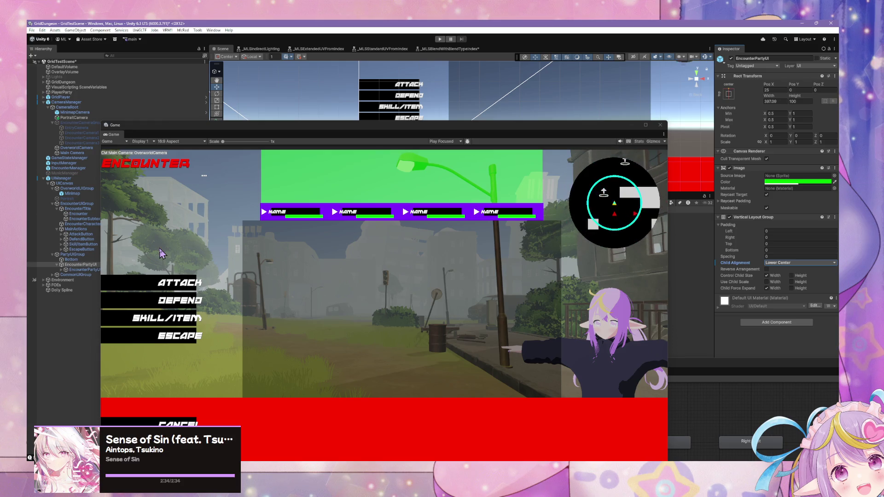
- Duplicate the party panel to create EncounterPartyUI (1)
{"action": "left_click_drag", "start_coordinate": [71, 259], "coordinate": [85, 266]}
{"action": "left_click", "coordinate": [84, 261]}
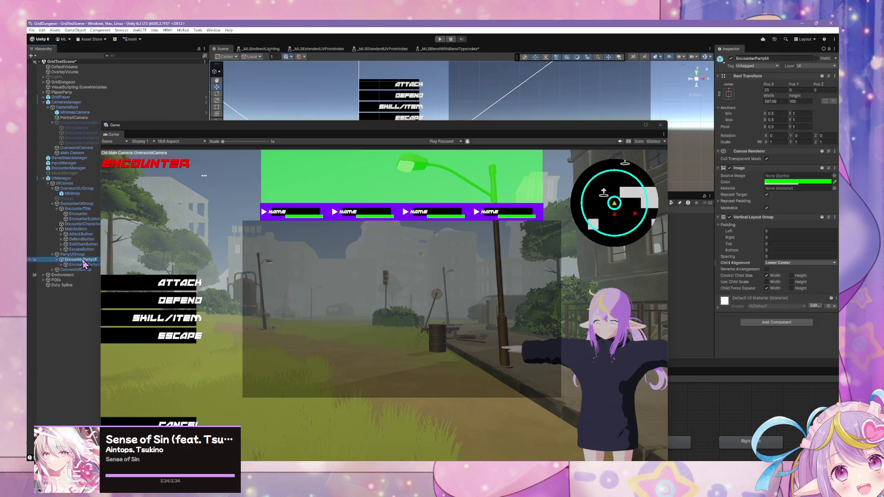
{"action": "key", "text": "ctrl+d"}
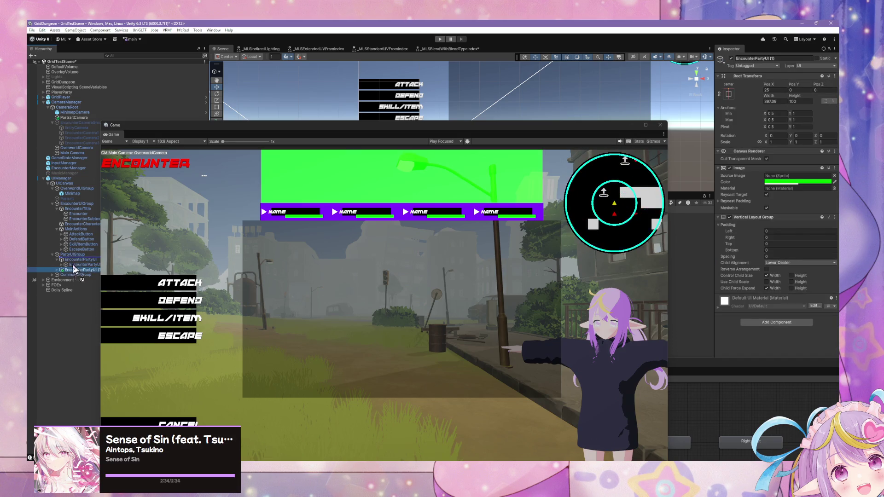
{"action": "left_click_drag", "start_coordinate": [73, 266], "coordinate": [73, 273]}
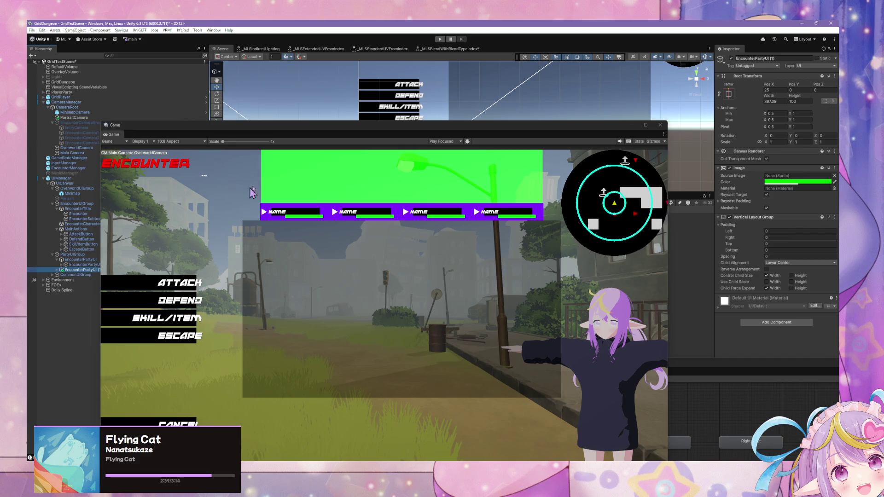
- Place EncounterPartyUI (1) in the Hierarchy and expand it to see its child row
{"action": "left_click_drag", "start_coordinate": [80, 260], "coordinate": [81, 272]}
{"action": "right_click", "coordinate": [80, 270]}
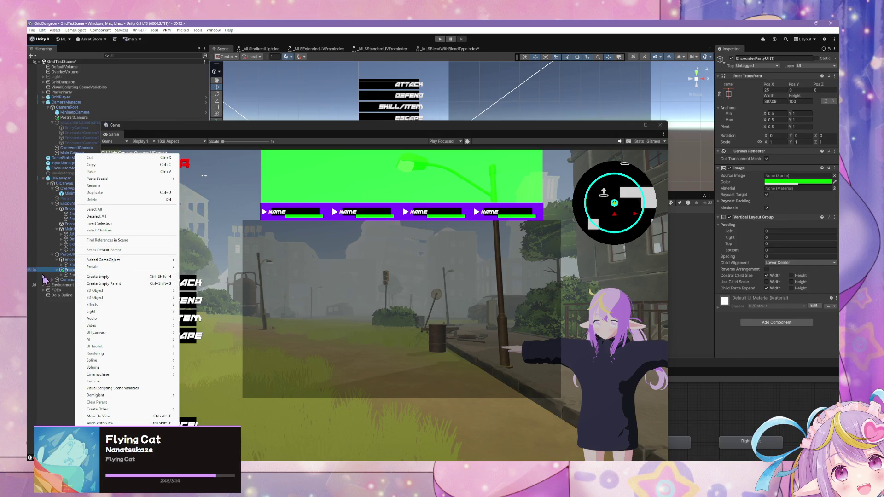
{"action": "left_click", "coordinate": [72, 272]}
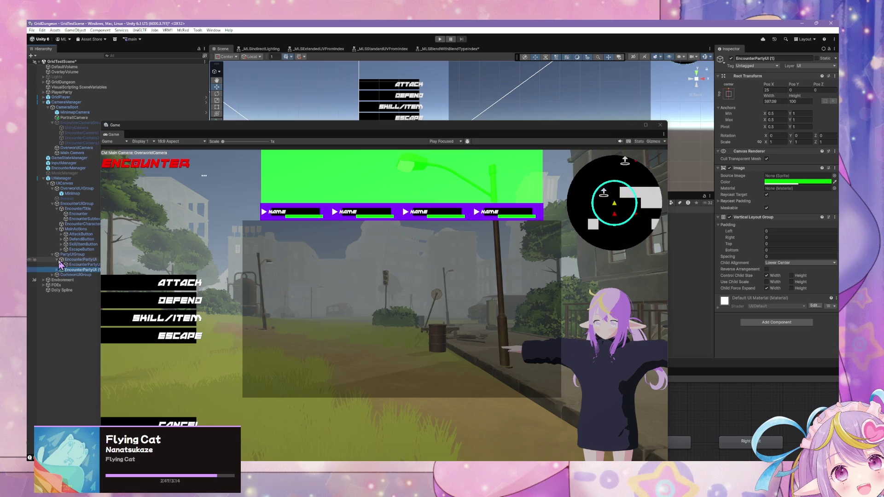
{"action": "left_click", "coordinate": [57, 269]}
{"action": "left_click", "coordinate": [57, 259]}
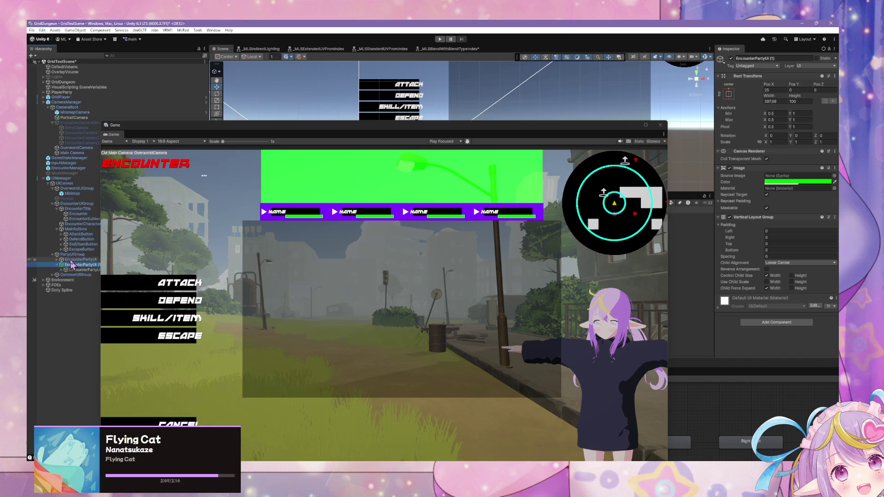
{"action": "left_click", "coordinate": [57, 265]}
{"action": "right_click", "coordinate": [77, 261]}
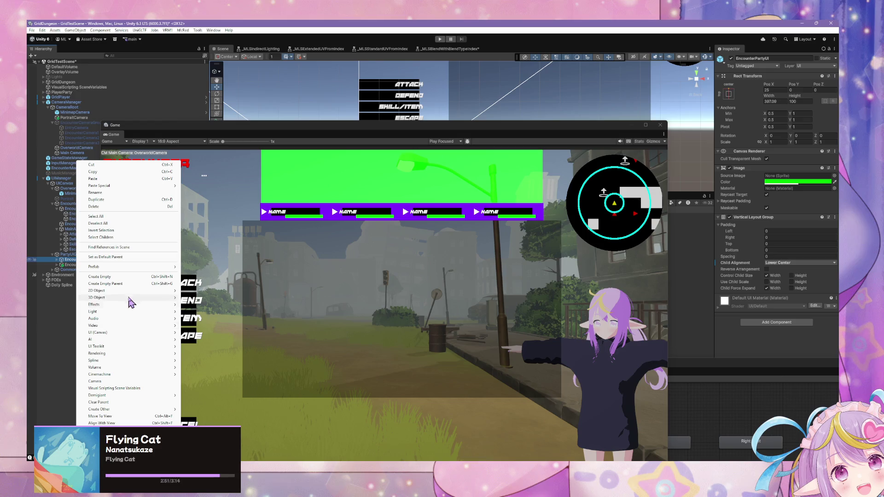
{"action": "key", "text": "Escape"}
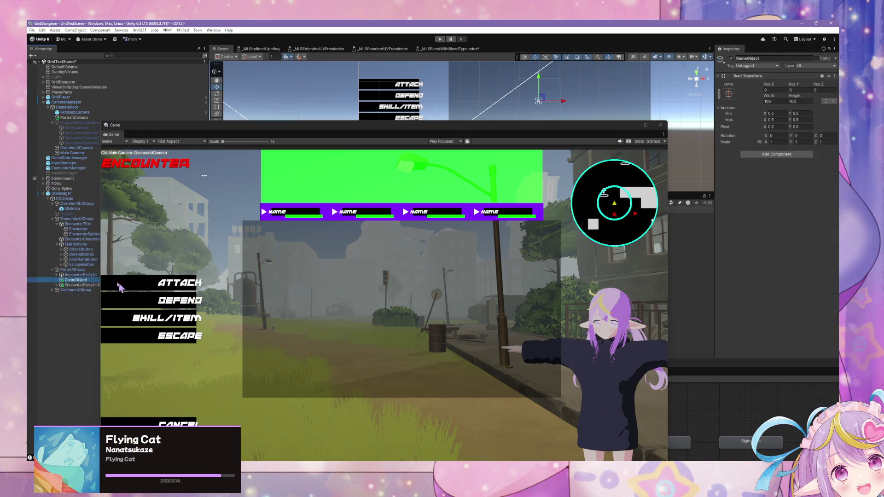
{"action": "key", "text": "Down"}
{"action": "left_click", "coordinate": [76, 259]}
- Create an empty GameObject placed just above EncounterPartyUI under PartyUIGroup
{"action": "right_click", "coordinate": [73, 259]}
{"action": "left_click", "coordinate": [109, 278]}
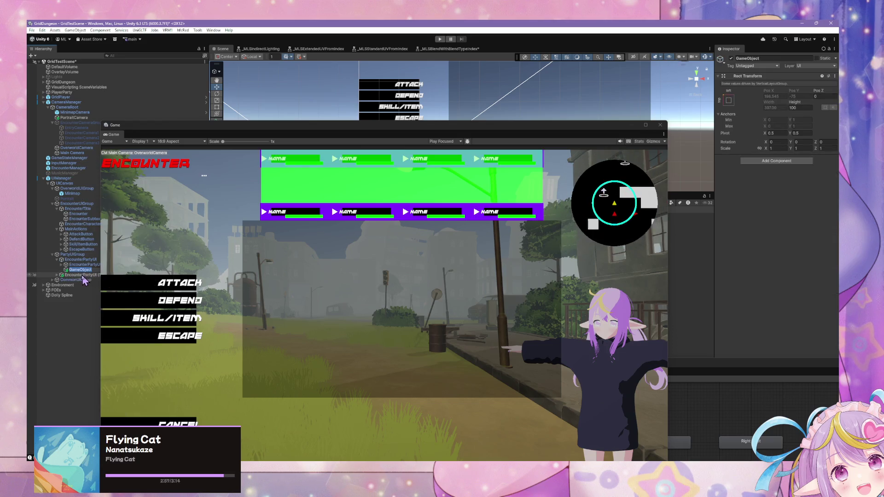
{"action": "left_click_drag", "start_coordinate": [72, 259], "coordinate": [72, 258]}
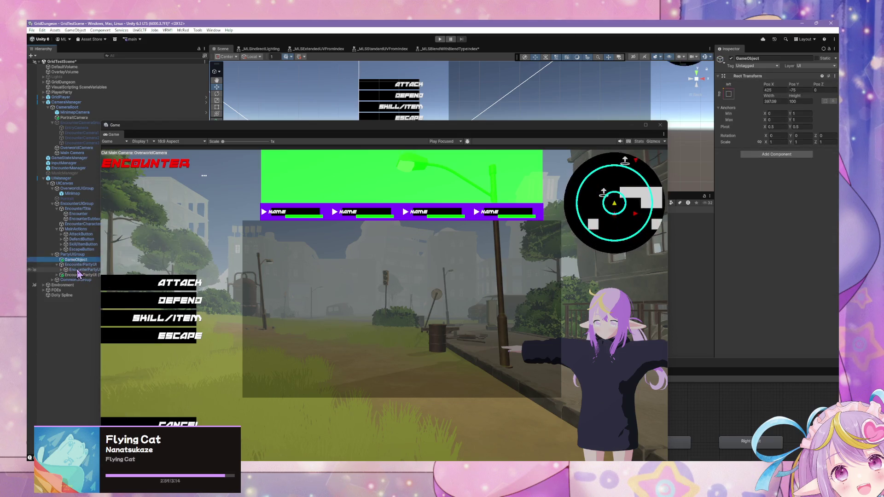
- Copy EncounterPartyUI's Rect Transform values onto the new GameObject
{"action": "left_click", "coordinate": [79, 265]}
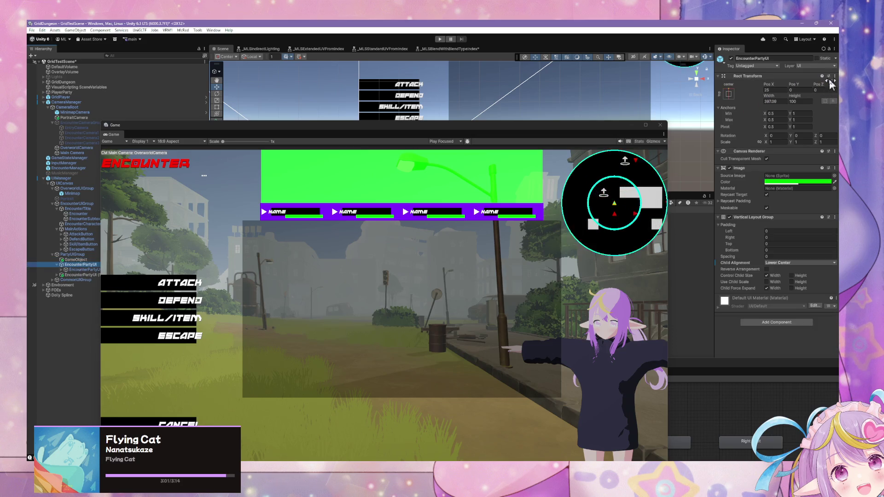
{"action": "left_click", "coordinate": [834, 76]}
{"action": "mouse_move", "coordinate": [782, 137]}
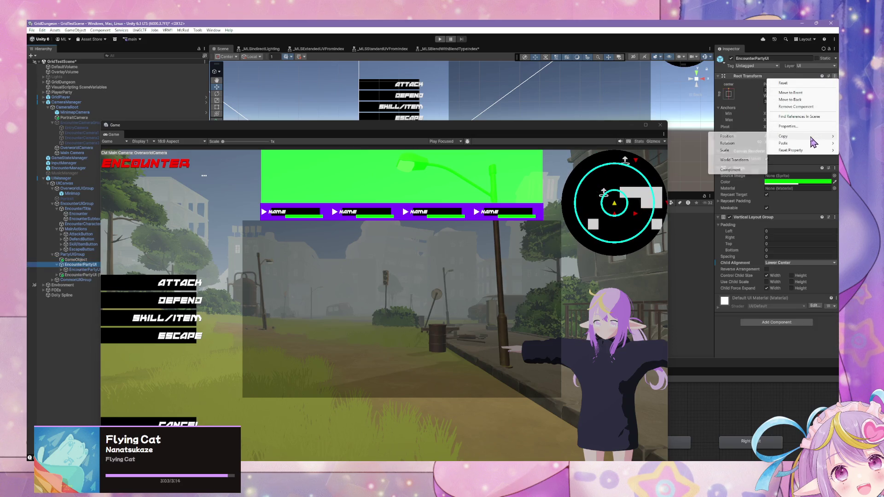
{"action": "left_click", "coordinate": [743, 169]}
{"action": "left_click", "coordinate": [73, 261]}
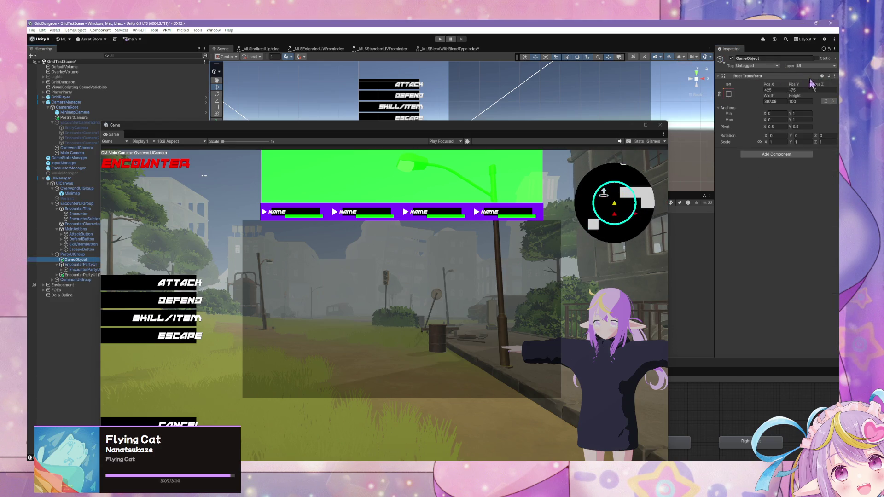
{"action": "left_click", "coordinate": [834, 76]}
{"action": "mouse_move", "coordinate": [785, 142]}
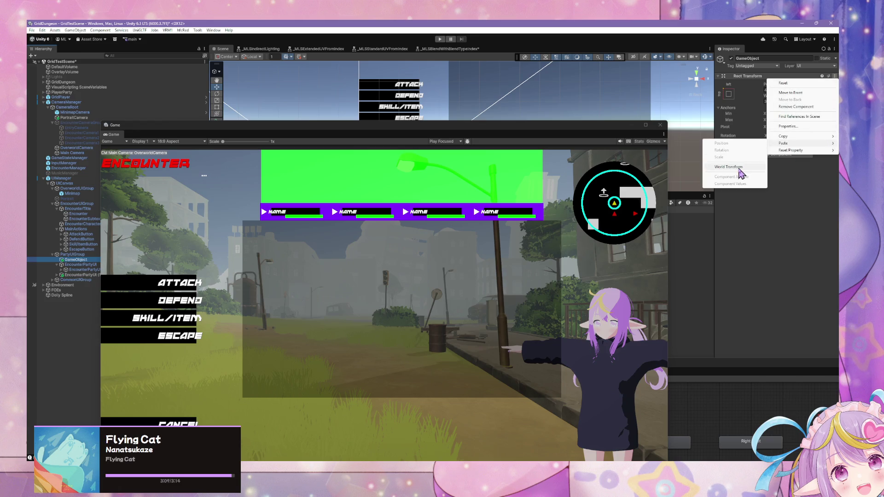
{"action": "left_click", "coordinate": [736, 168]}
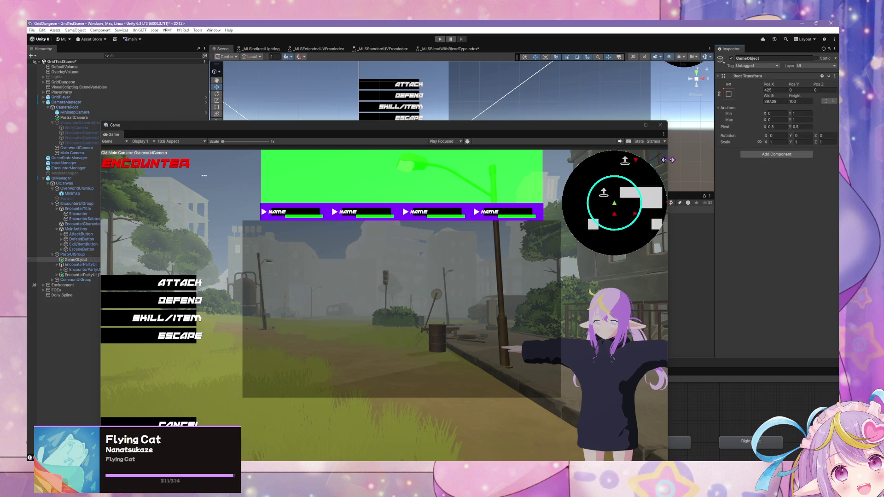
- Copy EncounterPartyUI's green Image component onto the new GameObject
{"action": "left_click", "coordinate": [80, 266]}
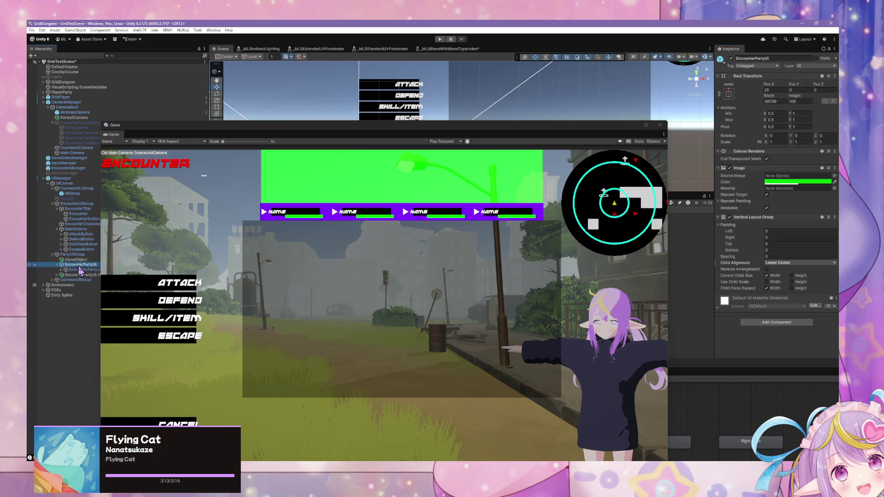
{"action": "left_click", "coordinate": [835, 170]}
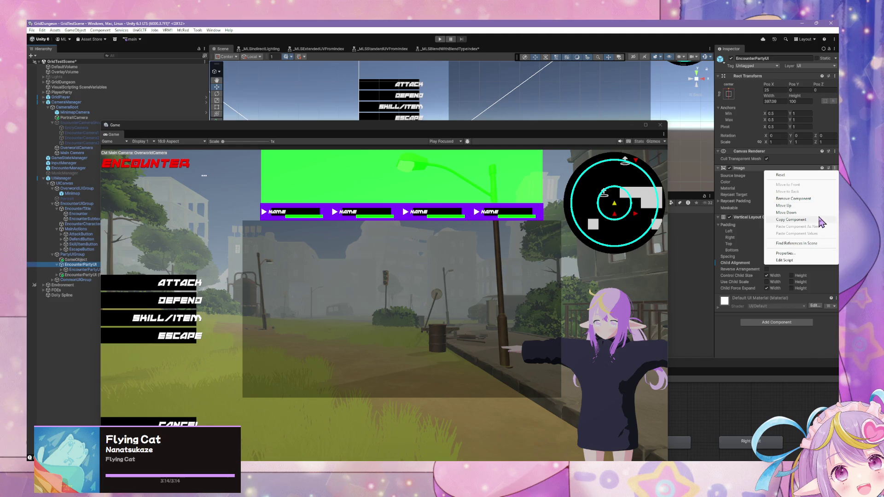
{"action": "left_click", "coordinate": [823, 225]}
{"action": "left_click", "coordinate": [76, 260]}
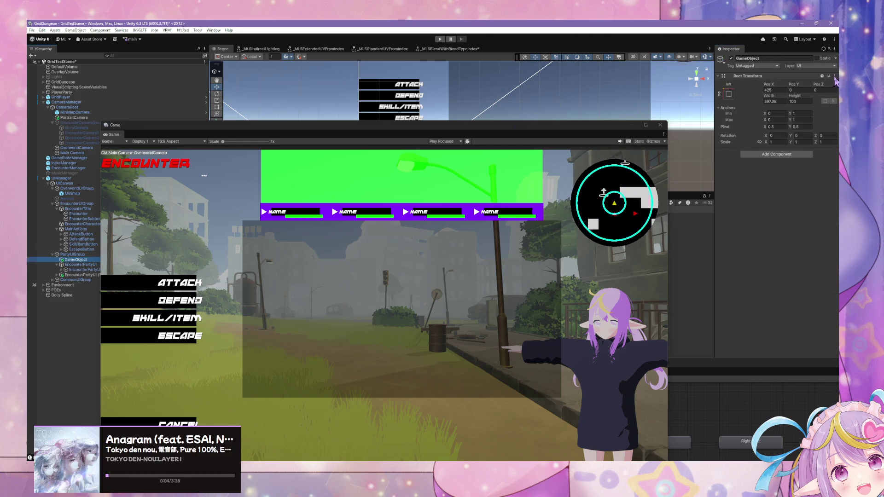
{"action": "left_click", "coordinate": [834, 77]}
{"action": "mouse_move", "coordinate": [792, 143]}
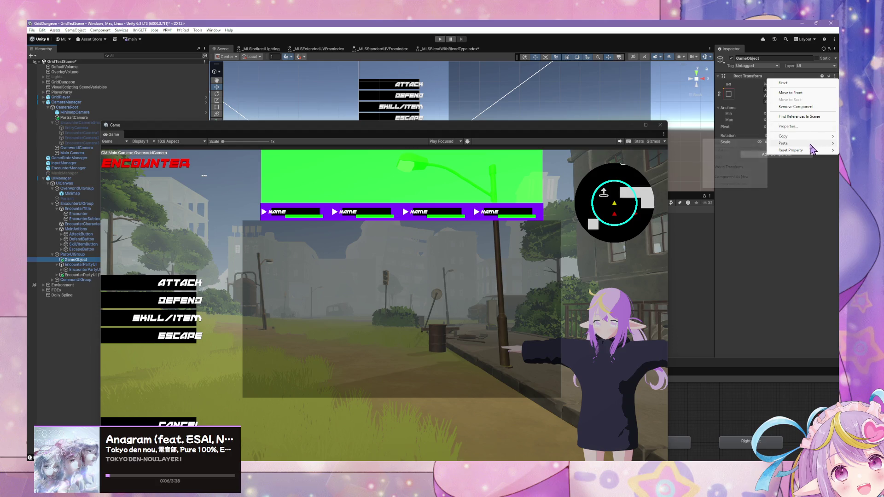
{"action": "left_click", "coordinate": [745, 179]}
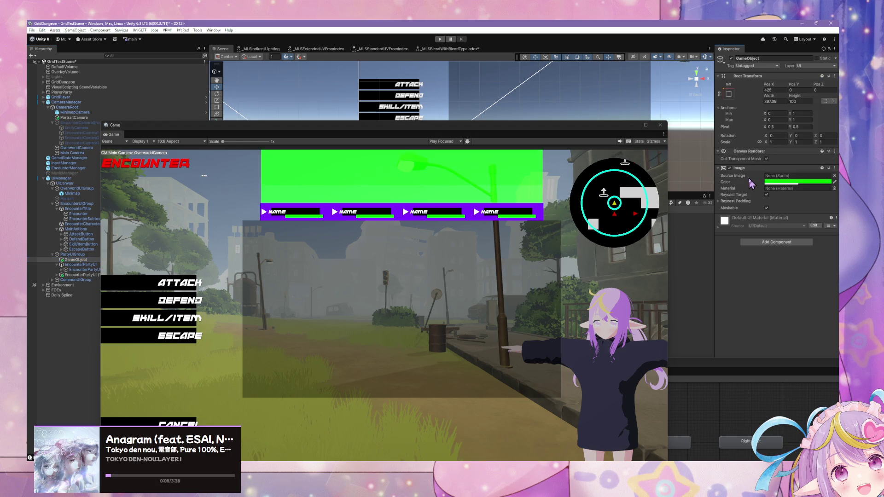
- Change the new panel's Image colour to magenta FF00CF
{"action": "left_click", "coordinate": [778, 183]}
{"action": "left_click_drag", "start_coordinate": [813, 260], "coordinate": [822, 254]}
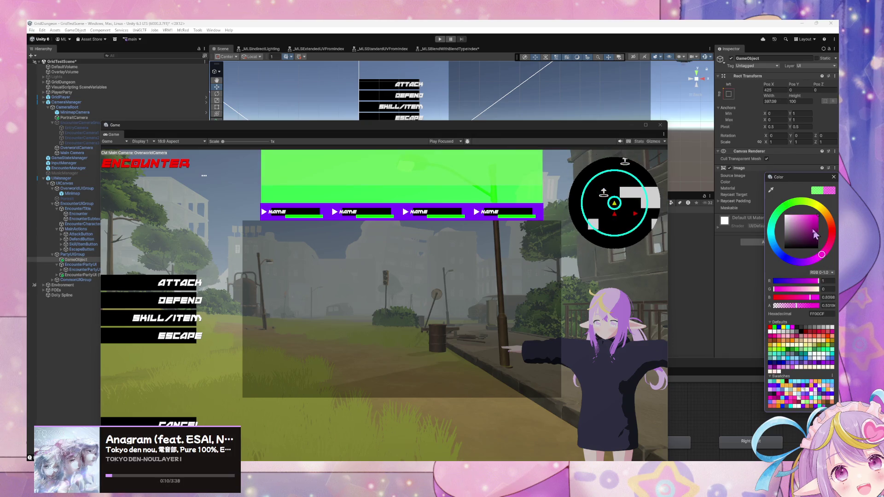
{"action": "left_click", "coordinate": [449, 293]}
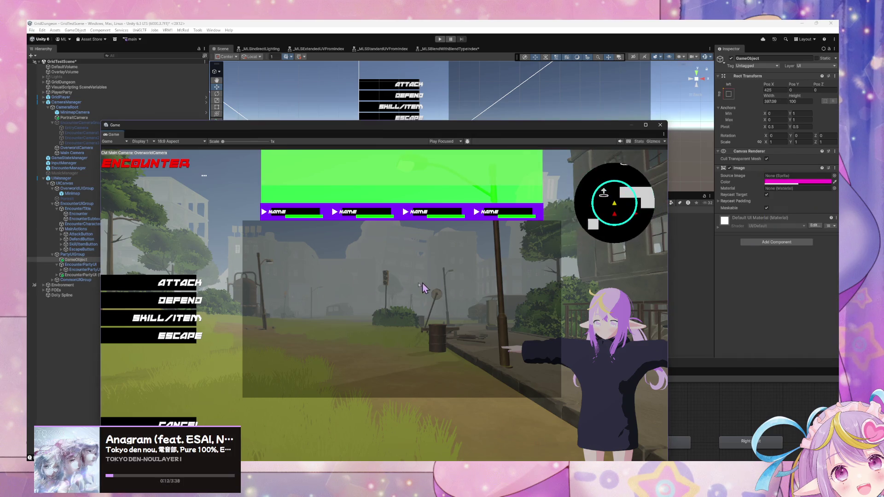
- Deactivate the three EncounterPartyUI party rows
{"action": "left_click", "coordinate": [76, 260]}
{"action": "left_click", "coordinate": [78, 265]}
{"action": "left_click", "coordinate": [72, 276], "text": "shift"}
{"action": "left_click", "coordinate": [731, 58]}
{"action": "left_click", "coordinate": [731, 58]}
{"action": "left_click", "coordinate": [732, 59]}
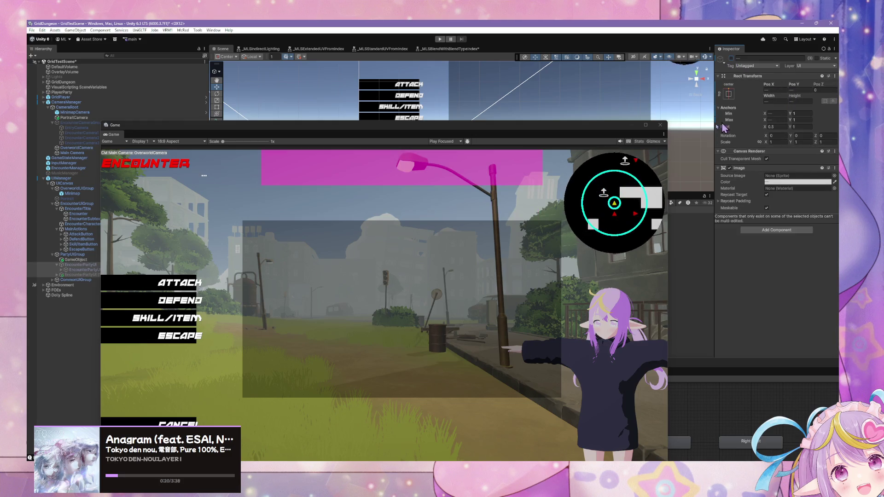
- Set the magenta panel's width to 400
{"action": "left_click", "coordinate": [70, 260]}
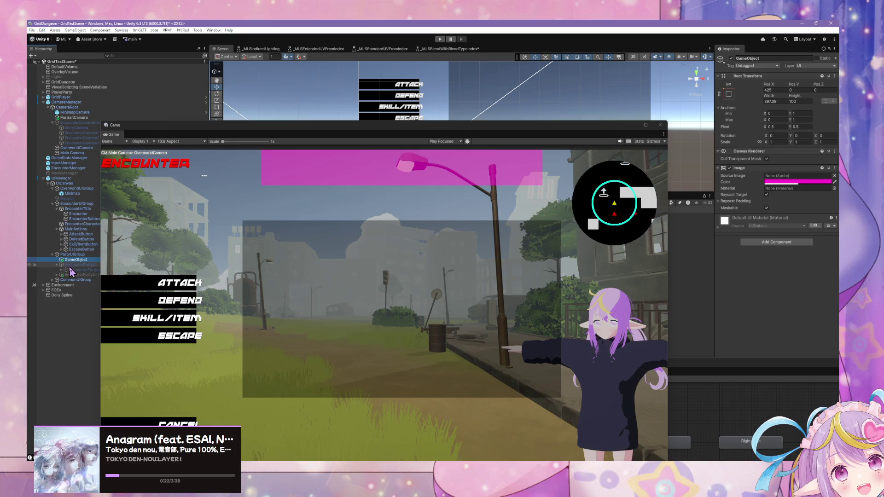
{"action": "left_click", "coordinate": [776, 102]}
{"action": "type", "text": "400"}
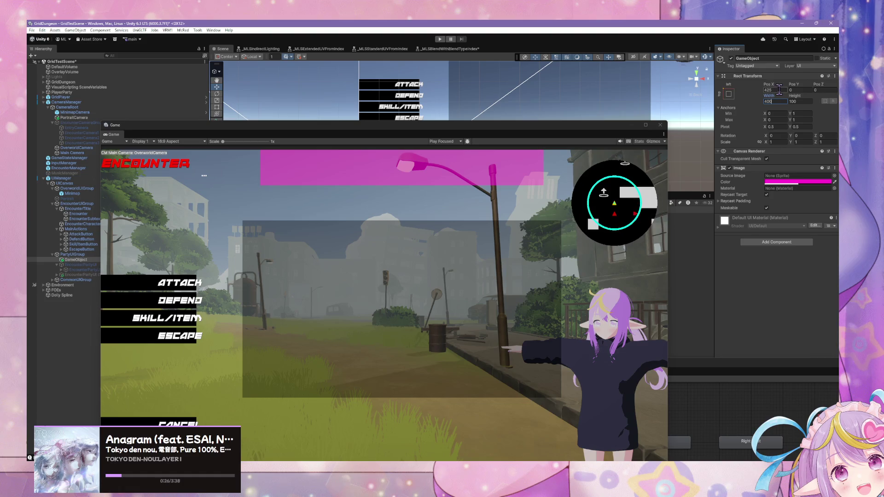
{"action": "left_click", "coordinate": [779, 90]}
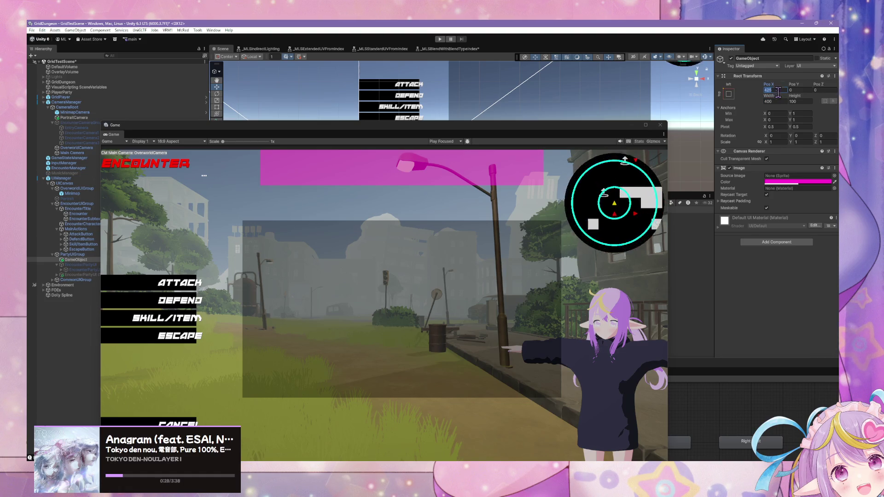
{"action": "mouse_move", "coordinate": [668, 213]}
{"action": "left_mouse_down"}
{"action": "mouse_move", "coordinate": [508, 212]}
{"action": "mouse_move", "coordinate": [670, 207]}
{"action": "mouse_move", "coordinate": [554, 205]}
{"action": "left_mouse_up"}
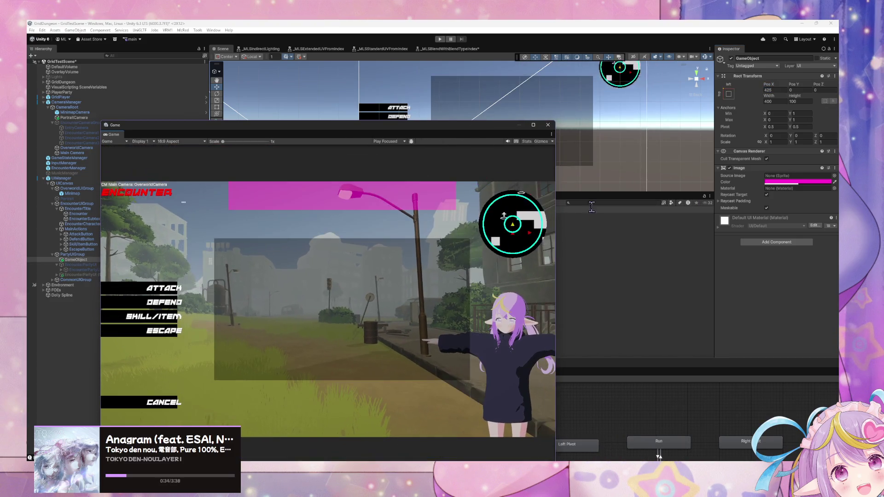
{"action": "left_click", "coordinate": [728, 94]}
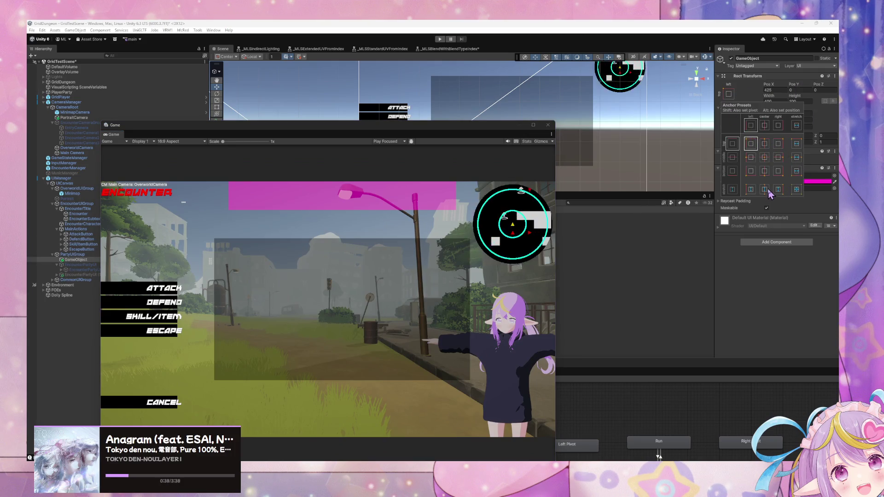
- Stretch the magenta panel to full height and set its width to 425
{"action": "key", "text": "alt"}
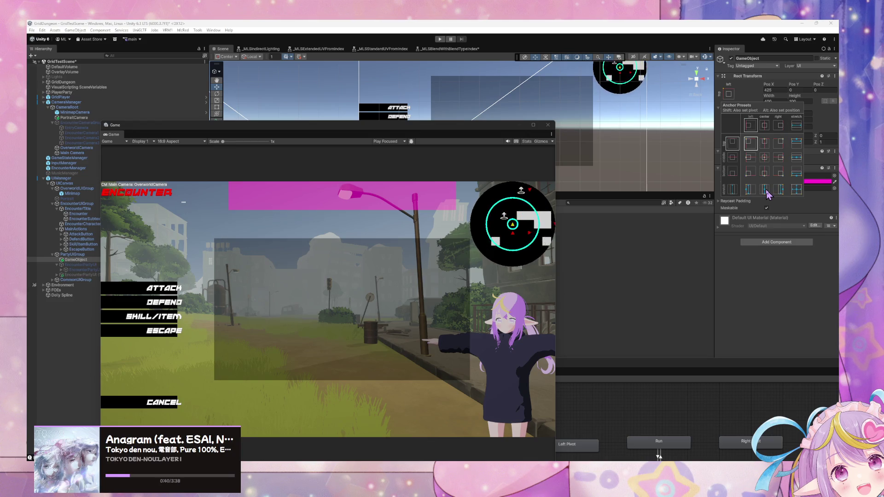
{"action": "left_click", "coordinate": [765, 190], "text": "alt"}
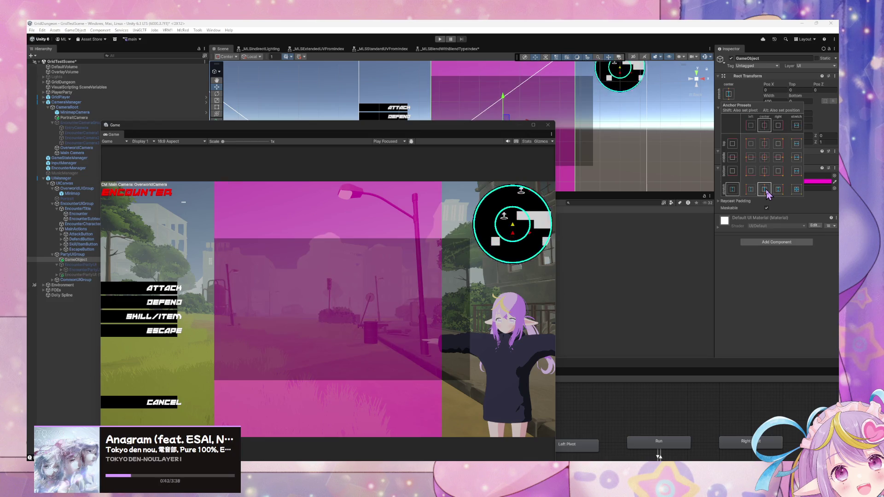
{"action": "left_click", "coordinate": [774, 101]}
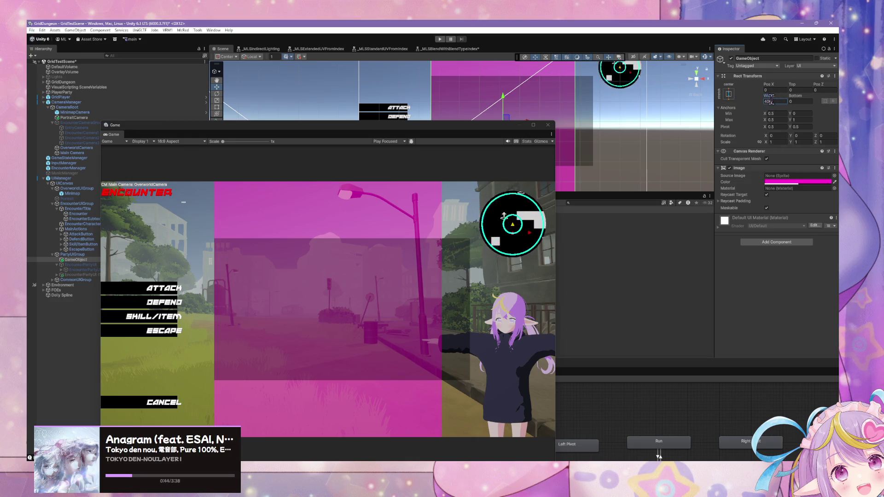
{"action": "type", "text": "425"}
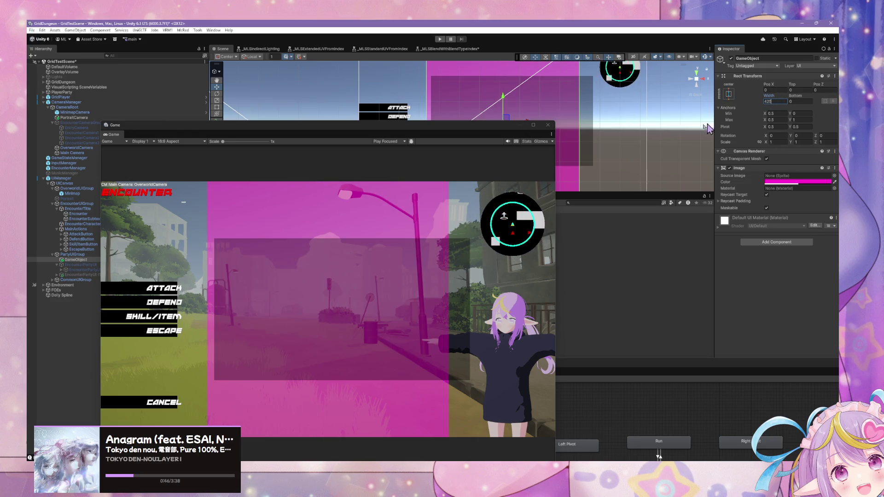
- Set the magenta panel's X position to 25
{"action": "left_click", "coordinate": [82, 265]}
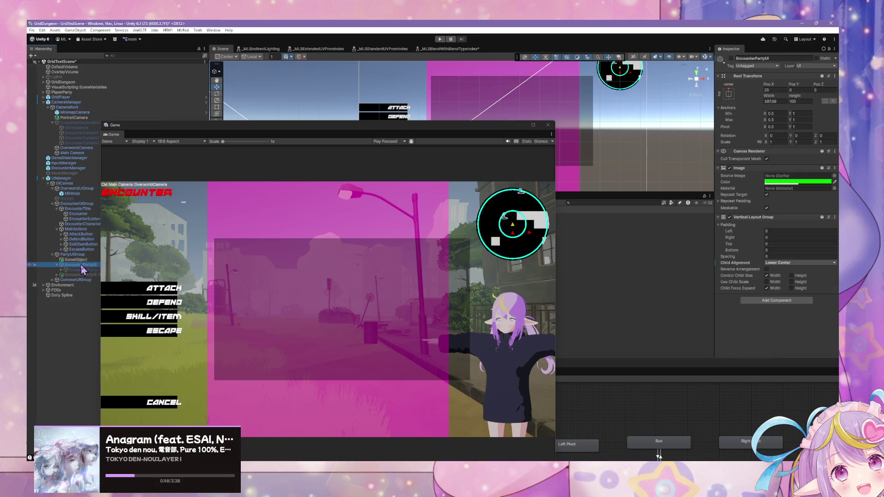
{"action": "left_click", "coordinate": [777, 101]}
{"action": "type", "text": "400"}
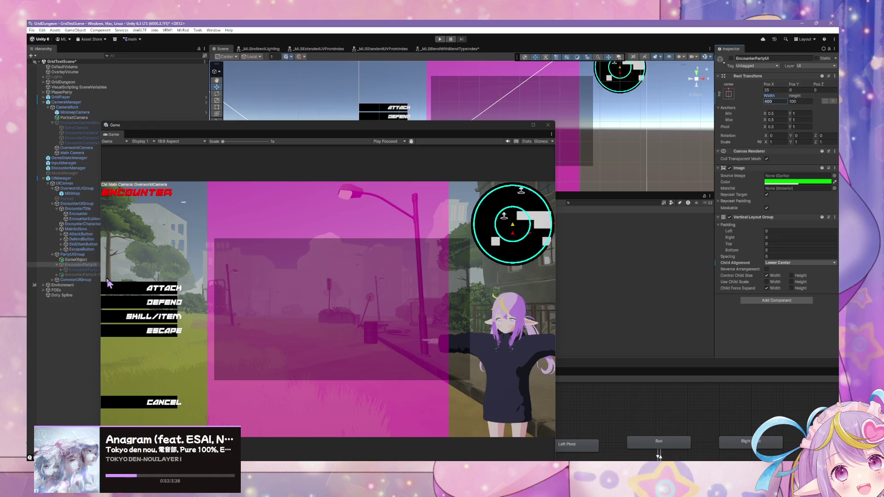
{"action": "left_click", "coordinate": [81, 260]}
{"action": "left_click", "coordinate": [781, 89]}
{"action": "type", "text": "25"}
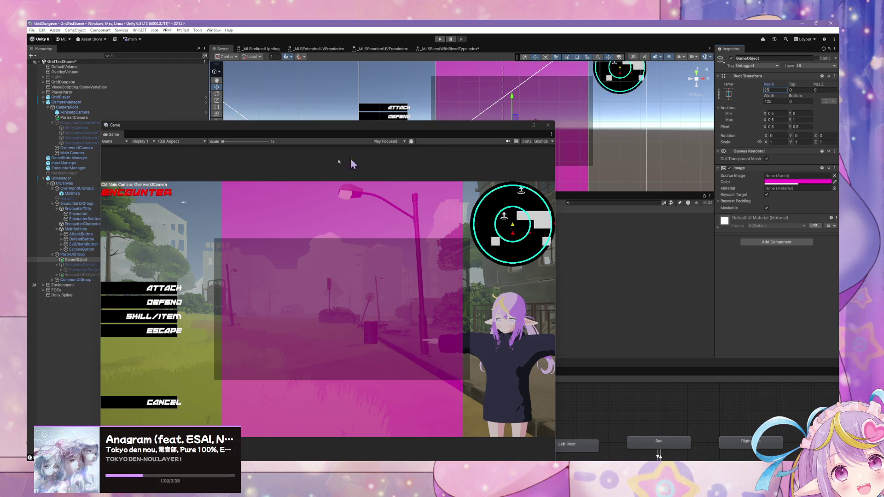
{"action": "left_click", "coordinate": [89, 260]}
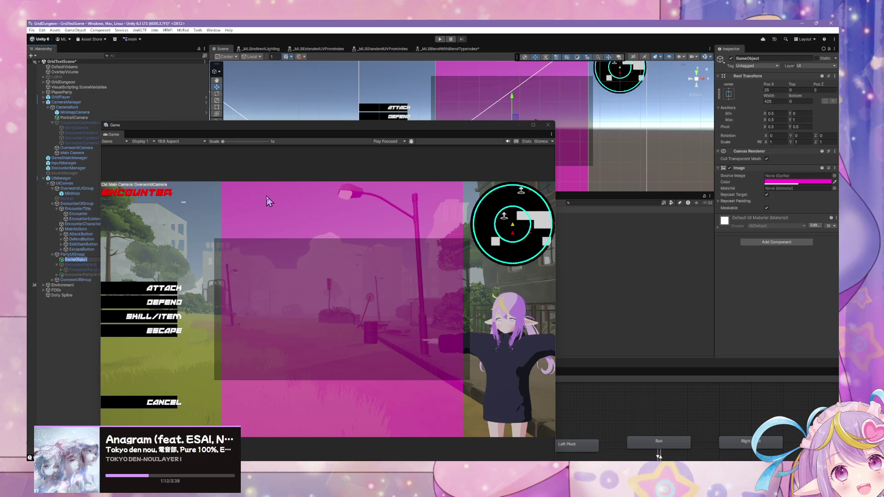
- Rename the magenta panel to MiddleUIColumn
{"action": "type", "text": "C"}
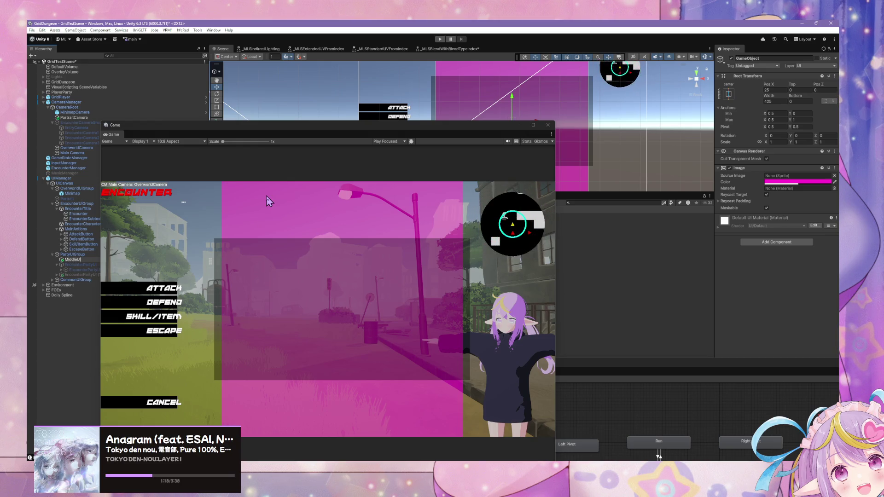
{"action": "type", "text": "olumn"}
{"action": "key", "text": "Return"}
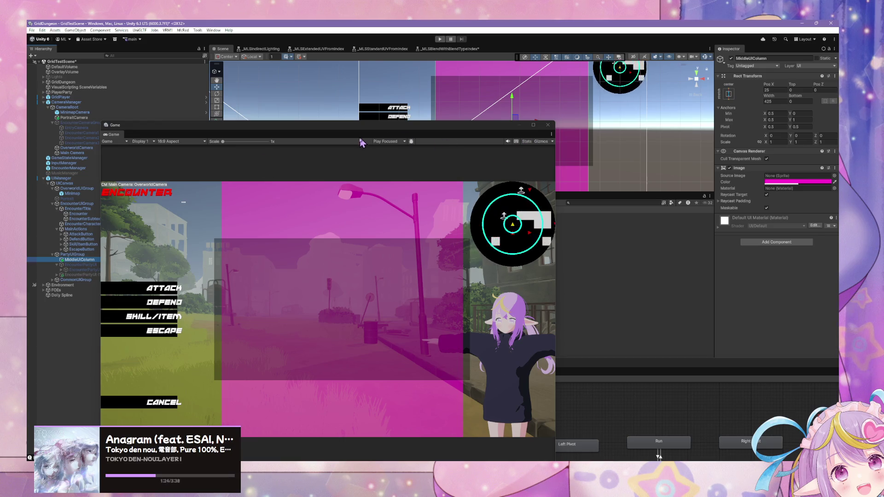
{"action": "key", "text": "Down"}
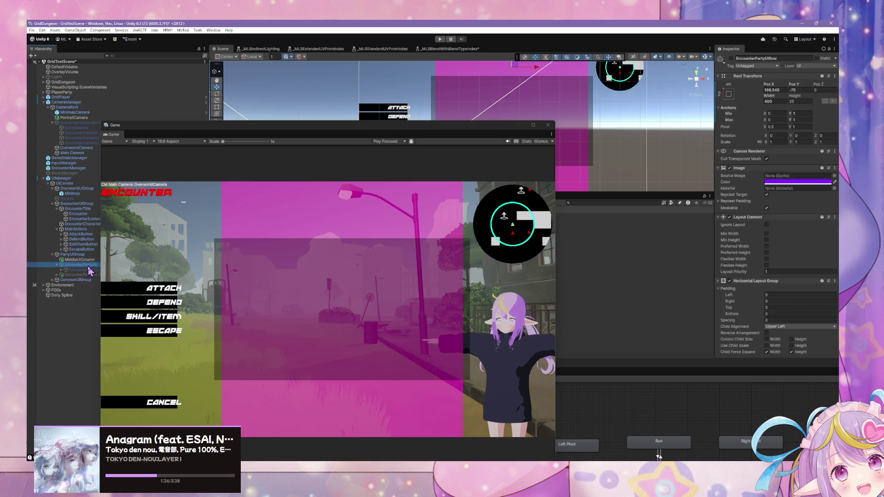
- Activate EncounterPartyUI and dismiss the prefab restructure warning
{"action": "left_click", "coordinate": [732, 59]}
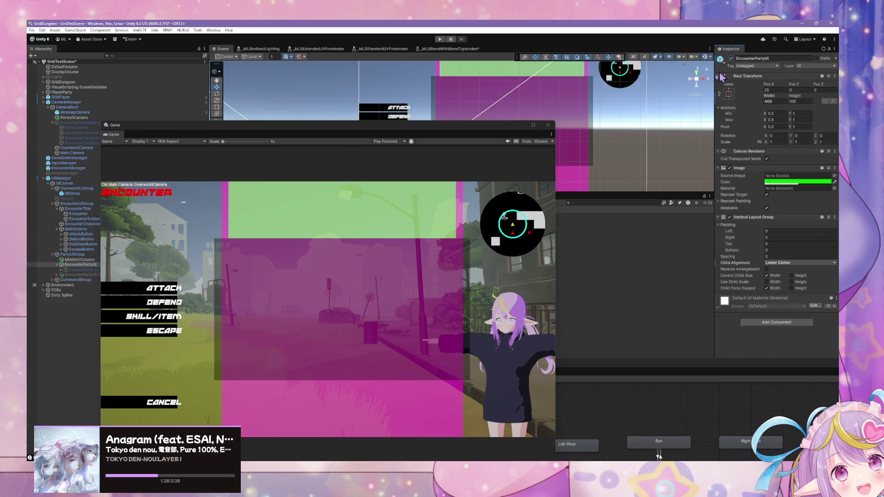
{"action": "left_click_drag", "start_coordinate": [81, 266], "coordinate": [81, 268]}
{"action": "key", "text": "Escape"}
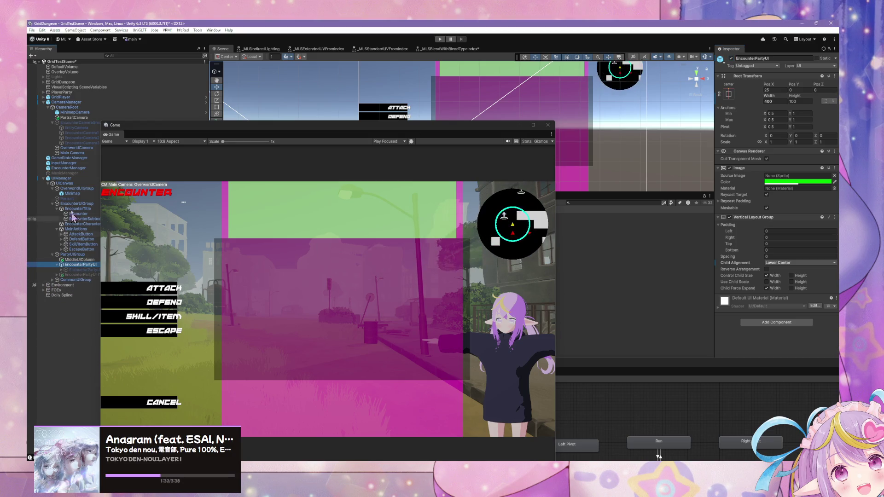
- Open the UIManager prefab in Prefab Mode for direct editing
{"action": "left_click", "coordinate": [62, 178]}
{"action": "left_click", "coordinate": [823, 83]}
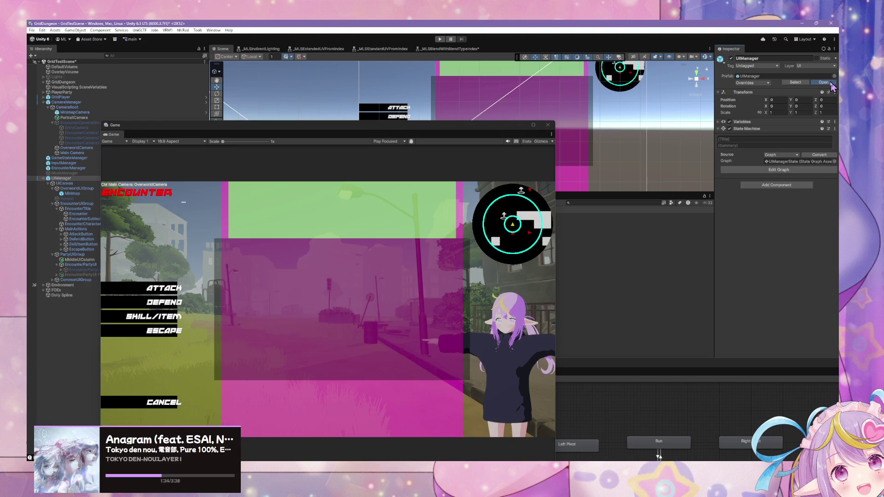
{"action": "left_click", "coordinate": [223, 56]}
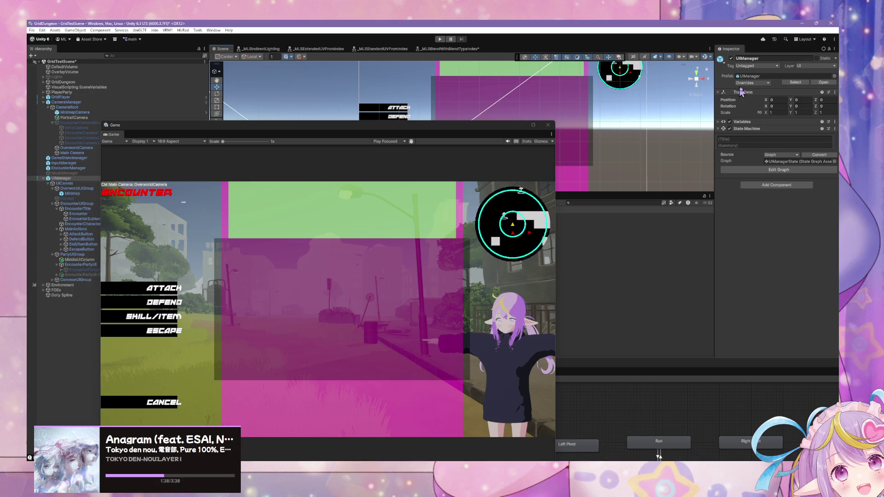
{"action": "left_click", "coordinate": [752, 83]}
{"action": "left_click", "coordinate": [824, 83]}
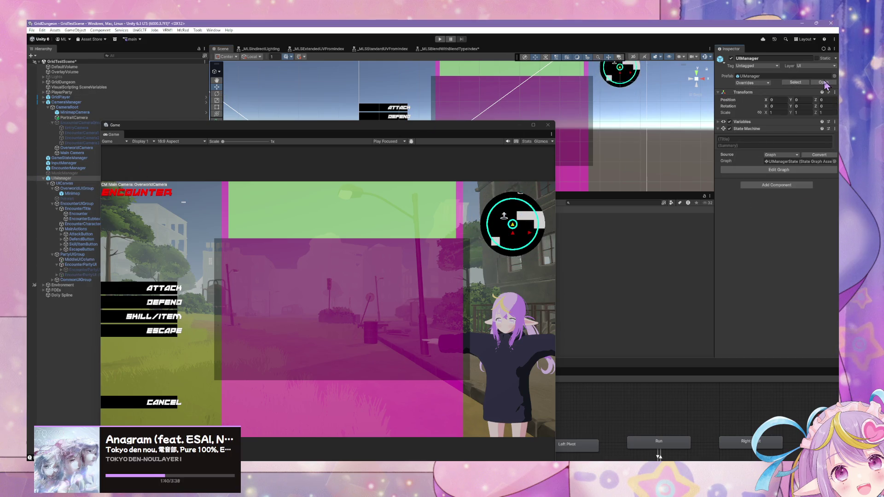
{"action": "left_click_drag", "start_coordinate": [139, 125], "coordinate": [200, 94]}
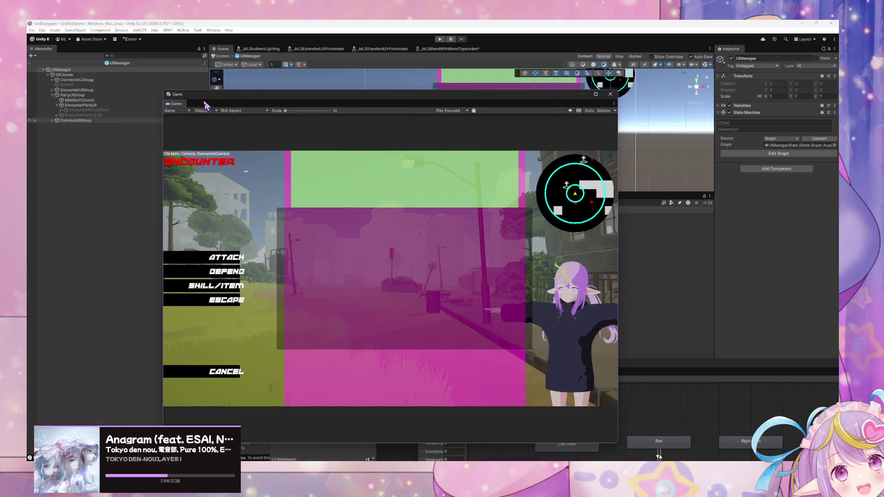
- Enable EncounterPartyUIRow and Alt+Shift-apply the top-stretch anchor preset to EncounterPartyUI
{"action": "left_click", "coordinate": [87, 110]}
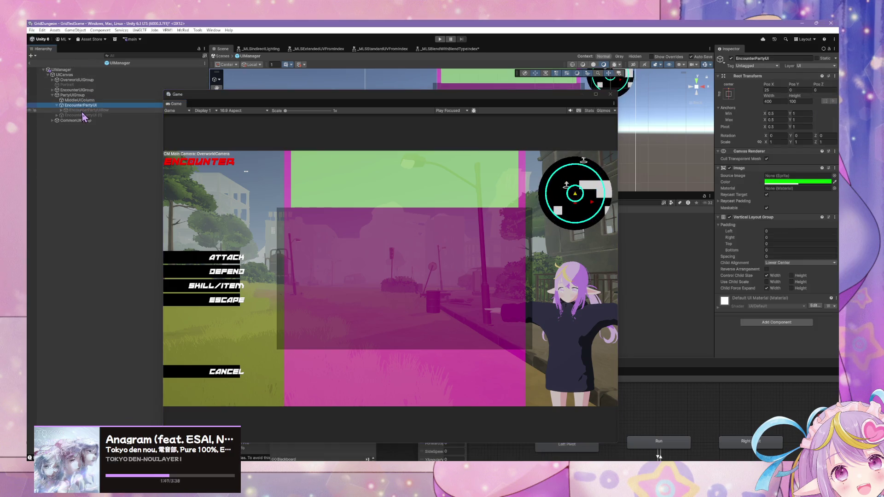
{"action": "left_click", "coordinate": [731, 58]}
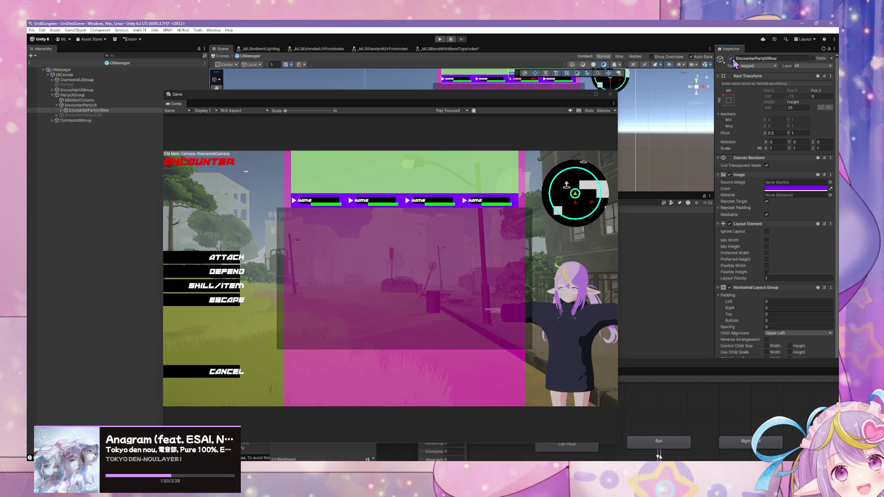
{"action": "left_click", "coordinate": [94, 105]}
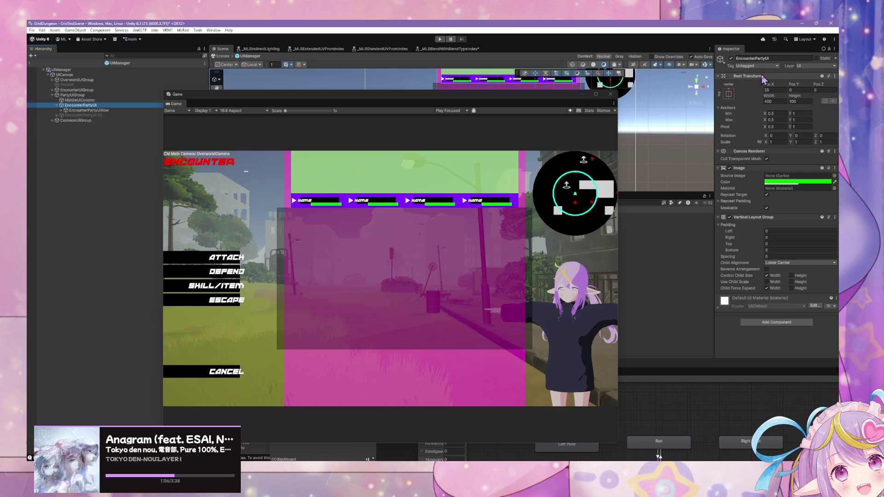
{"action": "left_click", "coordinate": [729, 94]}
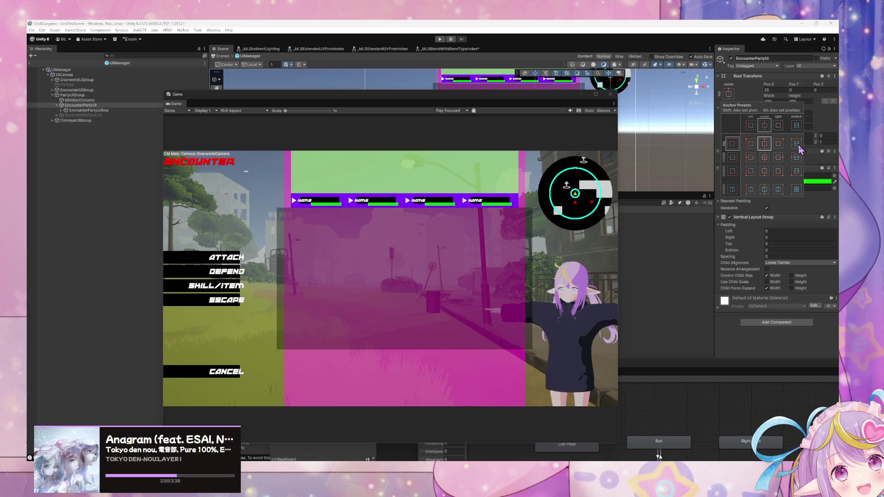
{"action": "key", "text": "shift+alt"}
{"action": "left_click", "coordinate": [797, 146], "text": "alt+shift"}
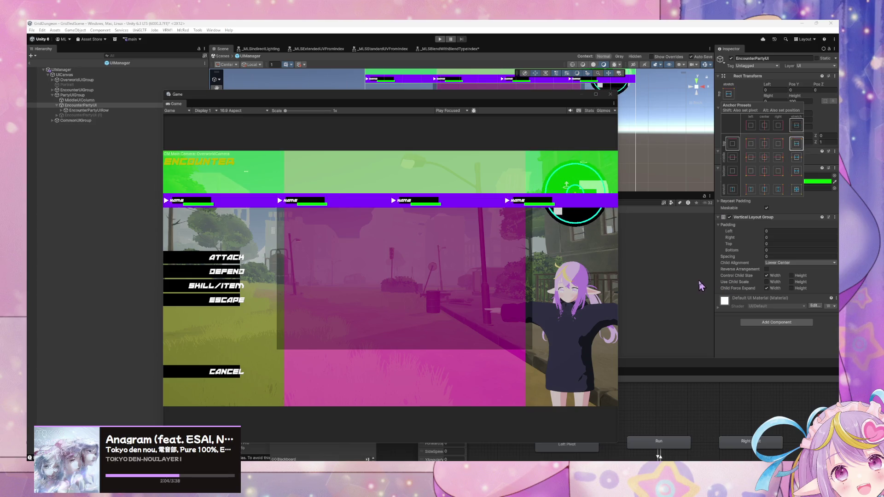
- Nest EncounterPartyUI under MiddleUIColumn in the Hierarchy
{"action": "left_click_drag", "start_coordinate": [74, 107], "coordinate": [77, 99]}
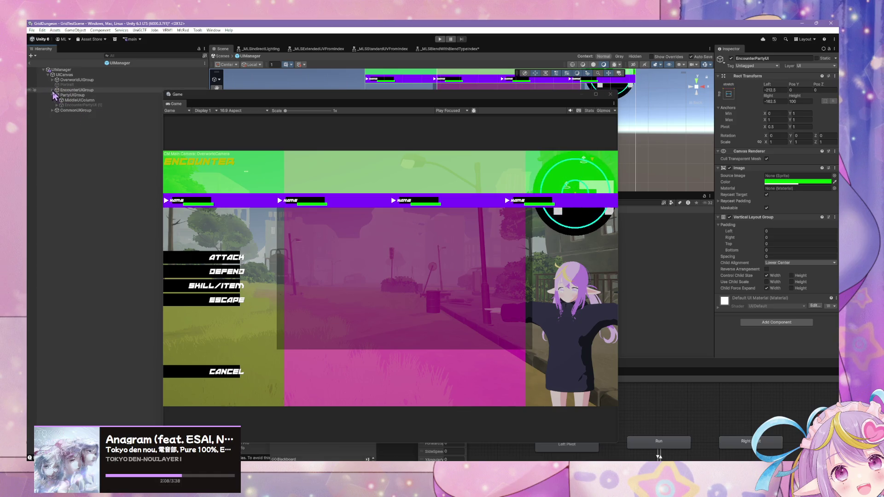
{"action": "left_click", "coordinate": [52, 90]}
{"action": "left_click", "coordinate": [77, 115]}
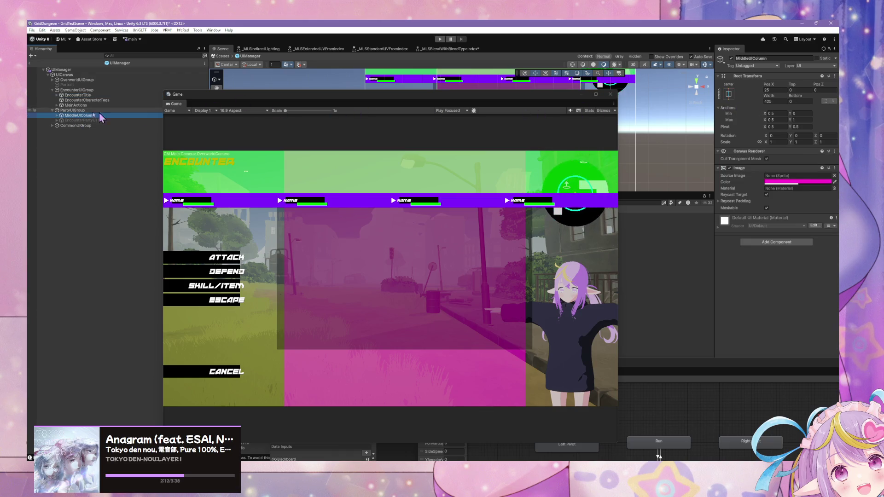
{"action": "left_click", "coordinate": [56, 115], "text": "alt"}
{"action": "left_click", "coordinate": [113, 121]}
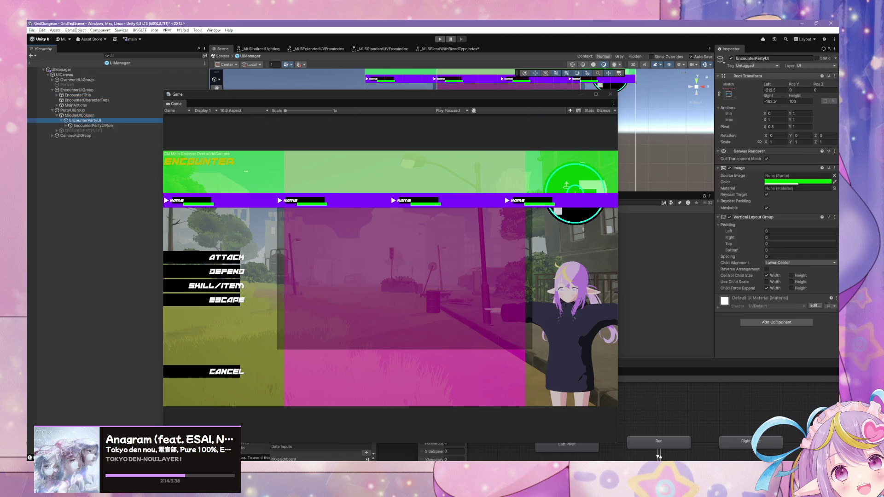
- Stretch EncounterPartyUI across MiddleUIColumn's width with Upper Center child alignment
{"action": "left_click", "coordinate": [729, 94]}
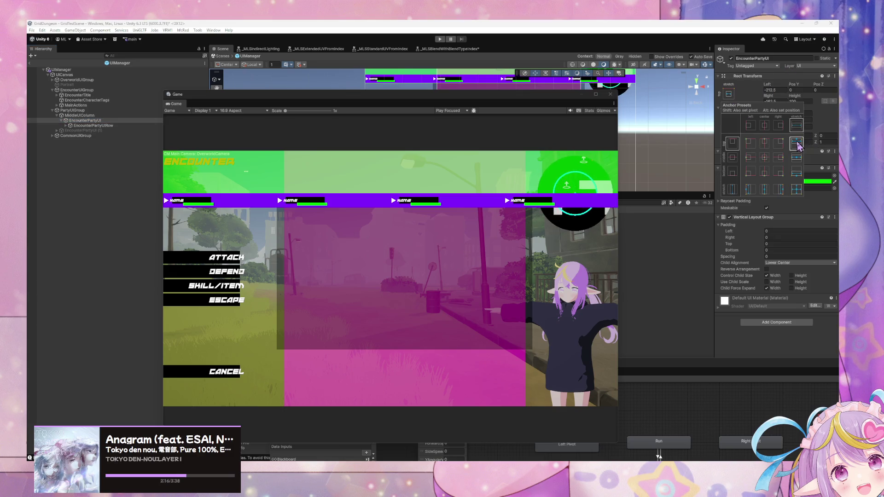
{"action": "left_click", "coordinate": [796, 143], "text": "alt"}
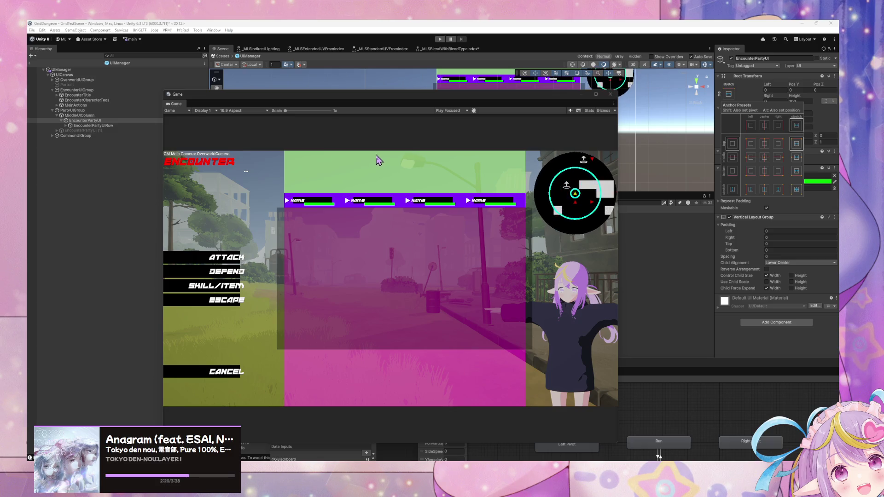
{"action": "mouse_move", "coordinate": [374, 100]}
{"action": "left_mouse_down"}
{"action": "mouse_move", "coordinate": [326, 100]}
{"action": "mouse_move", "coordinate": [396, 98]}
{"action": "mouse_move", "coordinate": [398, 109]}
{"action": "left_mouse_up"}
{"action": "left_click", "coordinate": [776, 237]}
{"action": "left_click", "coordinate": [783, 263]}
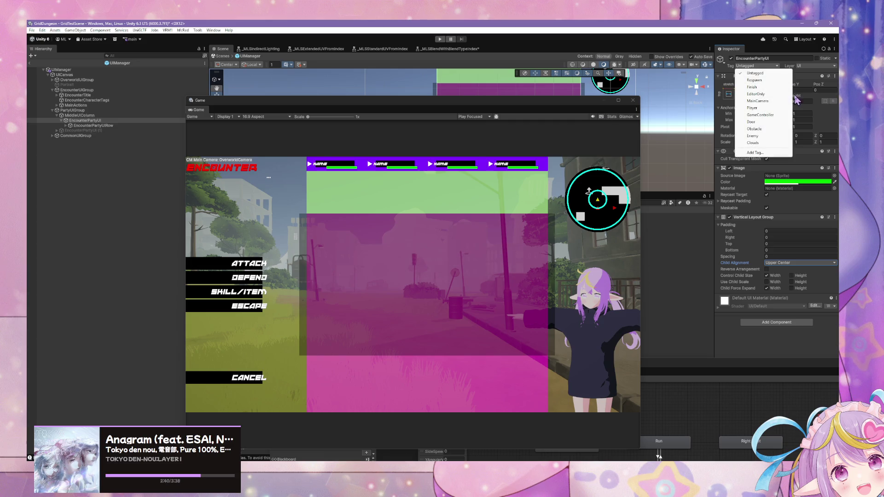
- Try bottom- then top-stretch anchoring, and set Child Alignment to Lower Center
{"action": "key", "text": "Escape"}
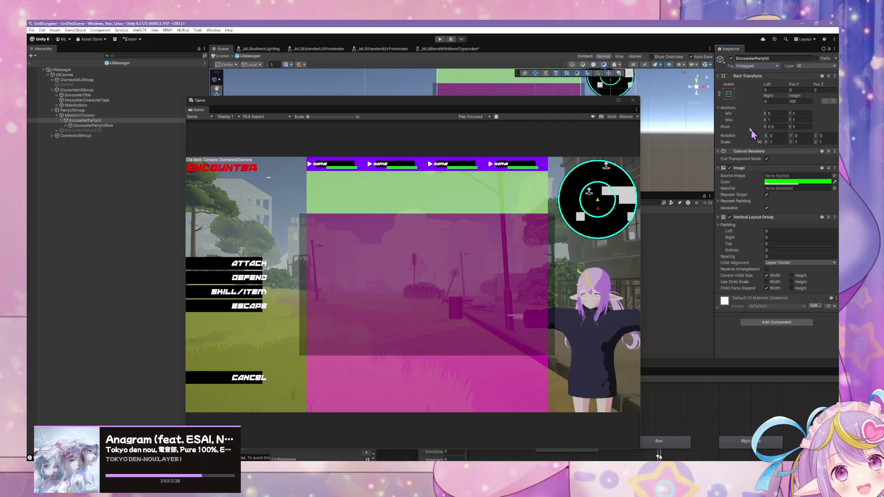
{"action": "left_click", "coordinate": [729, 94]}
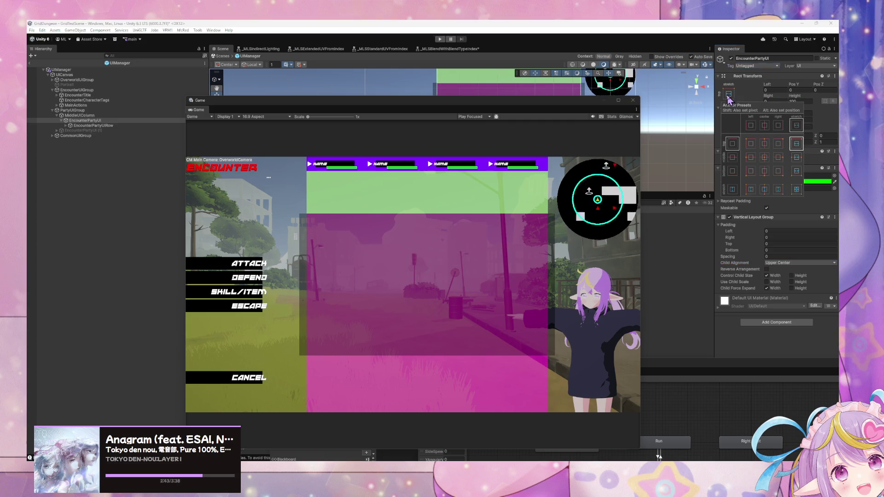
{"action": "left_click", "coordinate": [796, 172]}
{"action": "left_click", "coordinate": [794, 144]}
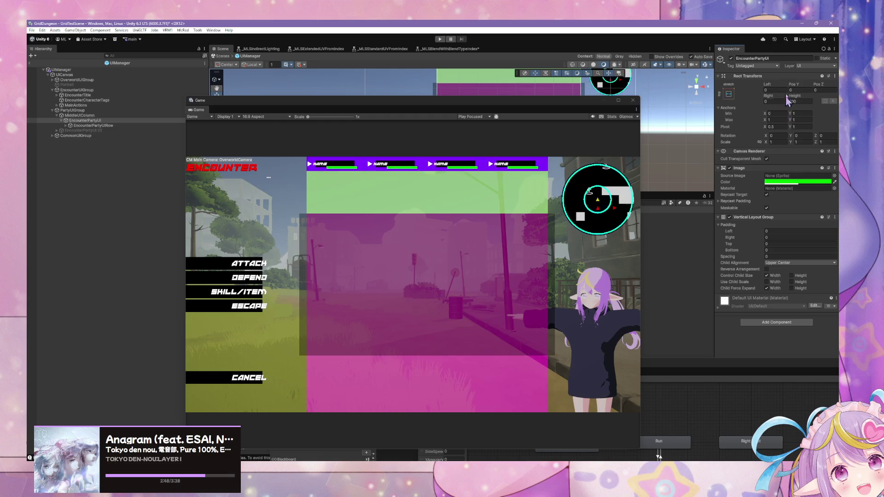
{"action": "left_click", "coordinate": [785, 263]}
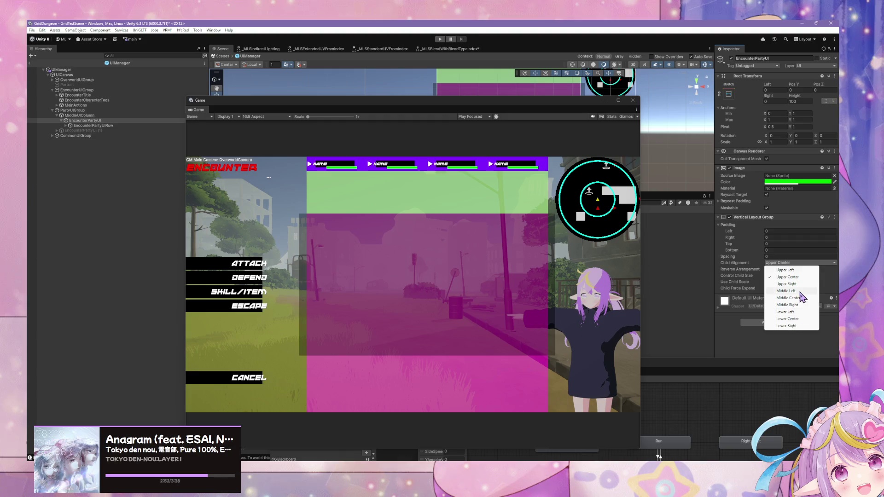
{"action": "left_click", "coordinate": [796, 318]}
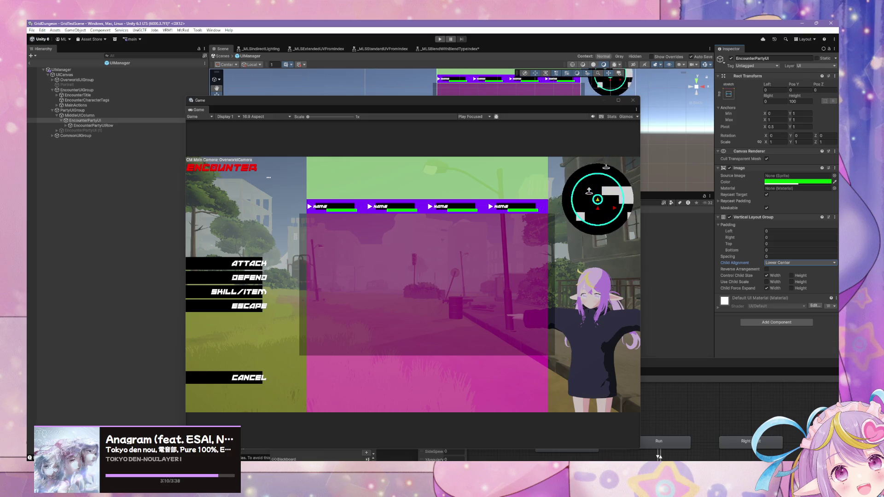
{"action": "key", "text": "super+d"}
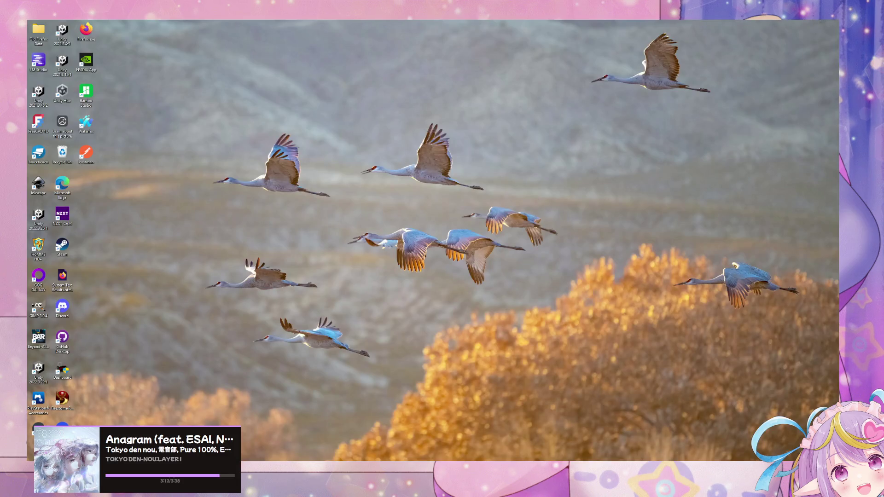
- Bring the Unity editor window back in front of the Windows desktop
{"action": "key", "text": "super+d"}
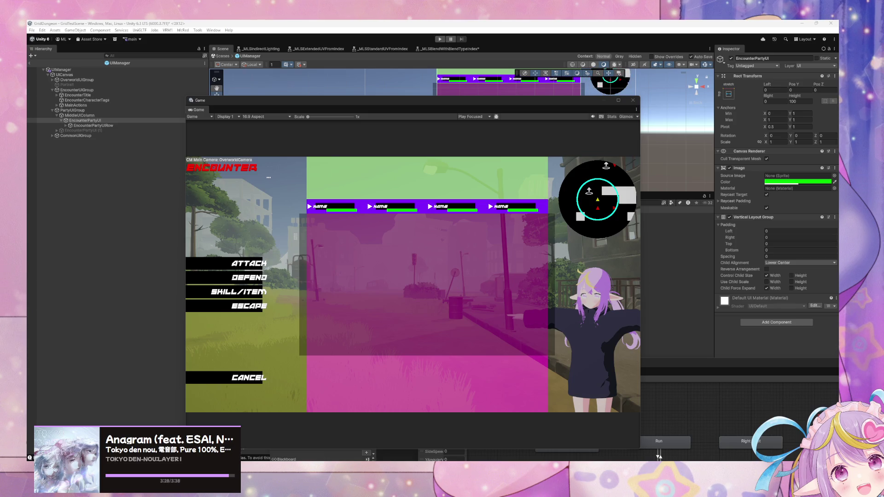
- Delete the extra EncounterPartyUI (1) copy and save the UIManager prefab
{"action": "mouse_move", "coordinate": [358, 110]}
{"action": "left_mouse_down"}
{"action": "mouse_move", "coordinate": [375, 77]}
{"action": "mouse_move", "coordinate": [390, 78]}
{"action": "left_mouse_up"}
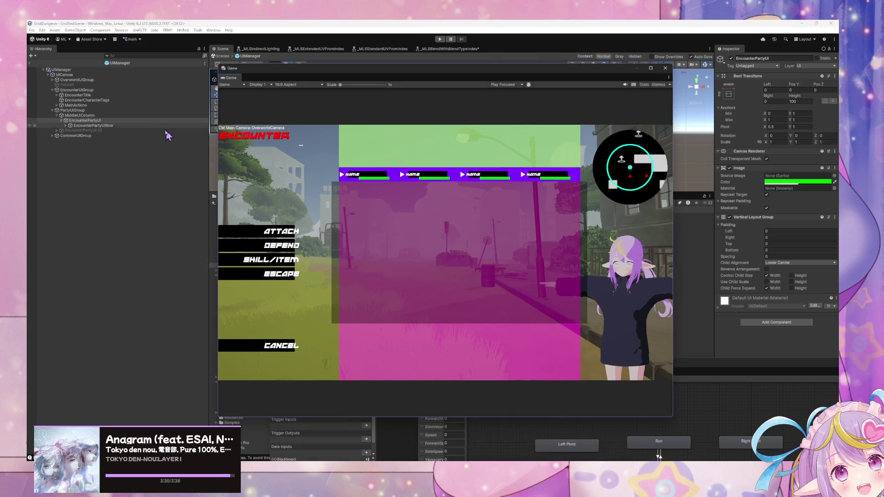
{"action": "left_click", "coordinate": [103, 132]}
{"action": "key", "text": "Delete"}
{"action": "key", "text": "ctrl+s"}
- Duplicate EncounterPartyUI and anchor the copy to the bottom, including position and pivot
{"action": "left_click", "coordinate": [61, 121]}
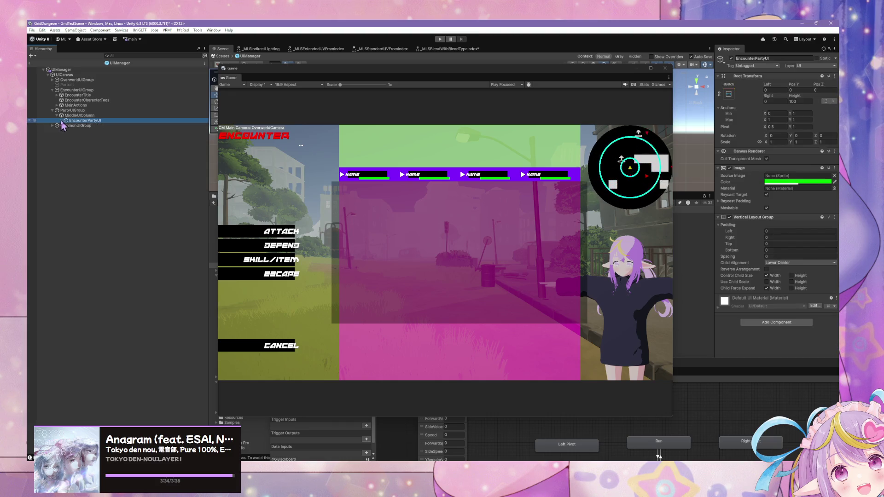
{"action": "key", "text": "ctrl+d"}
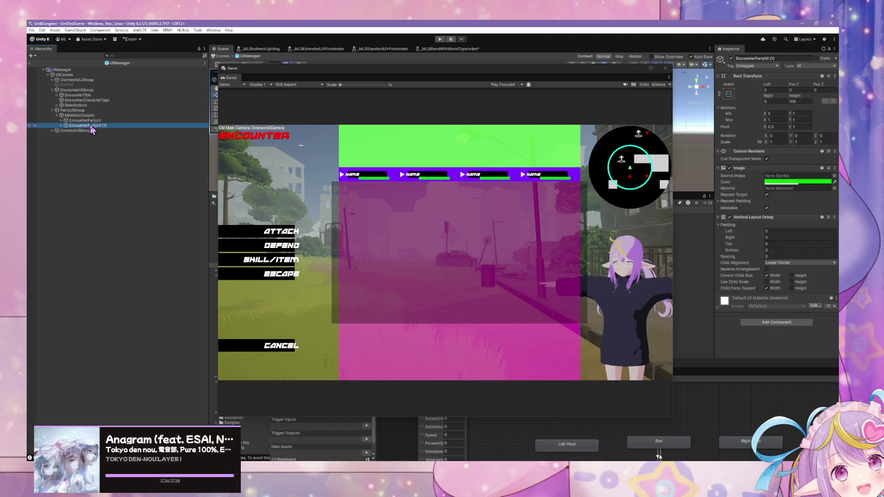
{"action": "left_click", "coordinate": [729, 94]}
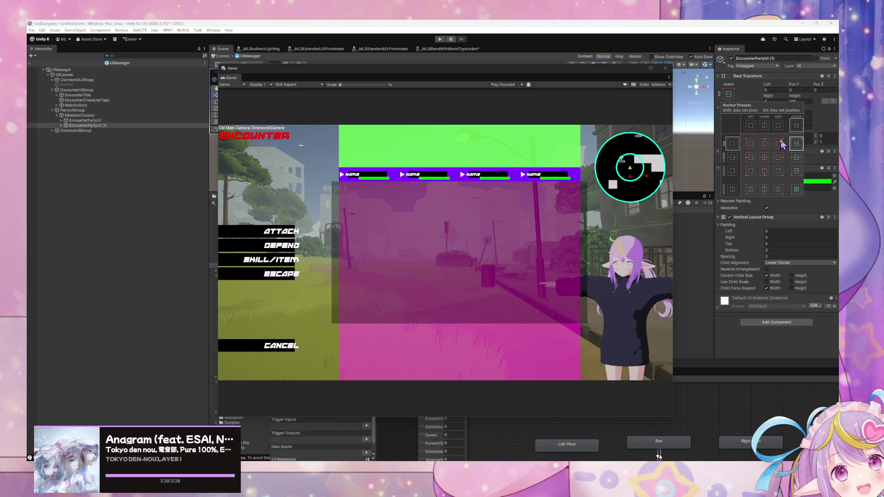
{"action": "key", "text": "shift+alt"}
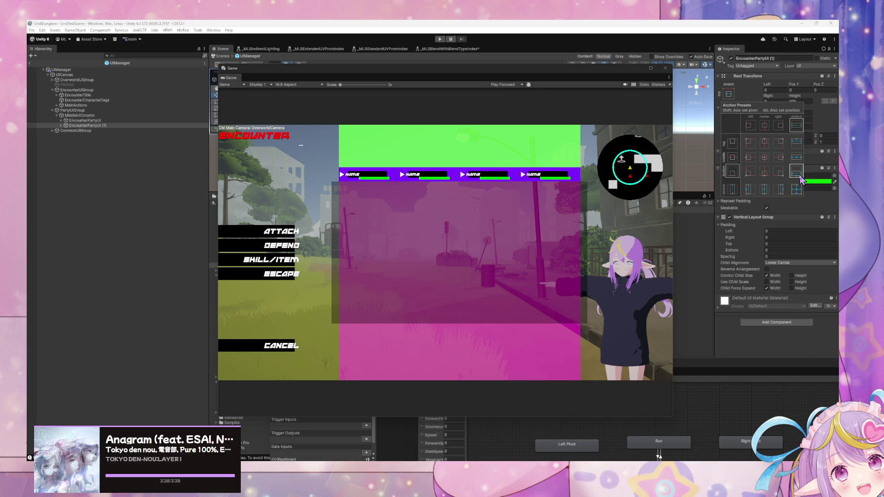
{"action": "left_click", "coordinate": [797, 171], "text": "alt+shift"}
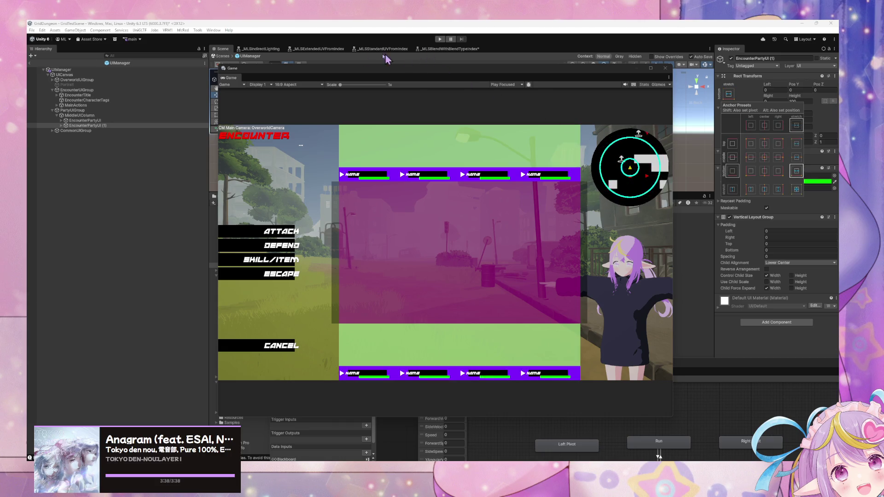
{"action": "left_click", "coordinate": [107, 127]}
- Set the second party group's Vertical Layout Group Child Alignment to Upper Center
{"action": "left_click", "coordinate": [107, 127]}
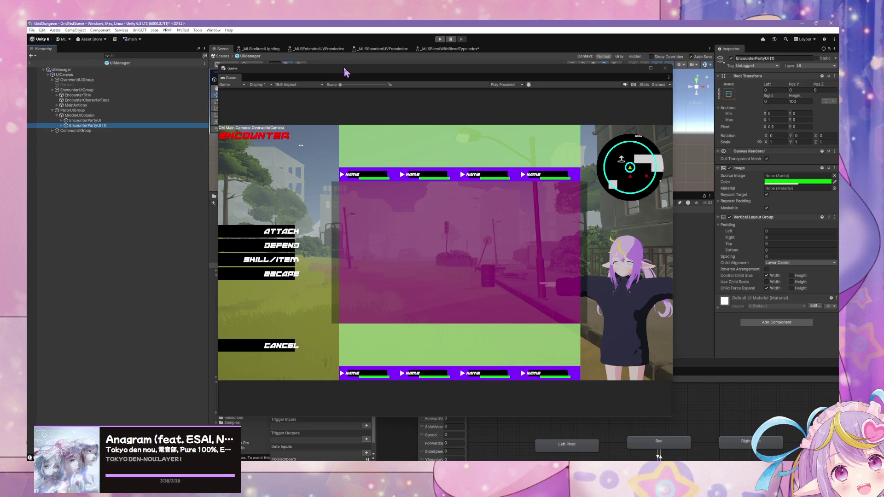
{"action": "left_click_drag", "start_coordinate": [341, 69], "coordinate": [198, 112]}
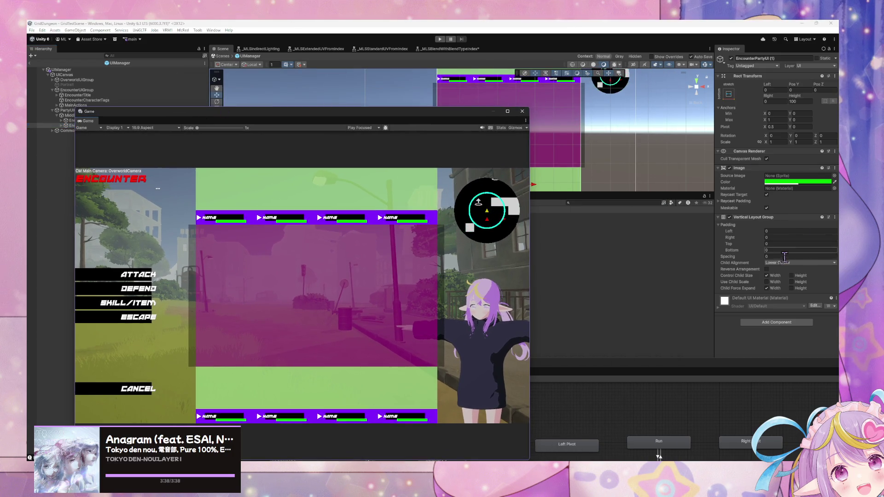
{"action": "left_click", "coordinate": [799, 262]}
{"action": "left_click", "coordinate": [794, 299]}
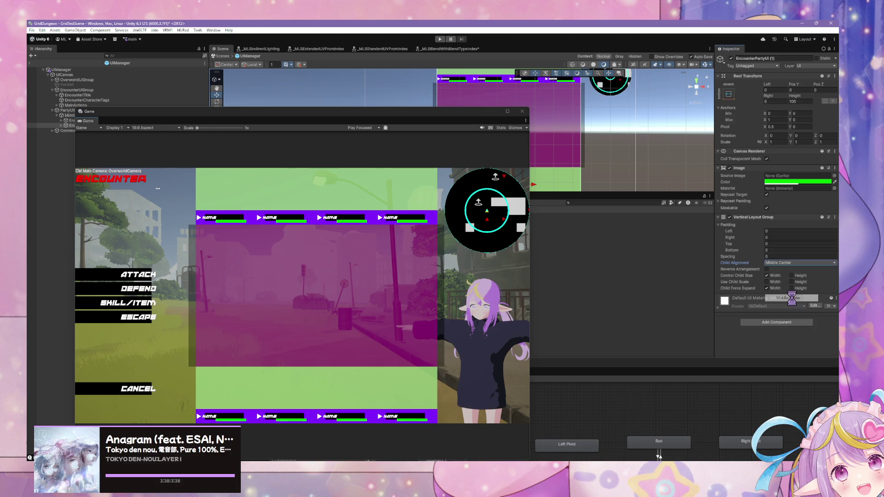
{"action": "left_click", "coordinate": [794, 263]}
{"action": "left_click", "coordinate": [792, 277]}
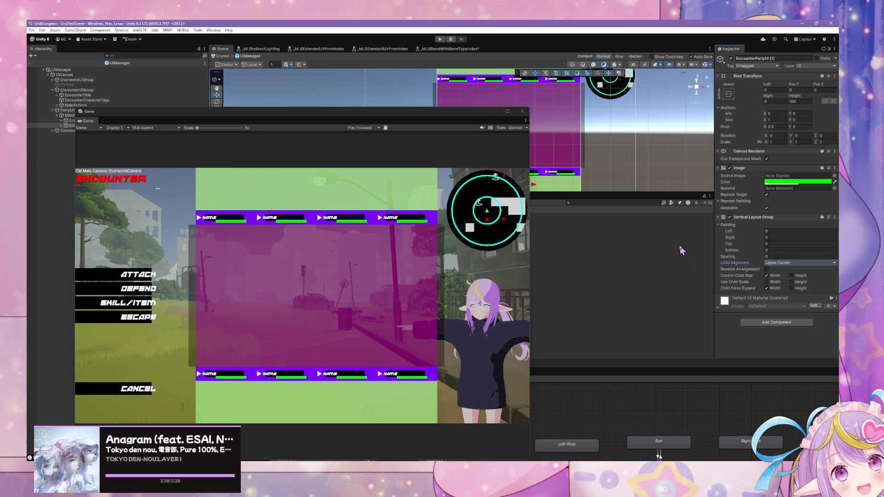
{"action": "mouse_move", "coordinate": [337, 119]}
{"action": "left_mouse_down"}
{"action": "mouse_move", "coordinate": [564, 65]}
{"action": "mouse_move", "coordinate": [581, 86]}
{"action": "left_mouse_up"}
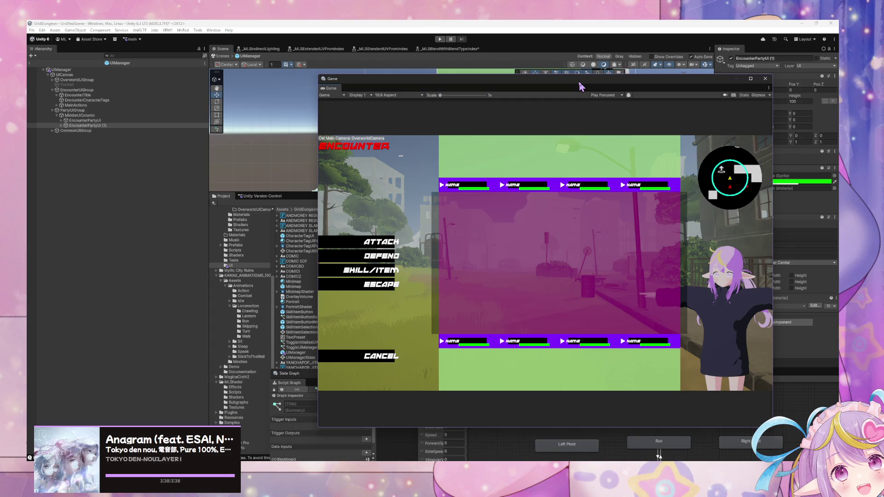
- Delete CharacterTagUI (1) from the second party group's row
{"action": "left_click", "coordinate": [61, 125]}
{"action": "left_click", "coordinate": [66, 130]}
{"action": "left_click", "coordinate": [92, 141]}
{"action": "key", "text": "Delete"}
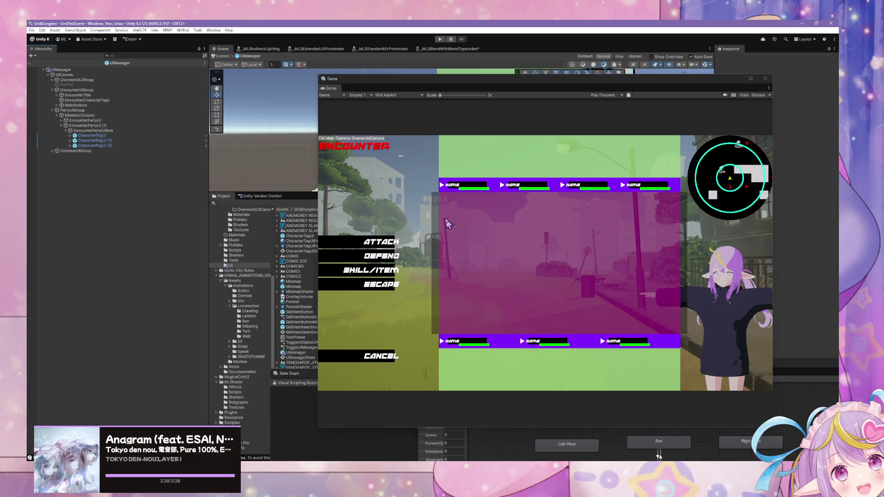
- Set the bottom EncounterPartyUIRow's Child Alignment to Upper Center
{"action": "left_click", "coordinate": [92, 130]}
{"action": "left_click_drag", "start_coordinate": [687, 87], "coordinate": [506, 121]}
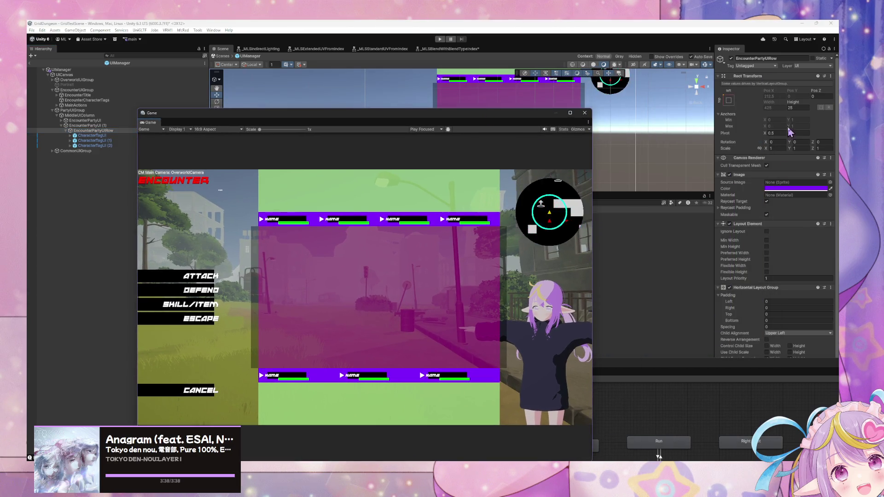
{"action": "scroll", "coordinate": [825, 300], "scroll_direction": "down", "scroll_amount": 1}
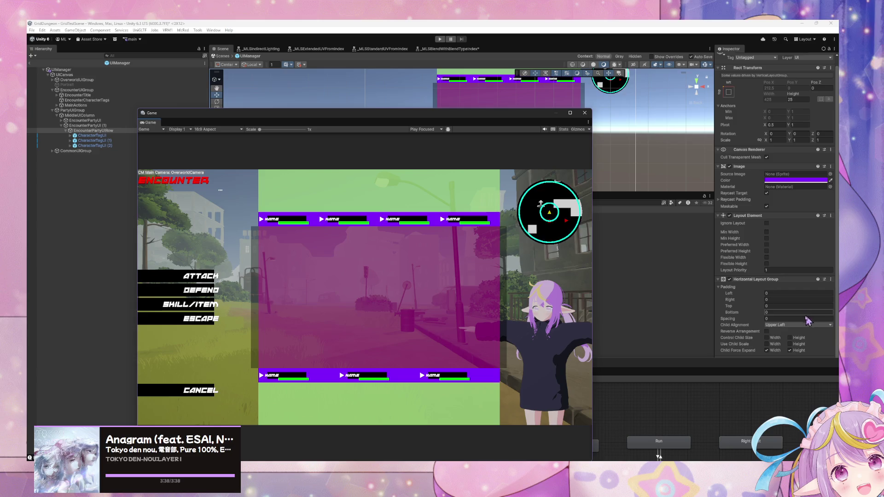
{"action": "left_click", "coordinate": [812, 325]}
{"action": "left_click", "coordinate": [797, 339]}
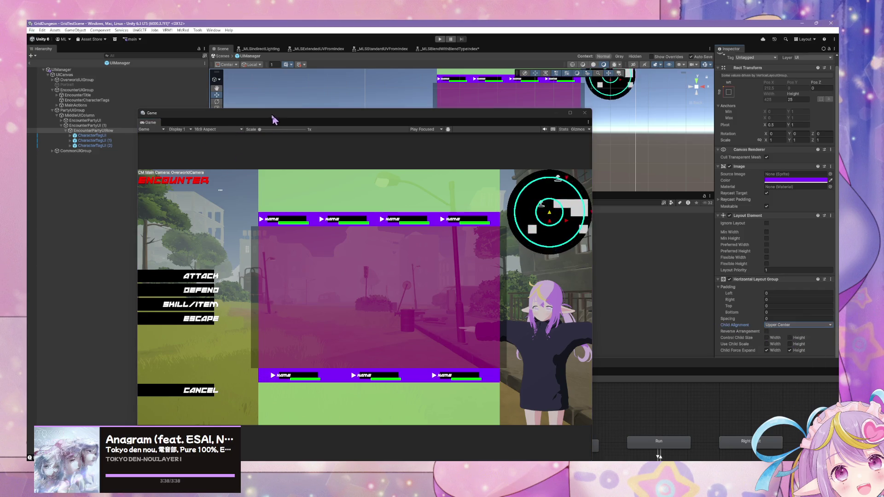
{"action": "left_click_drag", "start_coordinate": [322, 113], "coordinate": [427, 105]}
- Set the top EncounterPartyUIRow's Child Alignment to Upper Center
{"action": "left_click", "coordinate": [61, 121]}
{"action": "left_click", "coordinate": [74, 126]}
{"action": "left_click", "coordinate": [66, 126]}
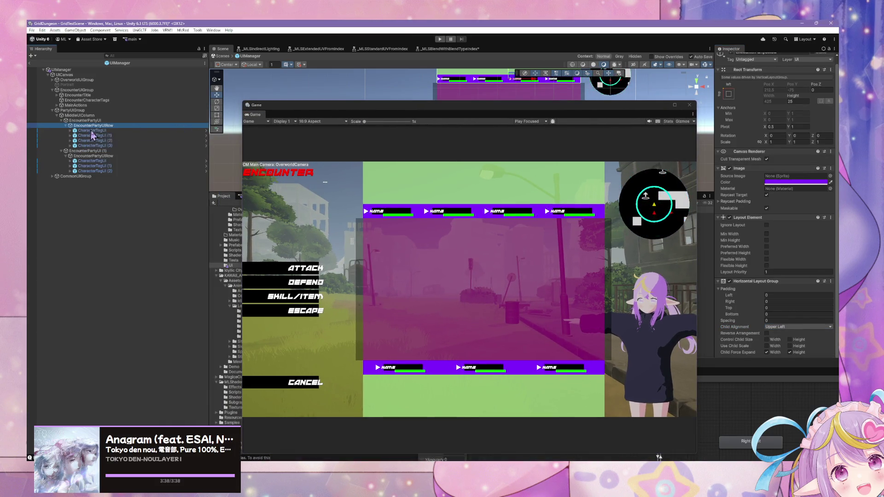
{"action": "left_click_drag", "start_coordinate": [648, 107], "coordinate": [615, 119]}
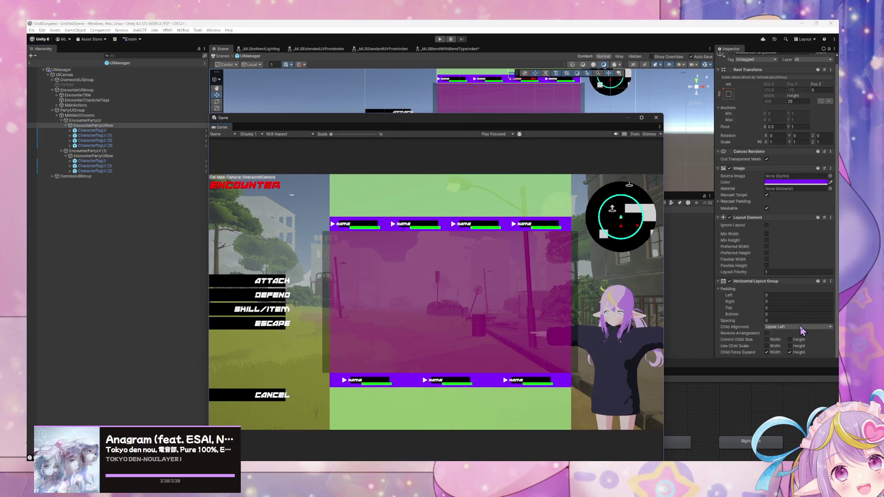
{"action": "left_click", "coordinate": [803, 327]}
{"action": "left_click", "coordinate": [800, 341]}
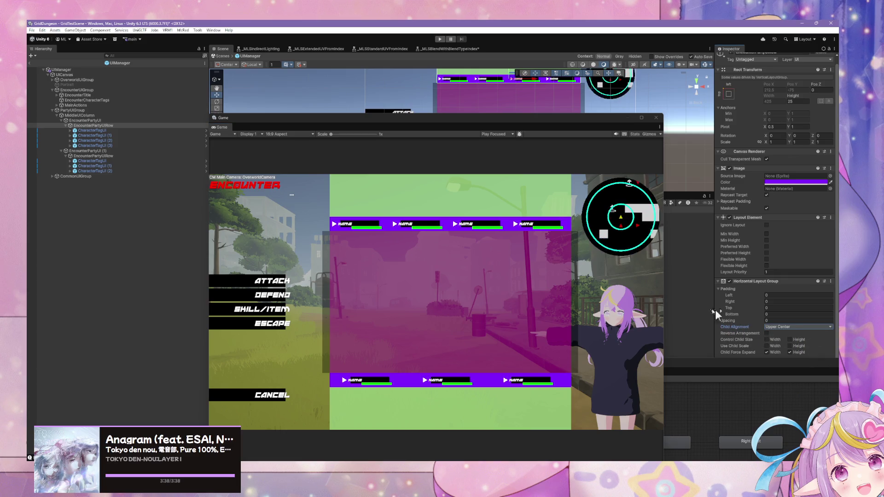
{"action": "mouse_move", "coordinate": [381, 118]}
{"action": "left_mouse_down"}
{"action": "mouse_move", "coordinate": [448, 82]}
{"action": "mouse_move", "coordinate": [425, 79]}
{"action": "mouse_move", "coordinate": [390, 100]}
{"action": "left_mouse_up"}
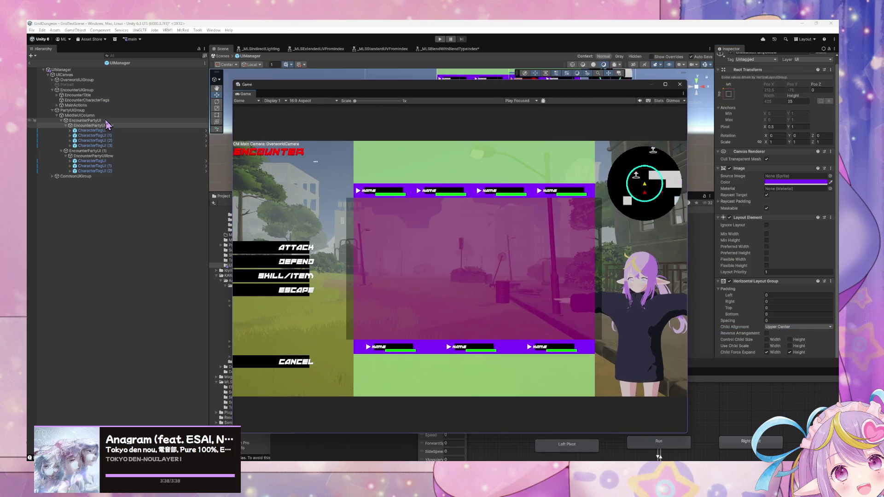
- Multi-select both party groups and their rows in the Hierarchy
{"action": "left_click", "coordinate": [99, 121]}
{"action": "left_click", "coordinate": [87, 151], "text": "ctrl"}
{"action": "left_click", "coordinate": [93, 156], "text": "ctrl"}
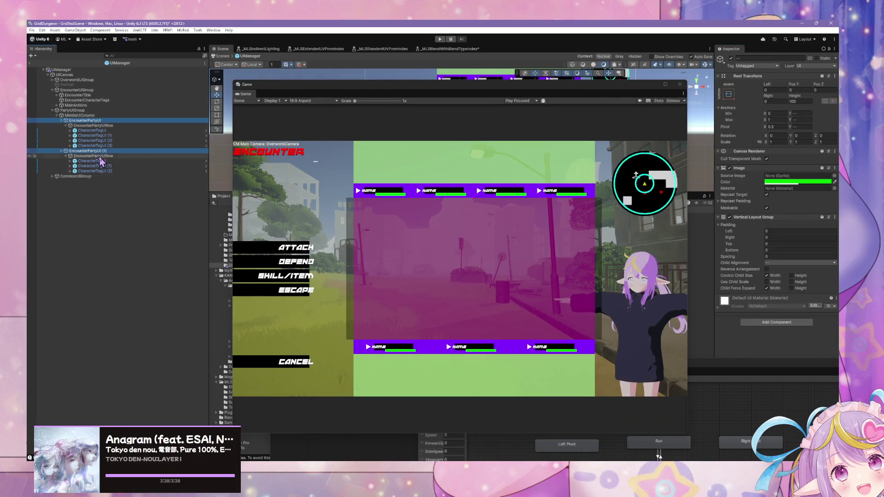
- Untick the Image component on both party groups and rows to hide the purple backgrounds
{"action": "left_click", "coordinate": [94, 125], "text": "ctrl"}
{"action": "left_click", "coordinate": [729, 174]}
{"action": "left_click", "coordinate": [730, 174]}
{"action": "left_click", "coordinate": [730, 175]}
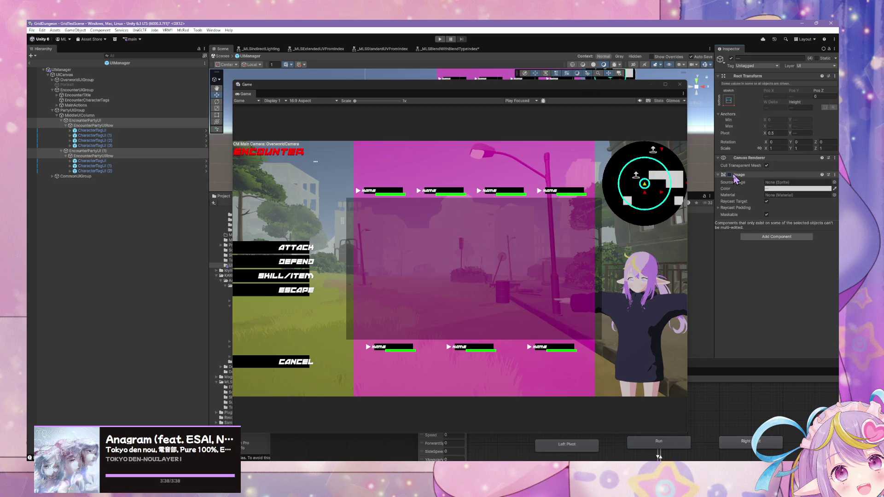
- Untick the MiddleUIColumn Image to hide the magenta column background
{"action": "left_click", "coordinate": [134, 116]}
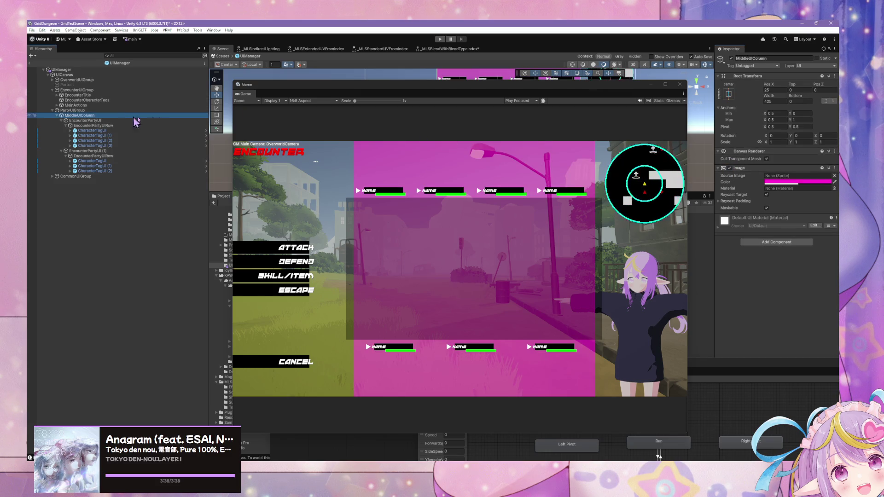
{"action": "left_click", "coordinate": [729, 168]}
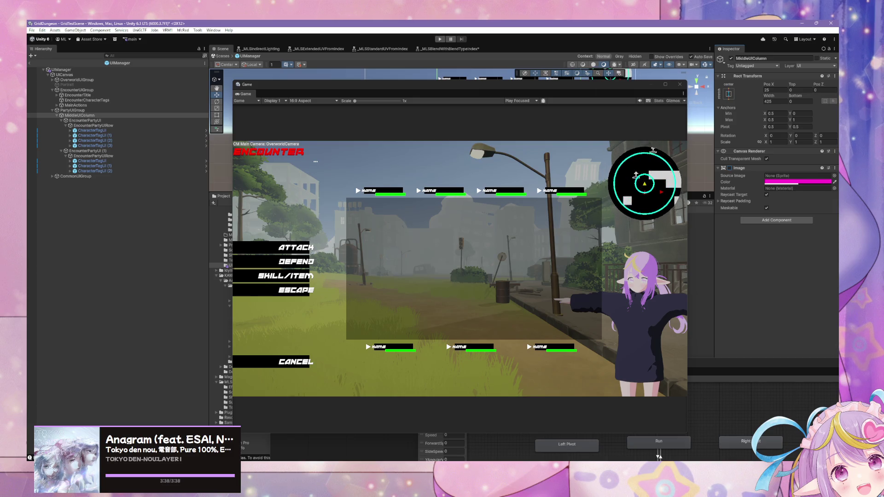
{"action": "left_click", "coordinate": [95, 145]}
{"action": "left_click", "coordinate": [92, 130], "text": "shift"}
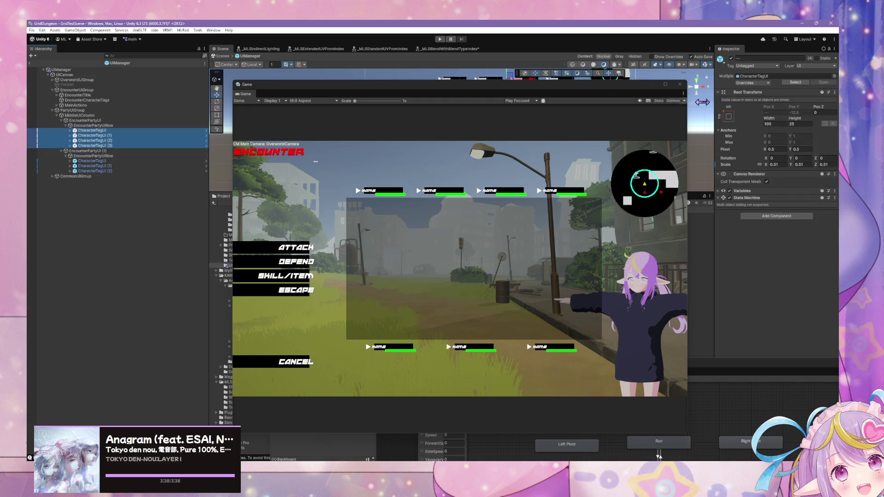
- Scale the four top-row CharacterTagUI name tags to 0.6
{"action": "left_click", "coordinate": [775, 165]}
{"action": "type", "text": "0.6"}
{"action": "key", "text": "Return"}
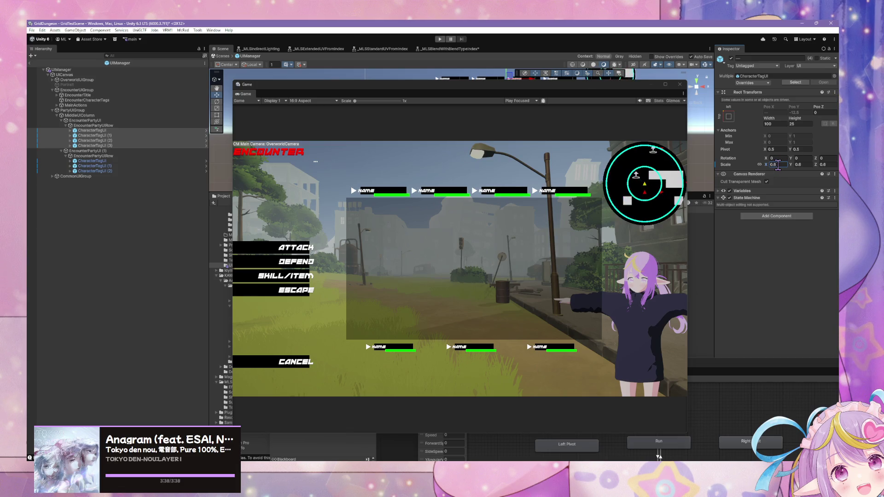
{"action": "double_click", "coordinate": [779, 164]}
{"action": "type", "text": "756"}
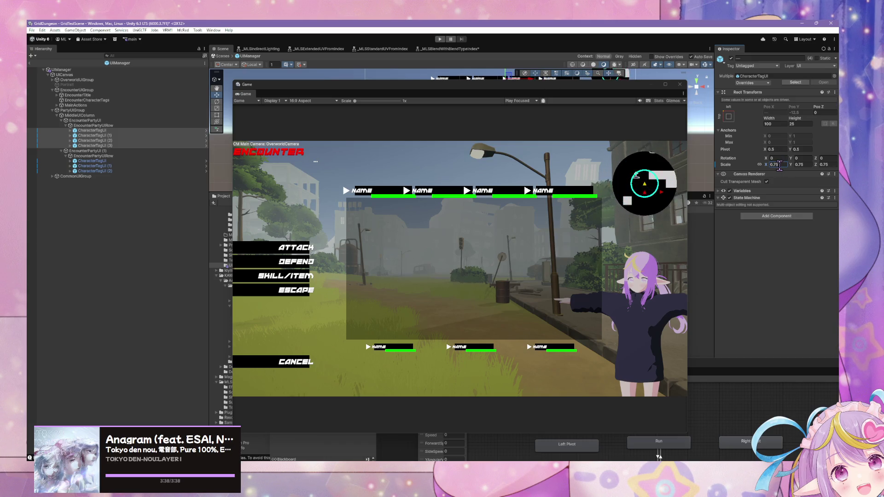
- Set the MiddleUIColumn Rect Transform width to 400
{"action": "left_click", "coordinate": [79, 115]}
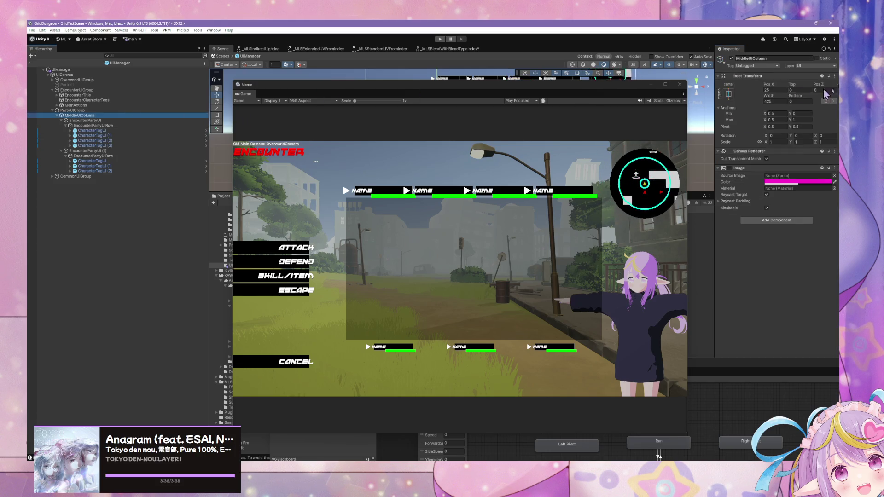
{"action": "left_click_drag", "start_coordinate": [772, 98], "coordinate": [779, 103]}
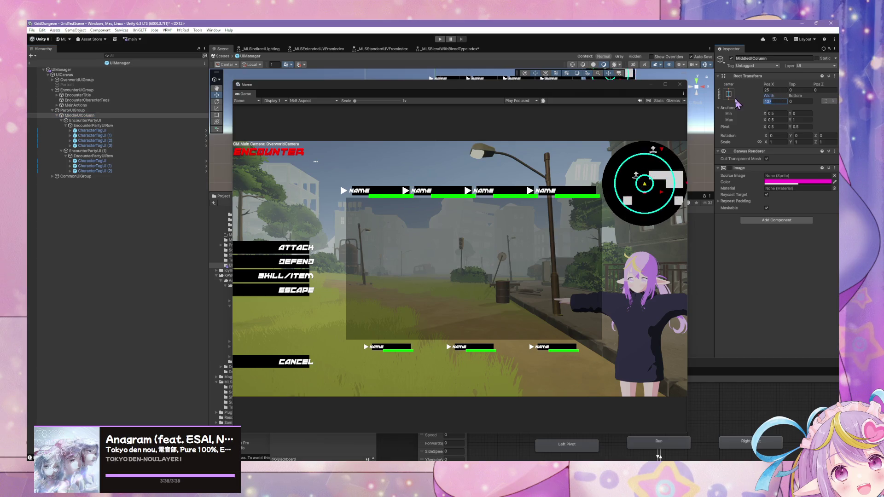
{"action": "type", "text": "500"}
{"action": "key", "text": "Return"}
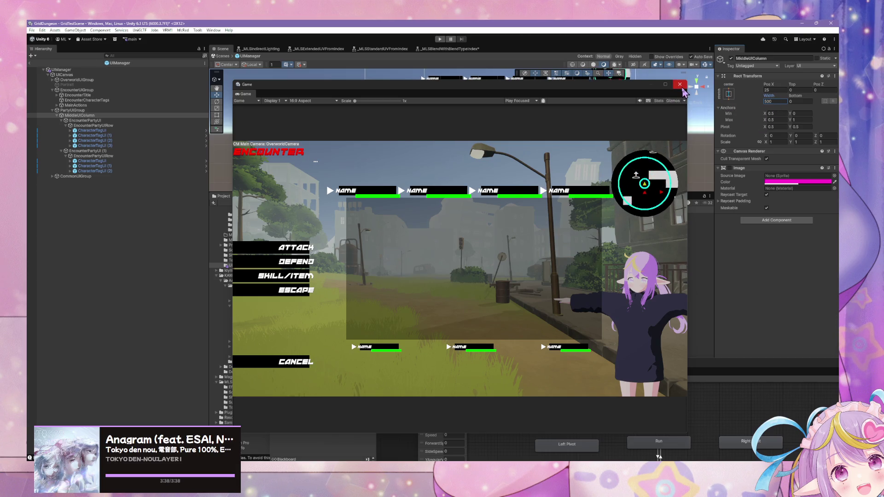
{"action": "mouse_move", "coordinate": [768, 101]}
{"action": "left_mouse_down"}
{"action": "mouse_move", "coordinate": [792, 101]}
{"action": "mouse_move", "coordinate": [762, 105]}
{"action": "left_mouse_up"}
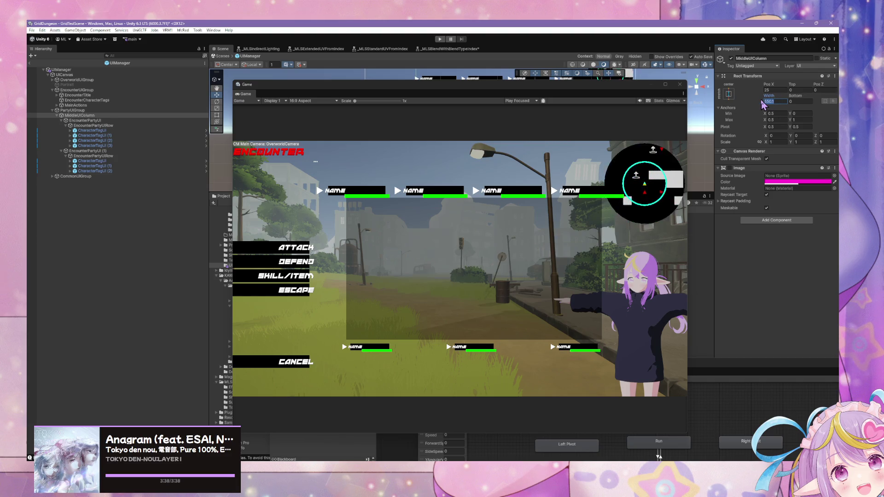
{"action": "type", "text": "500"}
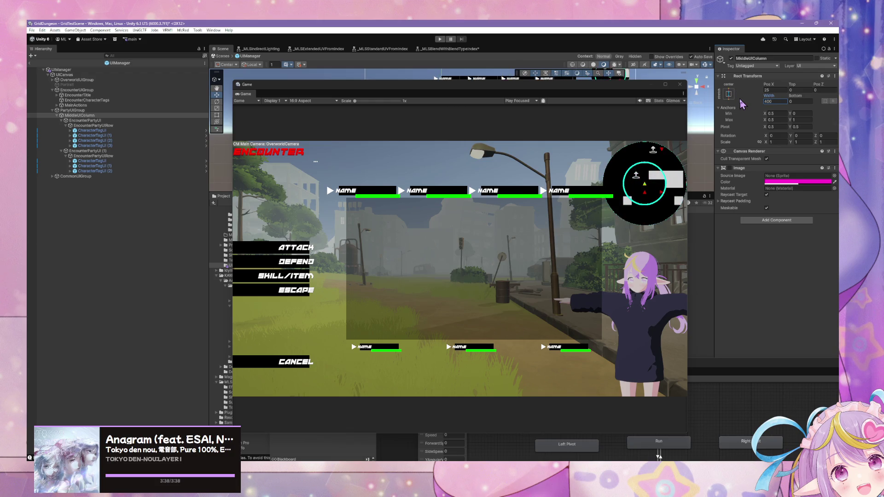
{"action": "type", "text": "400"}
- Rescale the four top-row name tags to 0.8
{"action": "left_click", "coordinate": [180, 130]}
{"action": "left_click", "coordinate": [179, 146], "text": "shift"}
{"action": "left_click", "coordinate": [780, 164]}
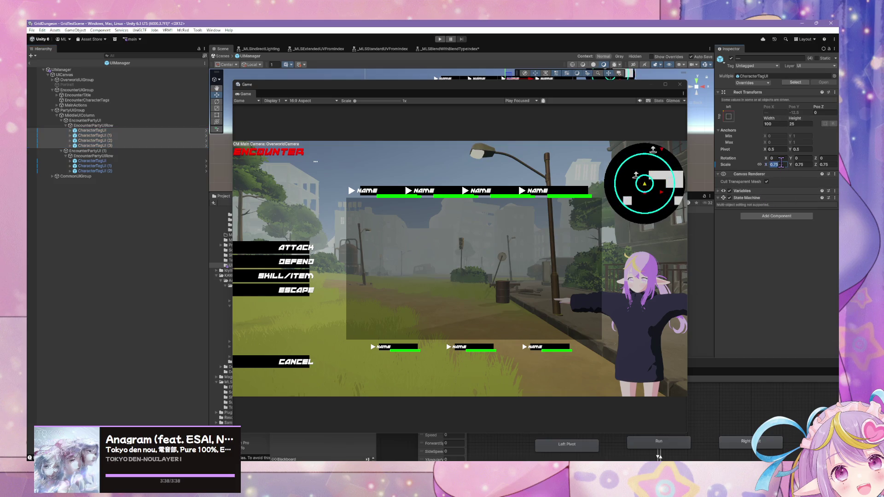
{"action": "type", "text": "0.8"}
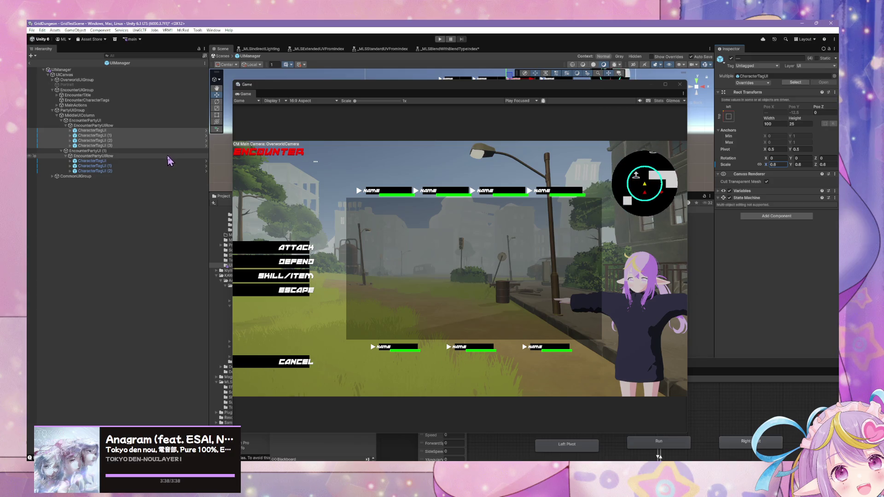
{"action": "left_click", "coordinate": [141, 126]}
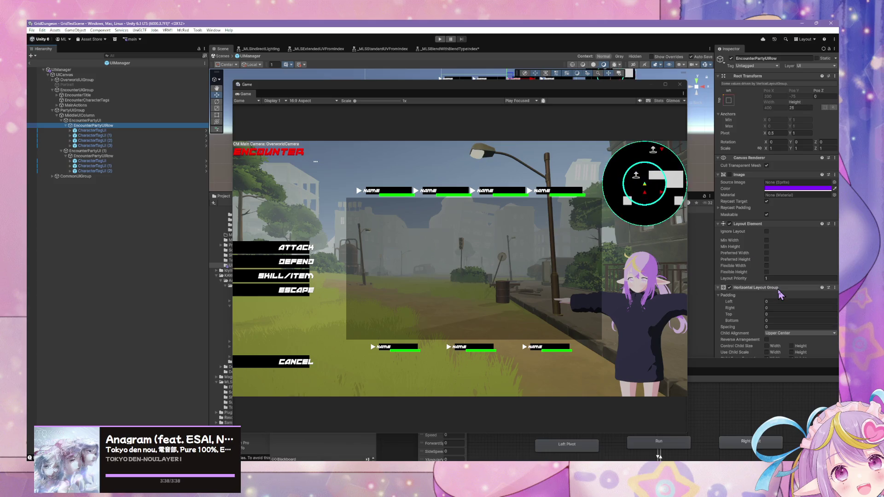
- Widen the Horizontal Layout Group spacing between the top row's name tags
{"action": "left_click", "coordinate": [783, 327]}
{"action": "type", "text": "49"}
{"action": "key", "text": "BackSpace"}
{"action": "key", "text": "BackSpace"}
{"action": "type", "text": "93.5"}
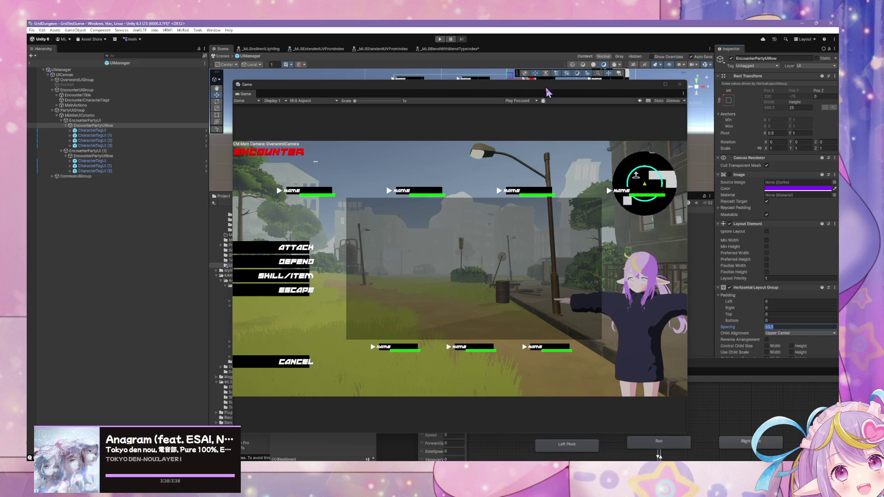
{"action": "left_click_drag", "start_coordinate": [569, 85], "coordinate": [390, 220]}
{"action": "left_click_drag", "start_coordinate": [504, 125], "coordinate": [465, 168]}
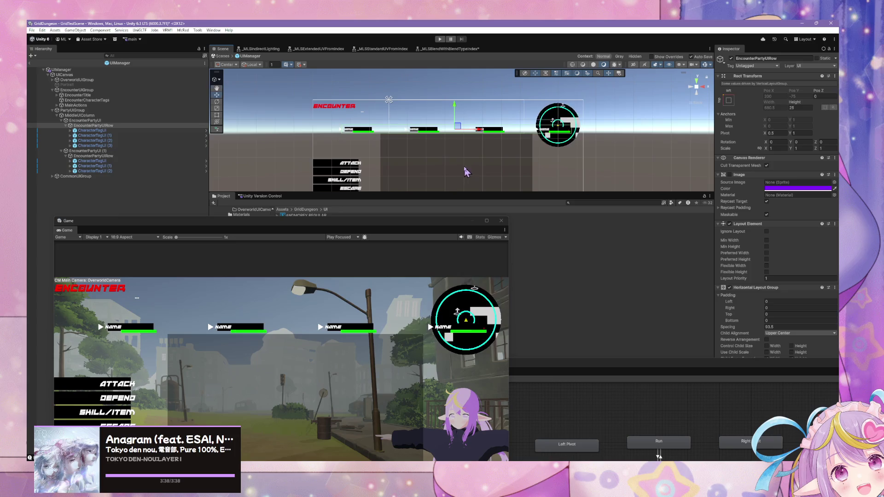
{"action": "left_click_drag", "start_coordinate": [762, 329], "coordinate": [754, 329]}
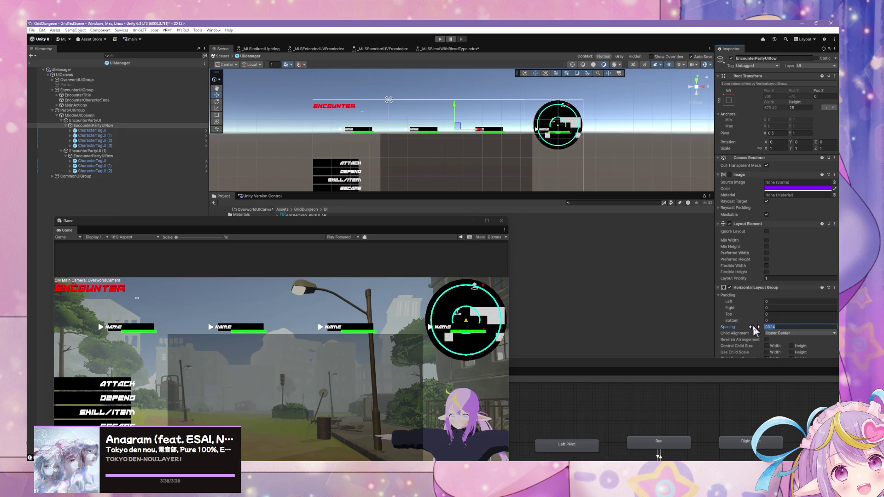
{"action": "type", "text": "10"}
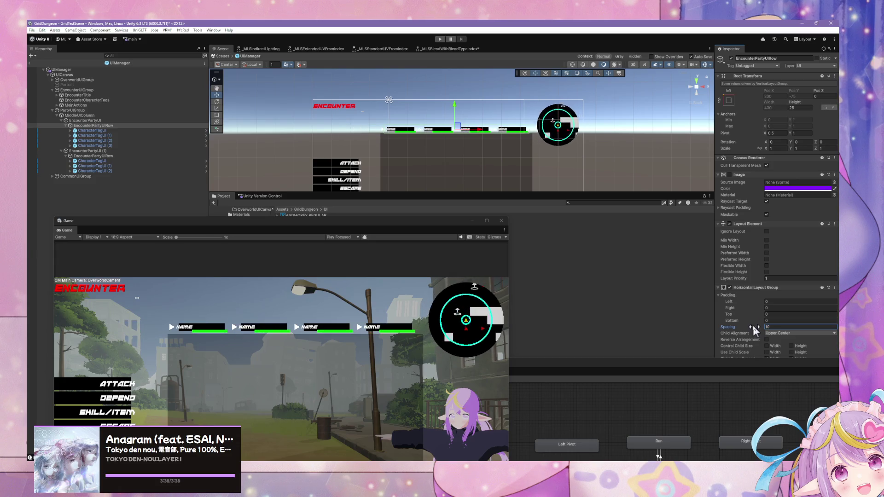
{"action": "double_click", "coordinate": [768, 327]}
{"action": "type", "text": "25"}
{"action": "type", "text": "15"}
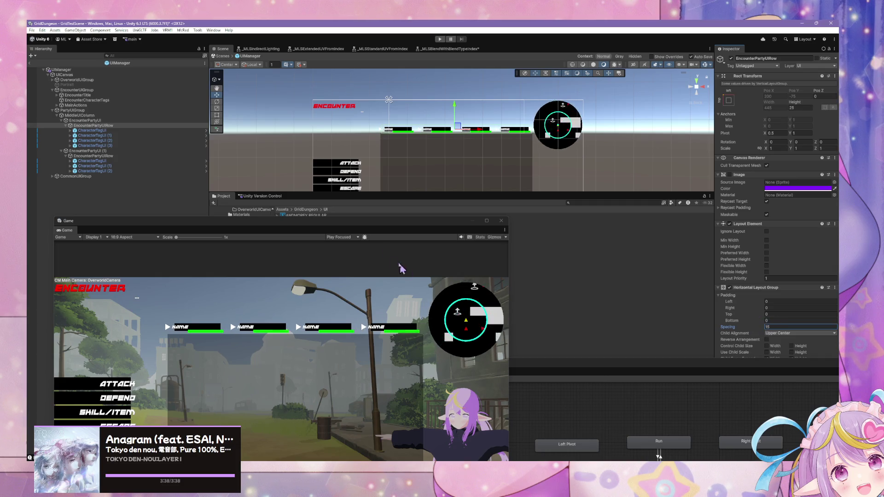
- Set the four top-row CharacterTagUI name tags to scale 1
{"action": "left_click", "coordinate": [116, 145]}
{"action": "left_click", "coordinate": [115, 130], "text": "shift"}
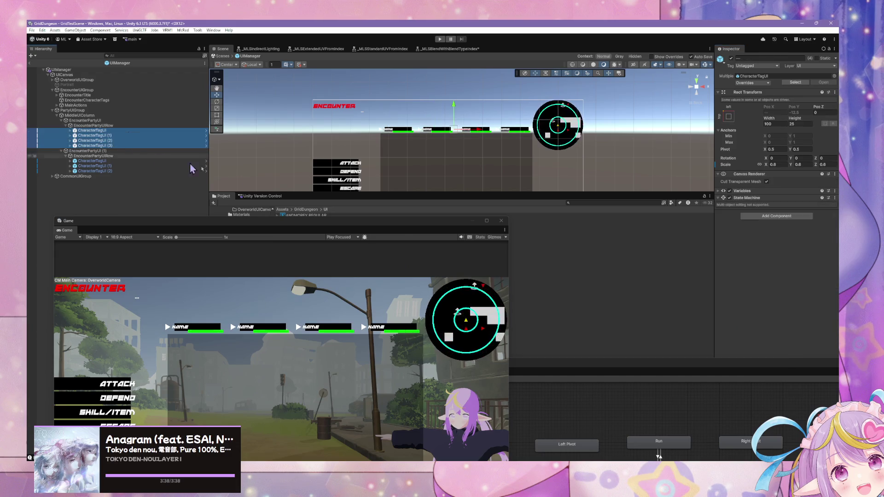
{"action": "left_click", "coordinate": [773, 164]}
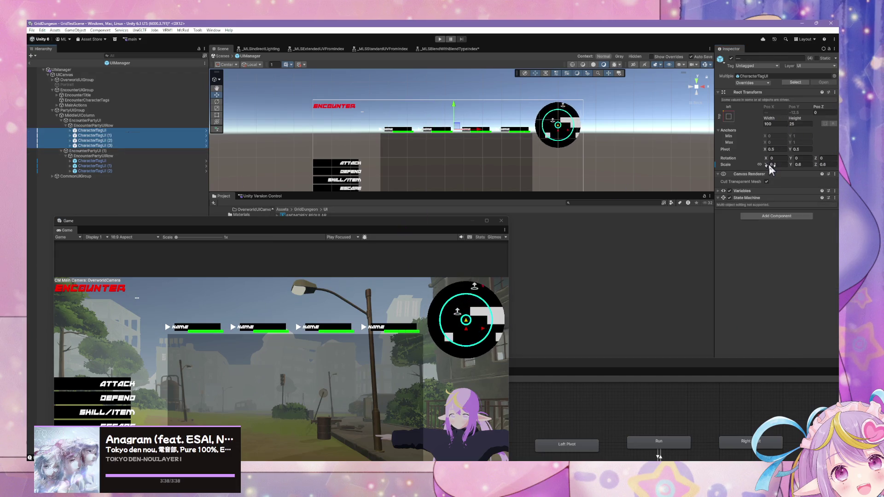
{"action": "type", "text": "1.8"}
{"action": "key", "text": "Return"}
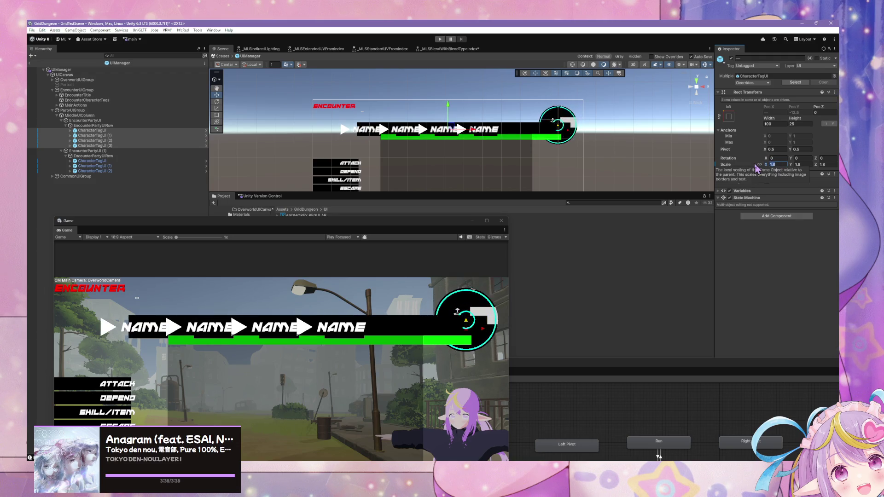
{"action": "type", "text": "1"}
{"action": "key", "text": "Return"}
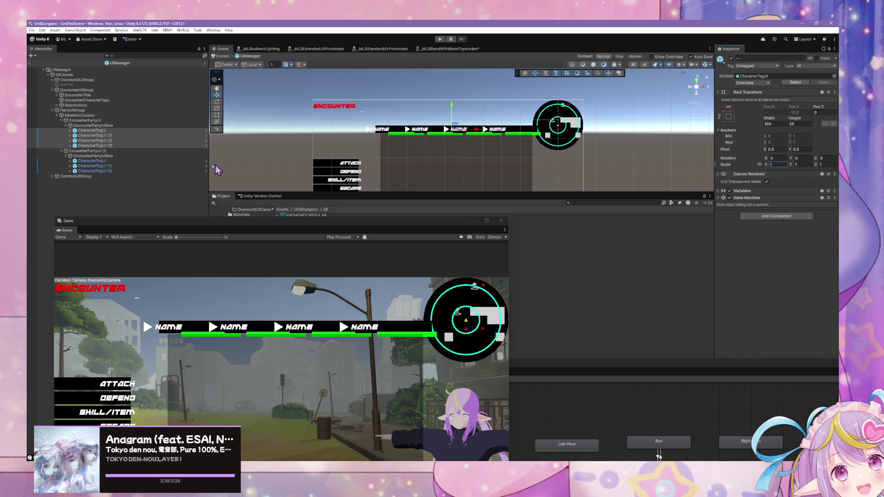
{"action": "left_click", "coordinate": [79, 115]}
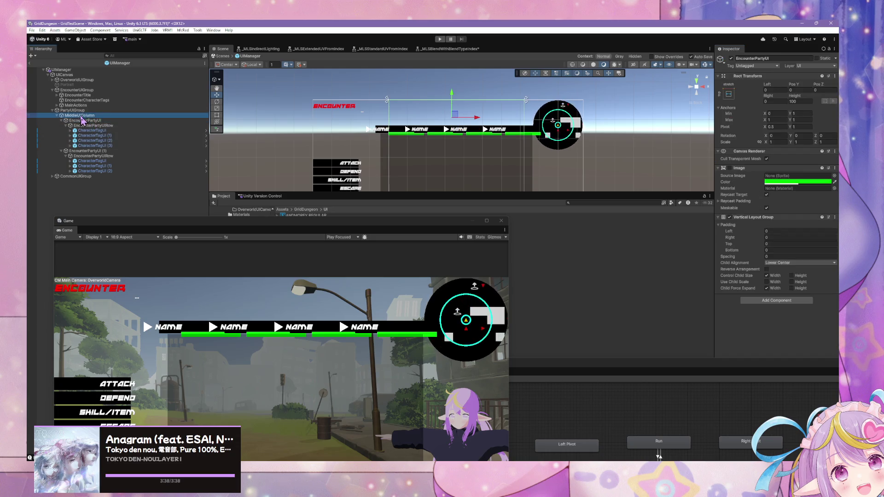
- Apply the stretch-stretch anchor preset so MiddleUIColumn fills the whole screen
{"action": "left_click", "coordinate": [729, 95]}
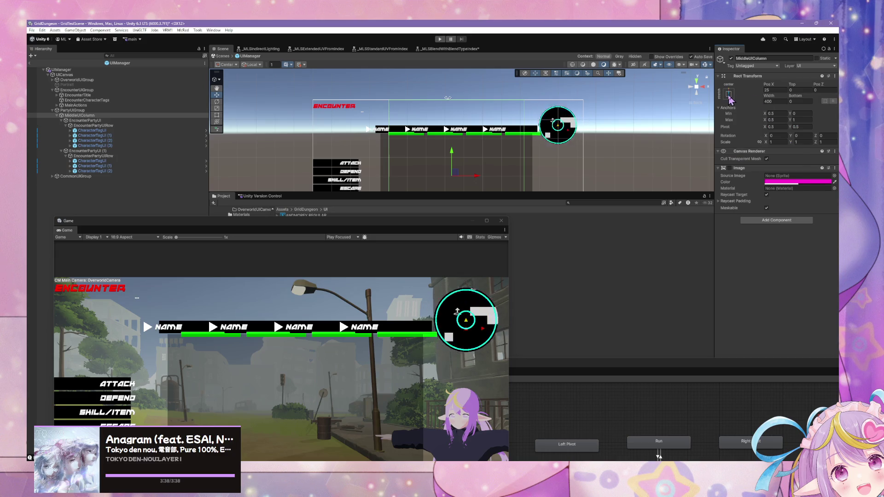
{"action": "left_click", "coordinate": [797, 193]}
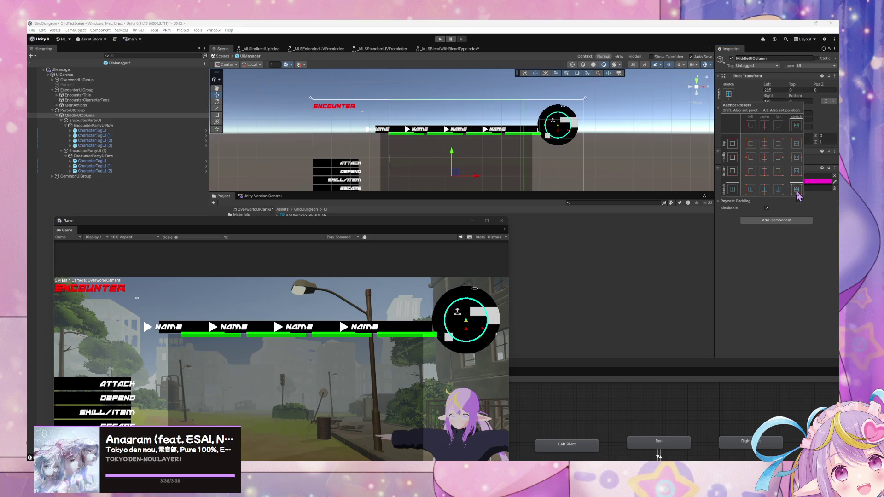
{"action": "left_click", "coordinate": [797, 192], "text": "alt"}
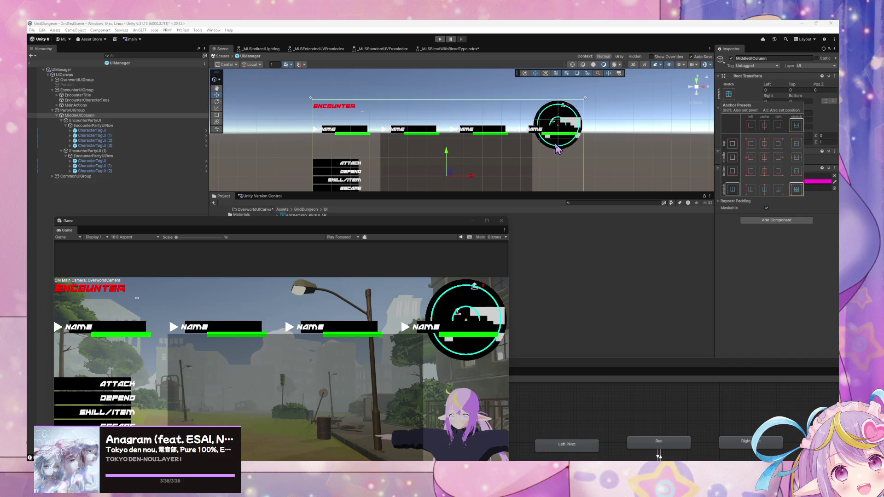
{"action": "left_click_drag", "start_coordinate": [330, 229], "coordinate": [513, 118]}
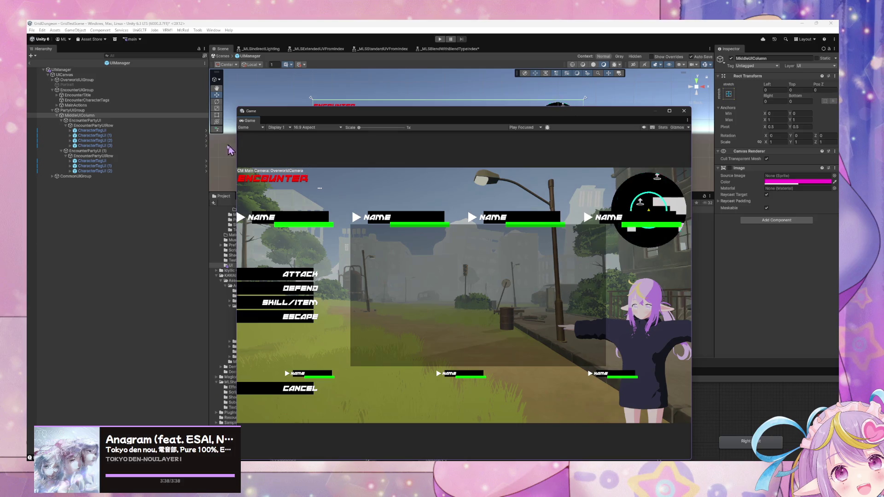
- Set the top EncounterPartyUIRow spacing to 1 to close the gaps between tags
{"action": "left_click", "coordinate": [118, 126]}
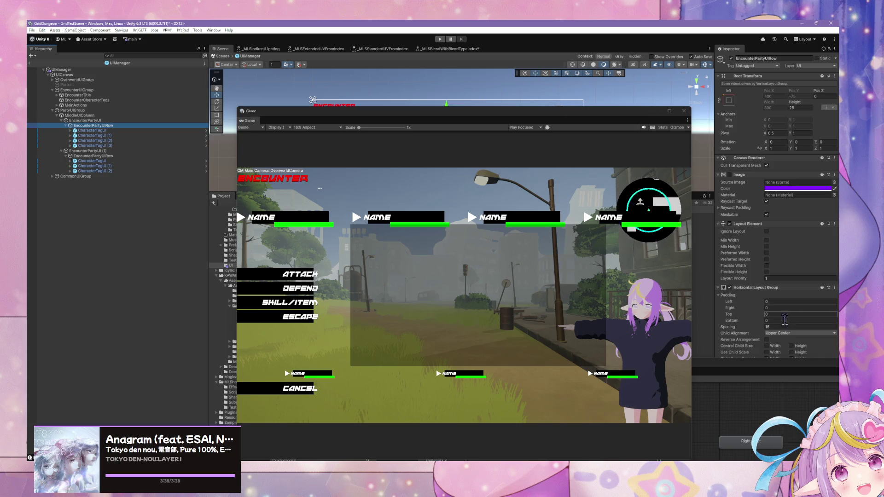
{"action": "mouse_move", "coordinate": [765, 325]}
{"action": "left_mouse_down"}
{"action": "mouse_move", "coordinate": [787, 328]}
{"action": "mouse_move", "coordinate": [746, 329]}
{"action": "mouse_move", "coordinate": [780, 327]}
{"action": "left_mouse_up"}
{"action": "left_click", "coordinate": [801, 327]}
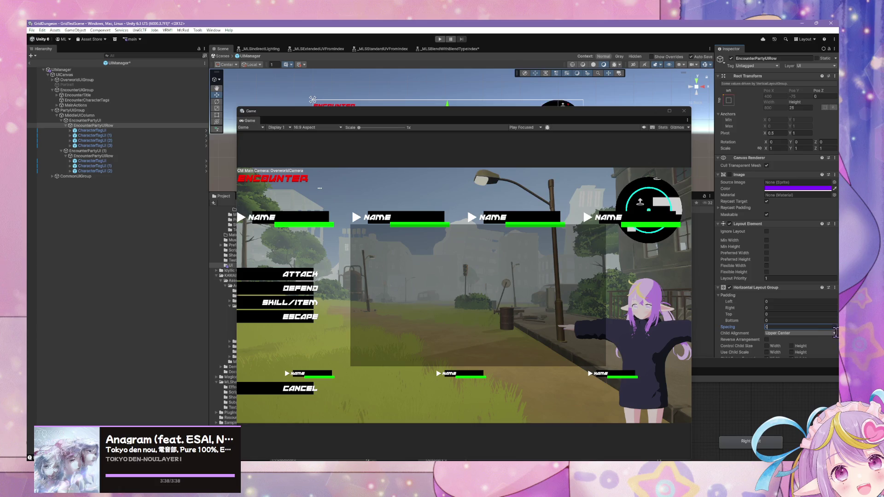
{"action": "type", "text": "0"}
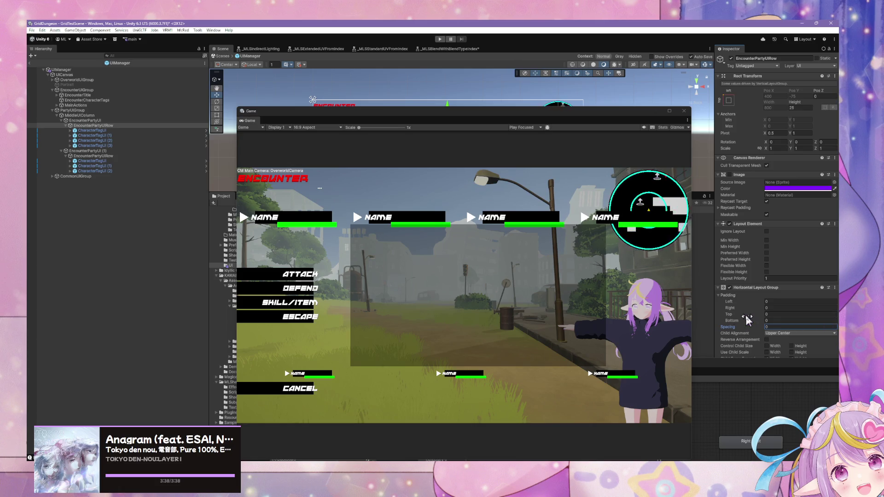
{"action": "mouse_move", "coordinate": [763, 329]}
{"action": "left_mouse_down"}
{"action": "mouse_move", "coordinate": [776, 334]}
{"action": "mouse_move", "coordinate": [769, 332]}
{"action": "left_mouse_up"}
{"action": "type", "text": "1"}
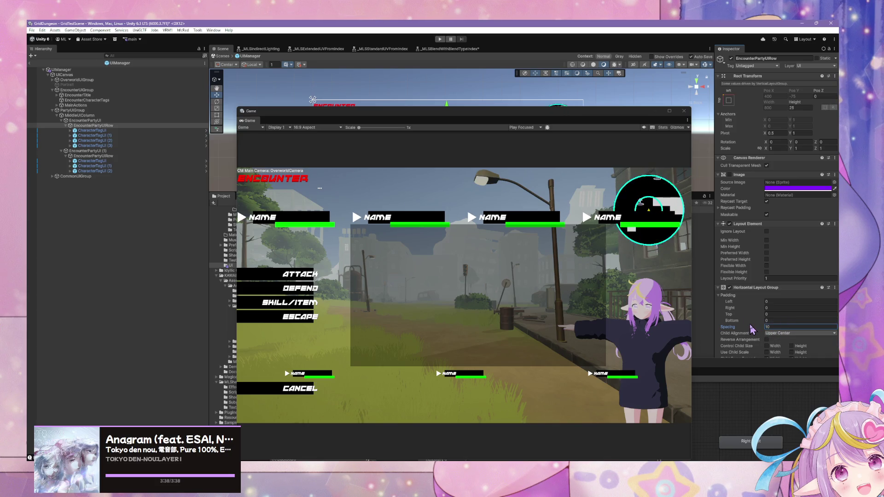
- Multi-select both party groups, both rows and the MiddleUIColumn
{"action": "left_click", "coordinate": [106, 120]}
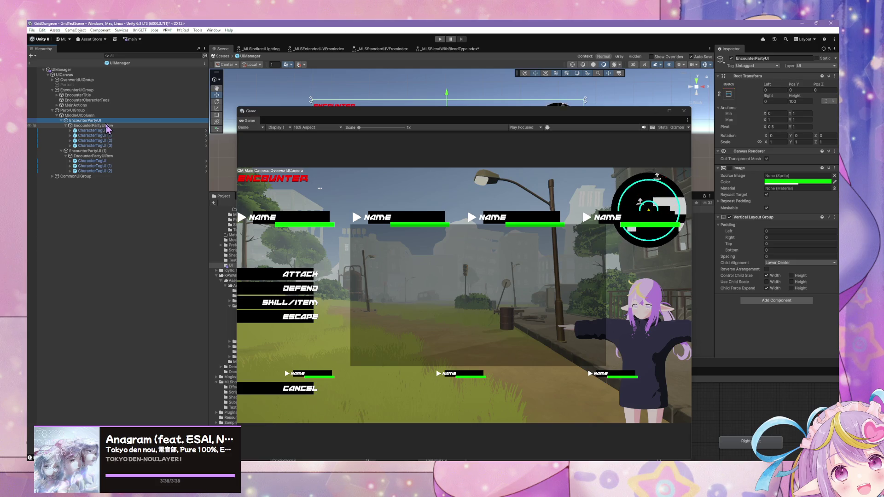
{"action": "left_click", "coordinate": [107, 125], "text": "ctrl"}
{"action": "left_click", "coordinate": [109, 151], "text": "ctrl"}
{"action": "left_click", "coordinate": [109, 157], "text": "ctrl"}
{"action": "left_click", "coordinate": [80, 116], "text": "ctrl"}
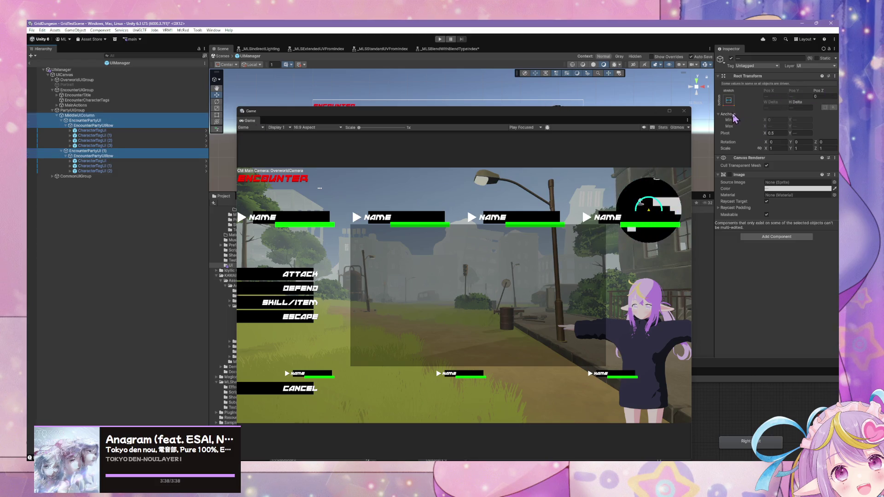
- Re-enable the panels' Image backgrounds and anchor MiddleUIColumn centre-stretch at width 400
{"action": "left_click", "coordinate": [729, 175]}
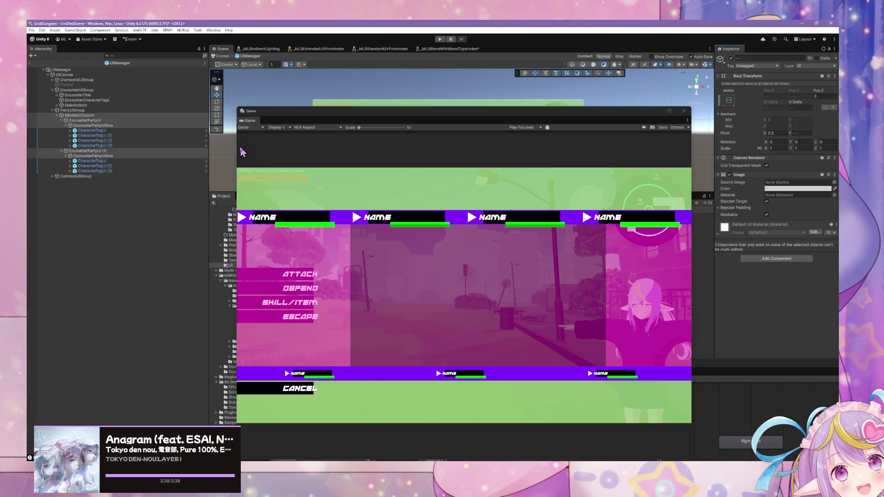
{"action": "left_click", "coordinate": [106, 116]}
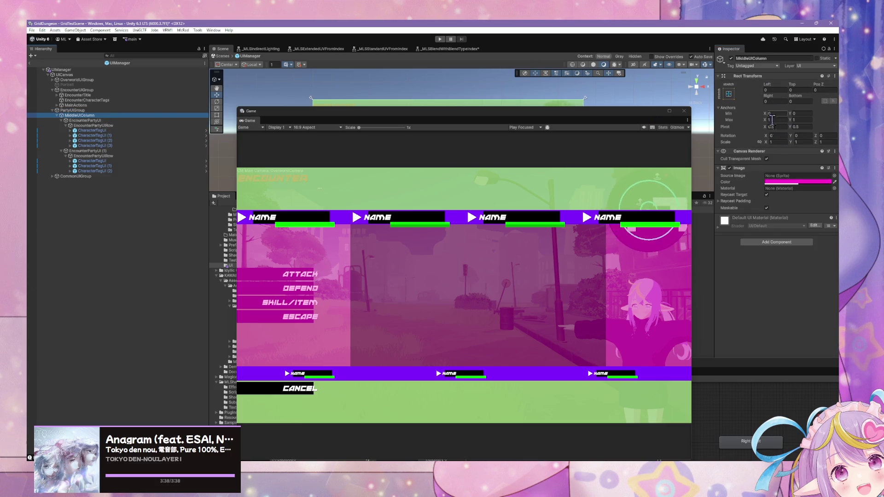
{"action": "left_click", "coordinate": [728, 94]}
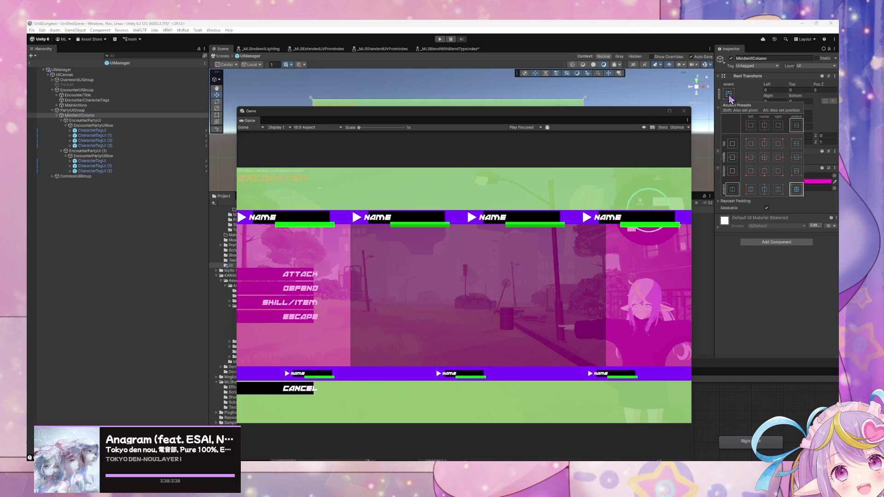
{"action": "left_click", "coordinate": [764, 189]}
{"action": "left_click", "coordinate": [777, 101]}
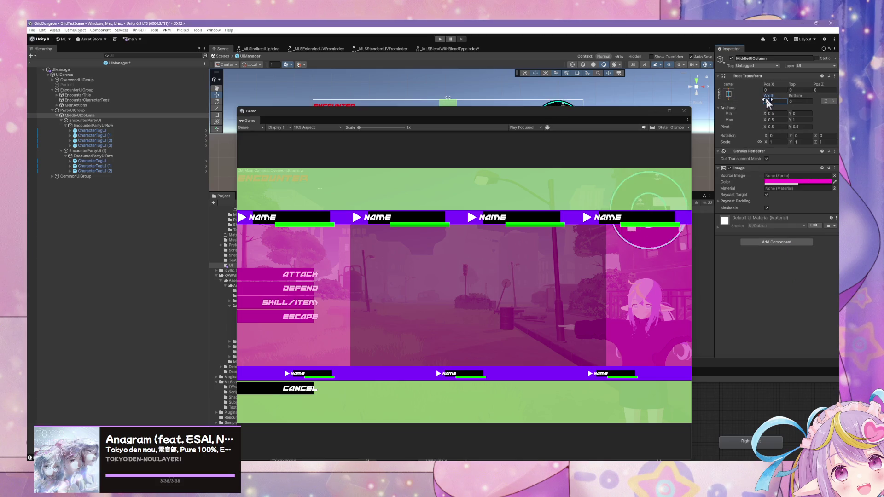
{"action": "type", "text": "1200"}
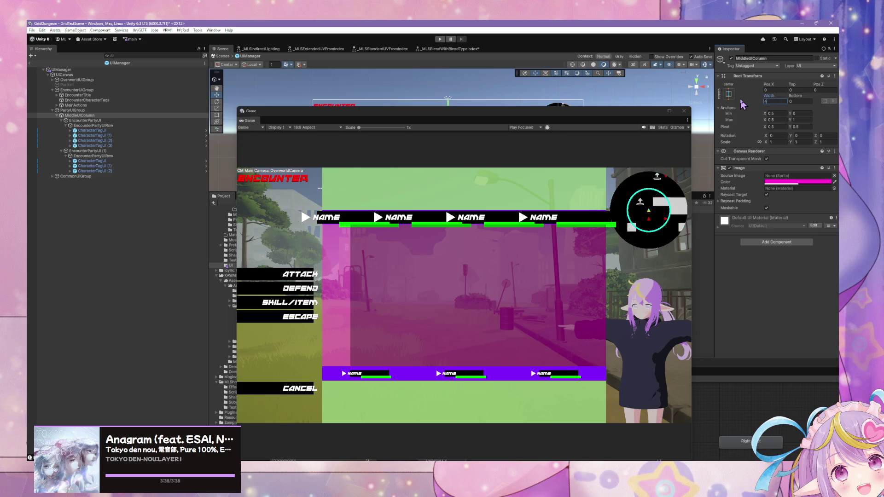
{"action": "type", "text": "400"}
- Shrink the four top-row name tags to 0.6 and duplicate the last into a fifth
{"action": "left_click", "coordinate": [120, 130]}
{"action": "left_click", "coordinate": [131, 145], "text": "shift"}
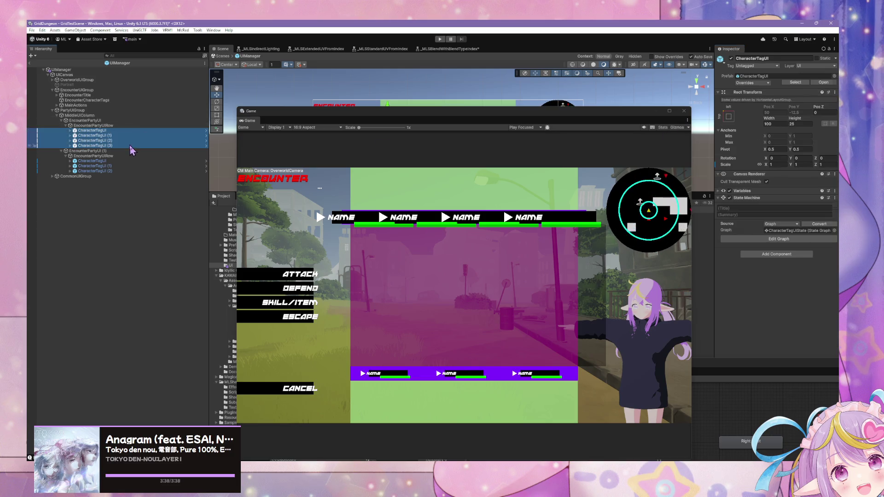
{"action": "left_click", "coordinate": [776, 150]}
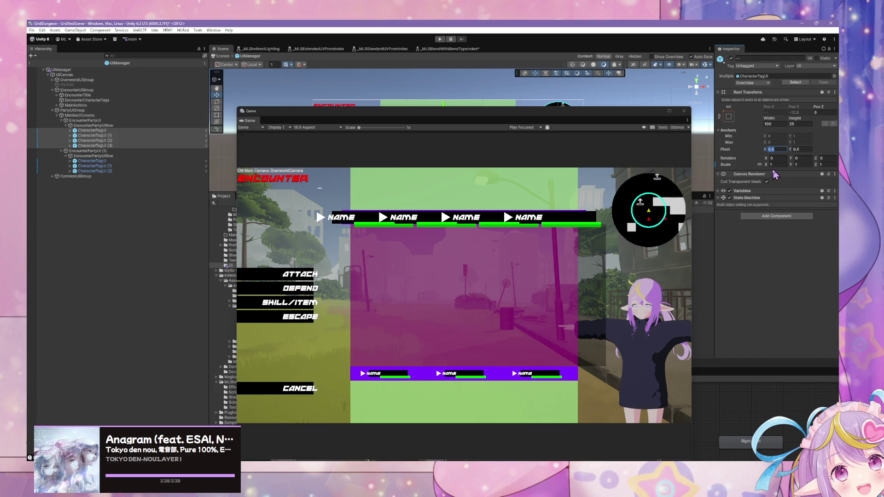
{"action": "left_click", "coordinate": [773, 164]}
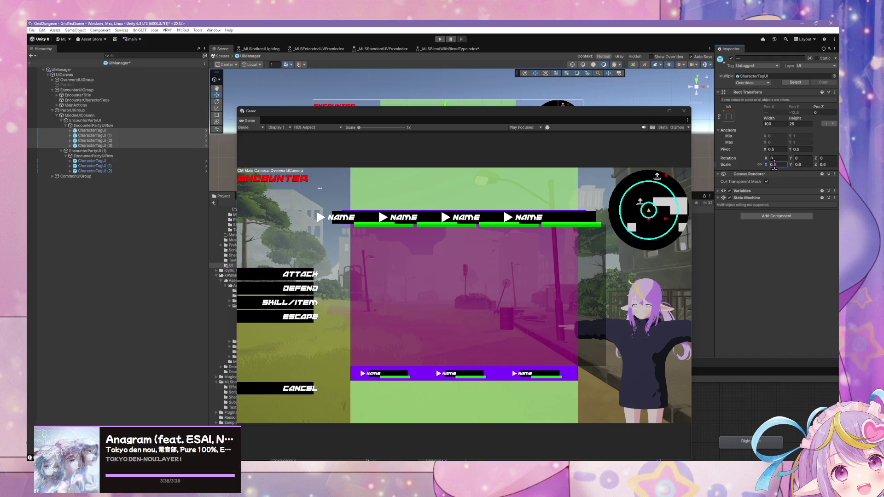
{"action": "key", "text": "Return"}
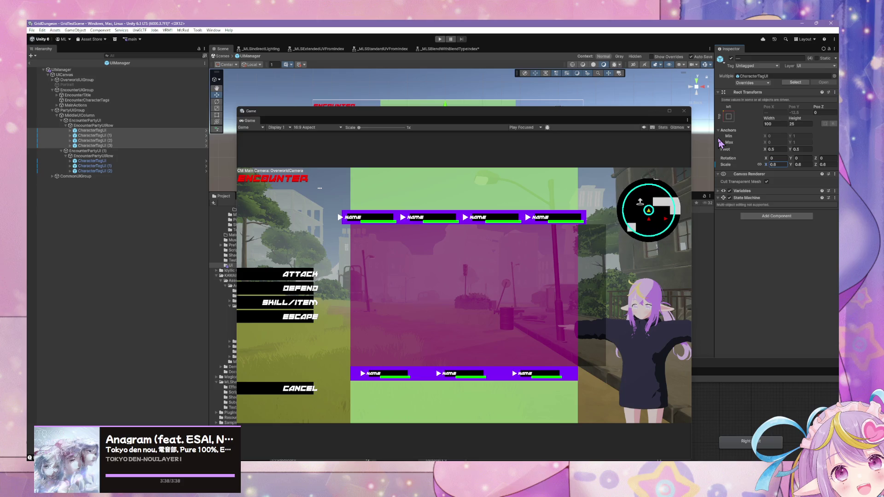
{"action": "left_click", "coordinate": [137, 146]}
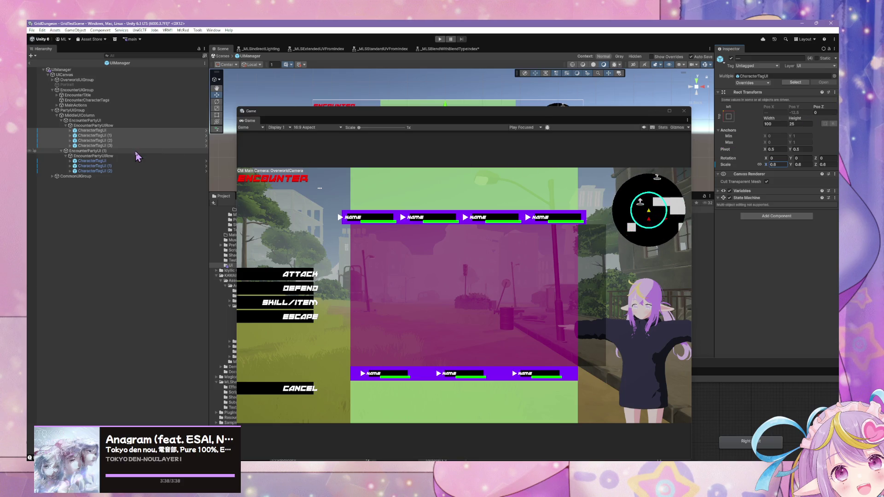
{"action": "key", "text": "ctrl+d"}
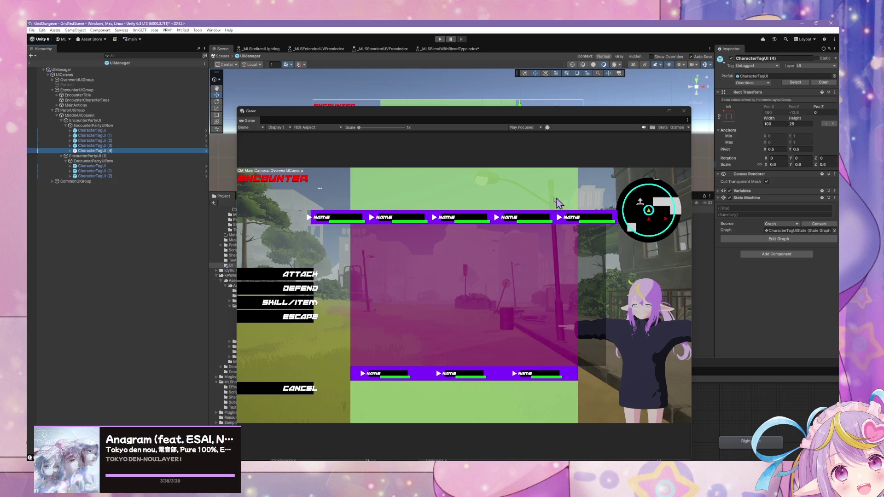
- Check the Game view layout of the five-tag top row and three-tag bottom row
{"action": "left_click", "coordinate": [120, 161]}
{"action": "left_click", "coordinate": [117, 156]}
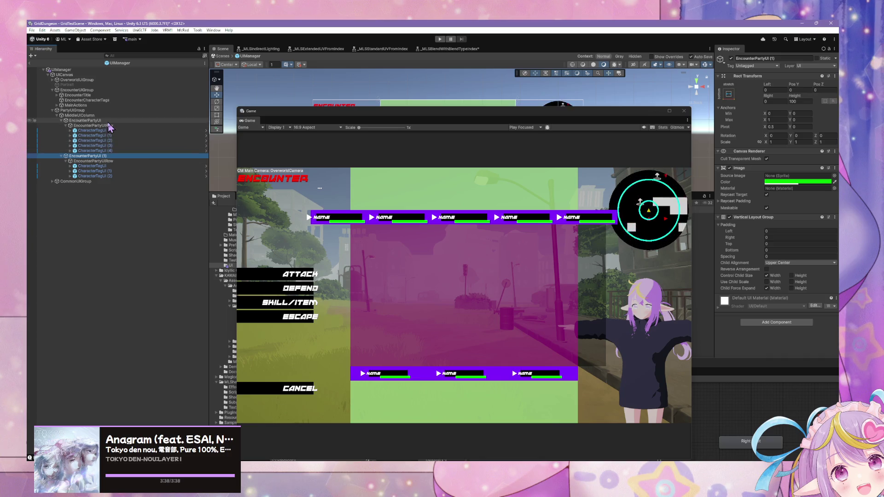
{"action": "left_click", "coordinate": [105, 121]}
{"action": "left_click", "coordinate": [99, 130]}
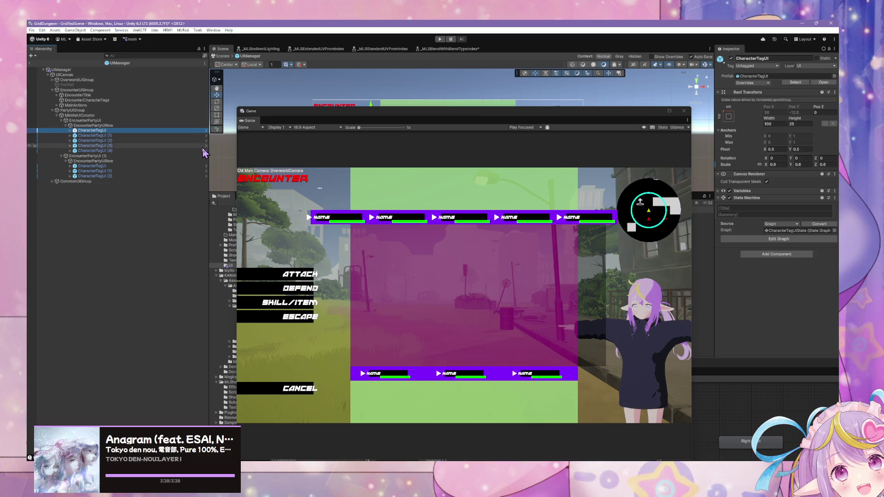
{"action": "mouse_move", "coordinate": [272, 115]}
{"action": "left_mouse_down"}
{"action": "mouse_move", "coordinate": [486, 133]}
{"action": "mouse_move", "coordinate": [436, 136]}
{"action": "mouse_move", "coordinate": [214, 102]}
{"action": "mouse_move", "coordinate": [192, 107]}
{"action": "mouse_move", "coordinate": [219, 106]}
{"action": "left_mouse_up"}
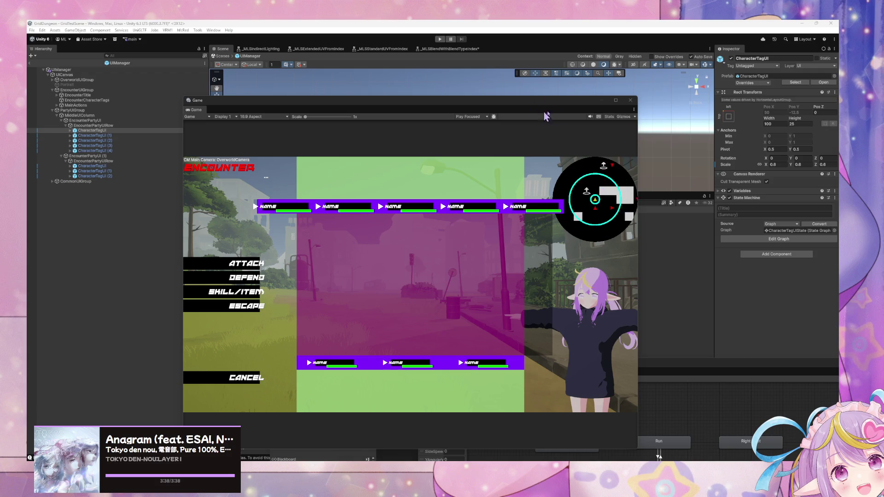
{"action": "double_click", "coordinate": [469, 100]}
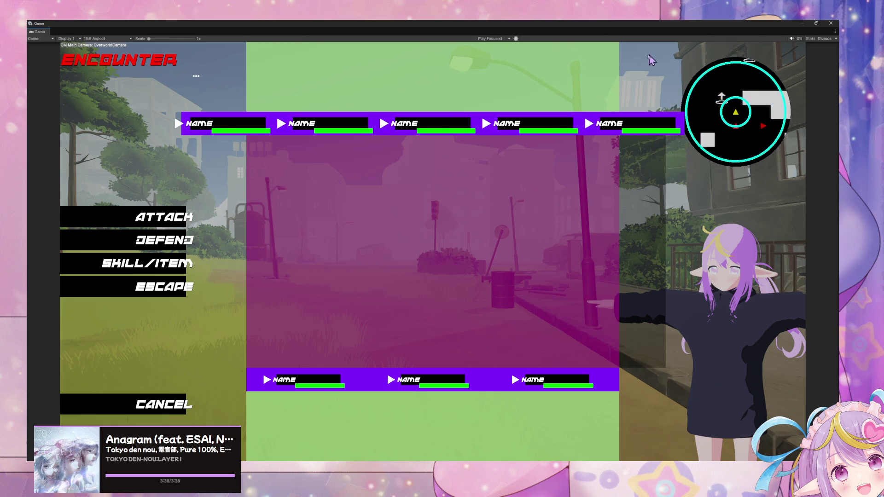
{"action": "left_click", "coordinate": [817, 24]}
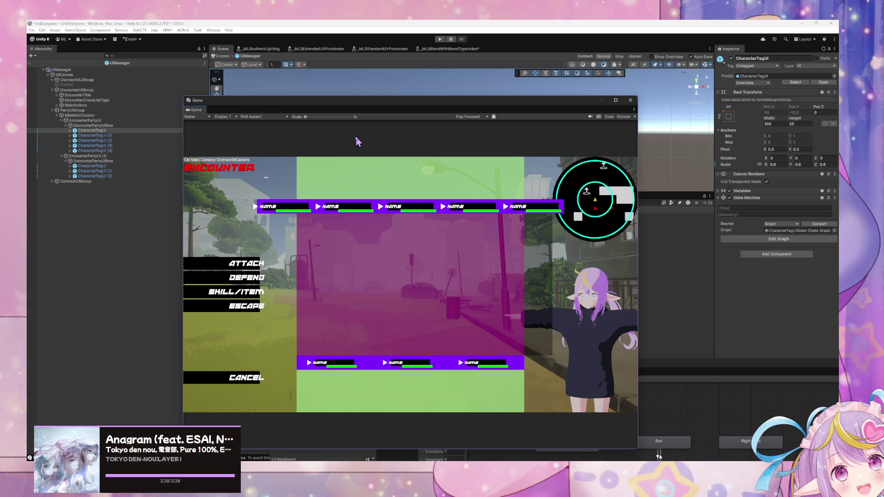
{"action": "left_click", "coordinate": [129, 126]}
{"action": "left_click_drag", "start_coordinate": [413, 104], "coordinate": [463, 85]}
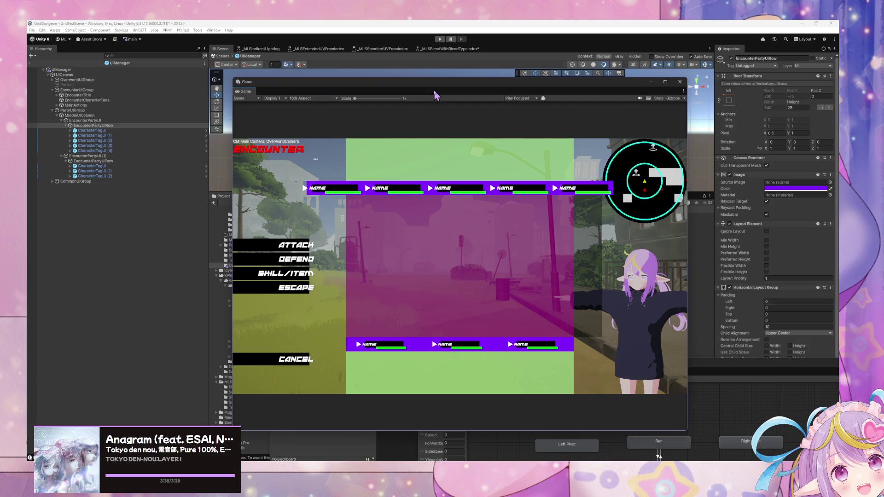
{"action": "left_click_drag", "start_coordinate": [434, 90], "coordinate": [366, 80]}
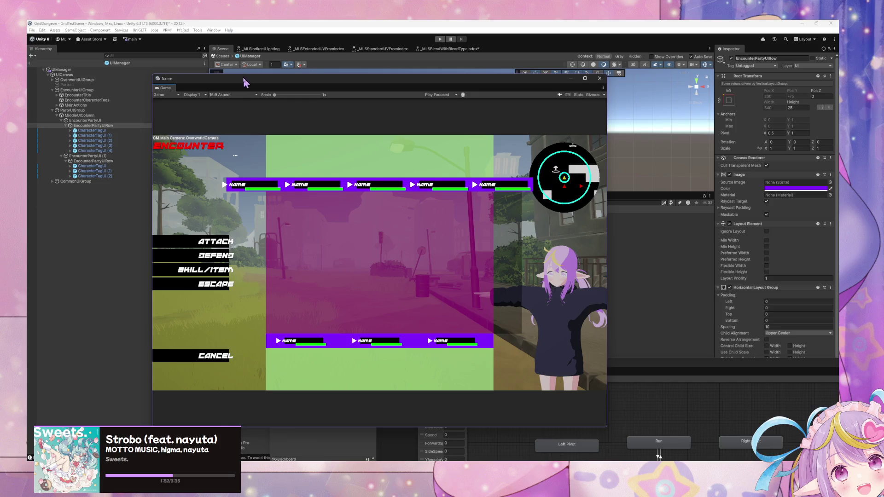
- Copy the EncounterPartyUI group's Rect Transform values
{"action": "left_click_drag", "start_coordinate": [247, 83], "coordinate": [474, 85]}
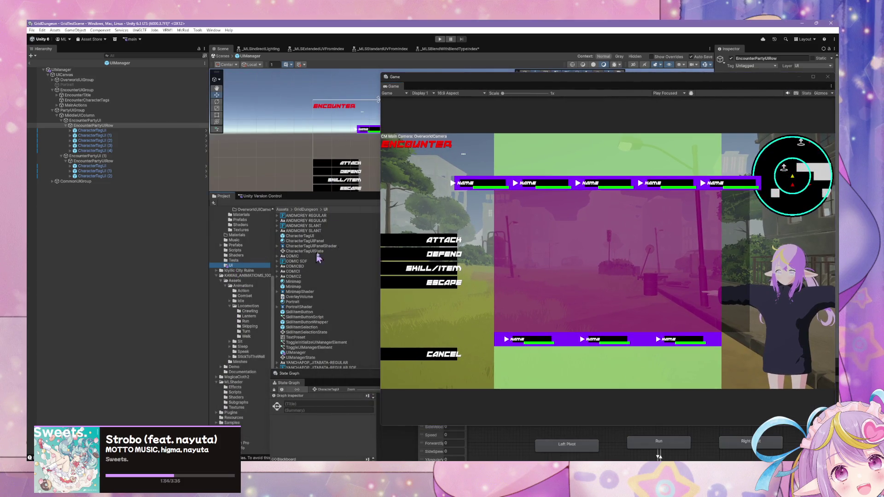
{"action": "mouse_move", "coordinate": [445, 83]}
{"action": "left_mouse_down"}
{"action": "mouse_move", "coordinate": [568, 122]}
{"action": "mouse_move", "coordinate": [619, 168]}
{"action": "left_mouse_up"}
{"action": "right_click", "coordinate": [537, 276]}
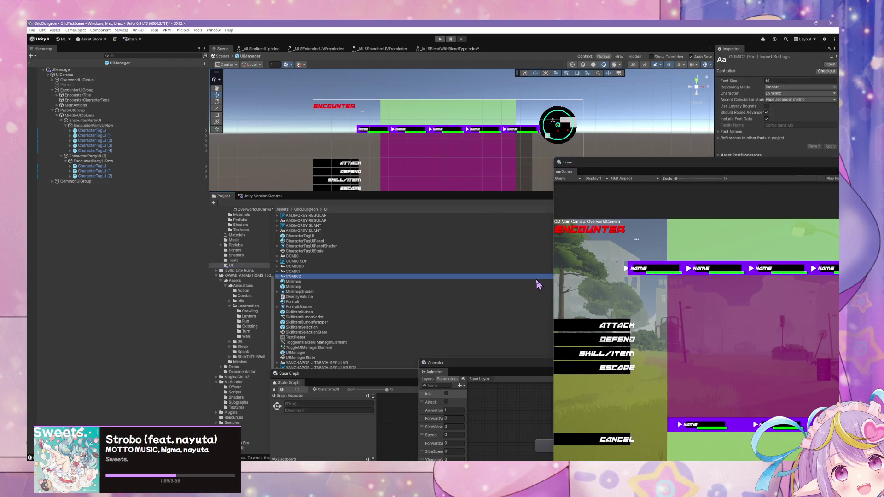
{"action": "left_click", "coordinate": [97, 131]}
{"action": "left_click", "coordinate": [88, 120]}
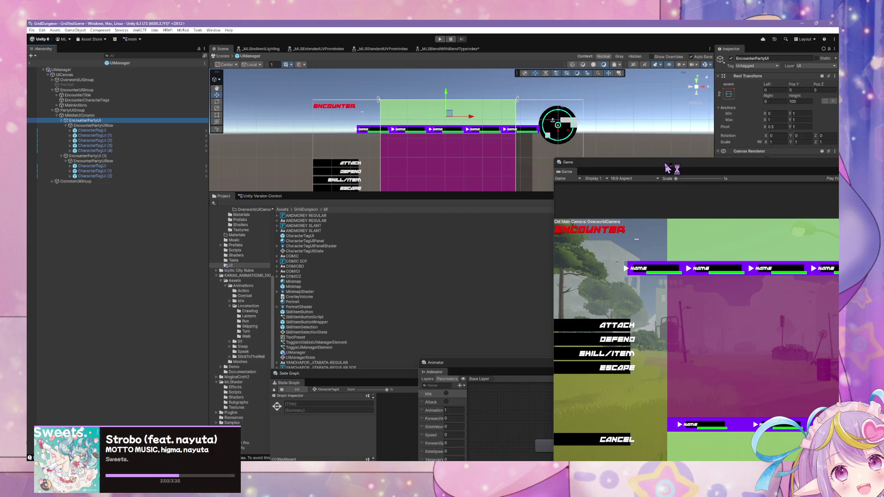
{"action": "left_click_drag", "start_coordinate": [667, 168], "coordinate": [633, 250]}
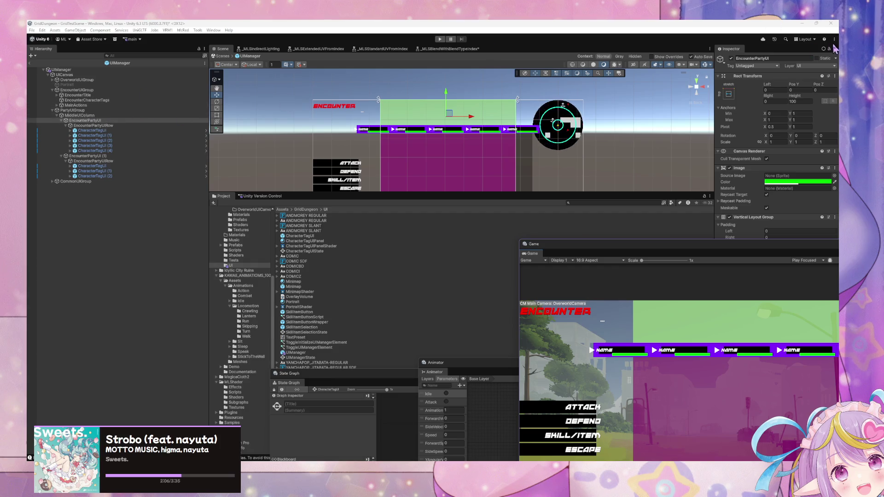
{"action": "left_click", "coordinate": [833, 77]}
{"action": "mouse_move", "coordinate": [810, 137]}
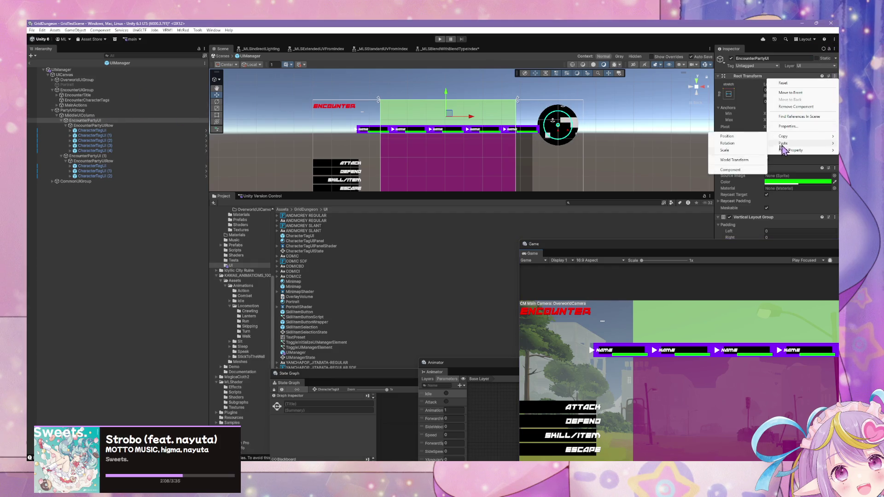
{"action": "left_click", "coordinate": [739, 160]}
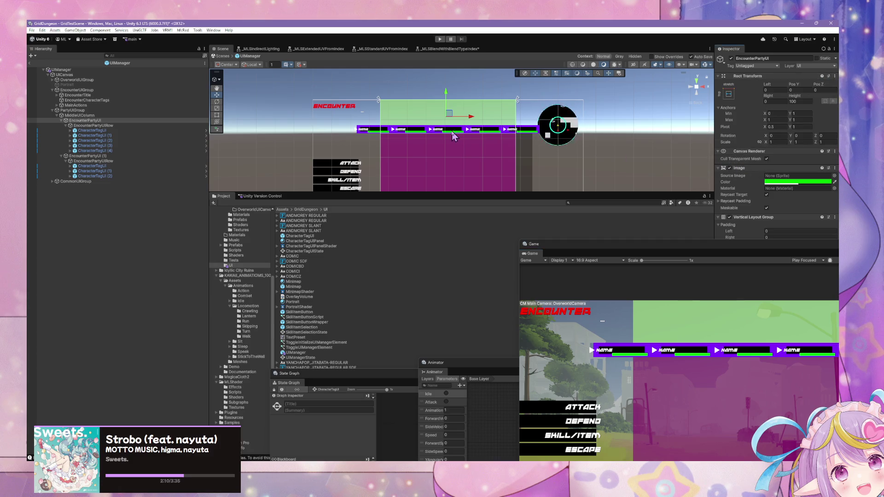
- Duplicate the EncounterPartyUI group and place the copy above the original
{"action": "left_click", "coordinate": [91, 121]}
{"action": "right_click", "coordinate": [90, 122]}
{"action": "left_click", "coordinate": [82, 122]}
{"action": "key", "text": "ctrl+d"}
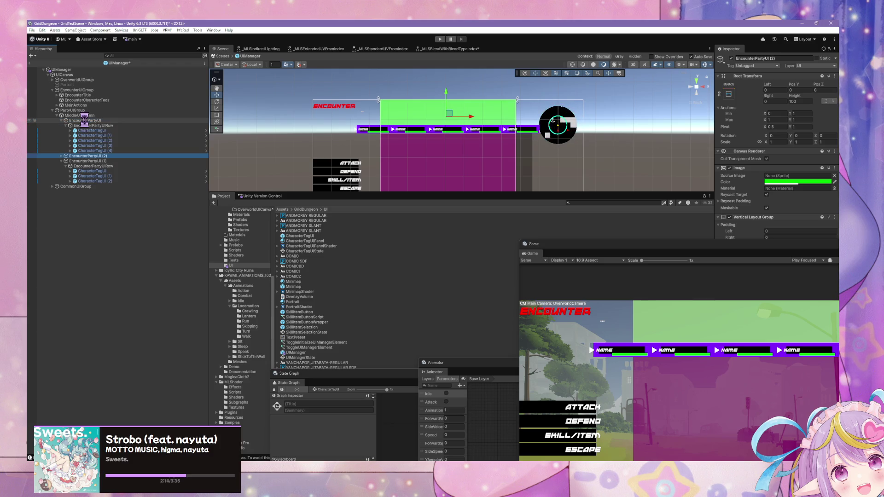
{"action": "left_click_drag", "start_coordinate": [85, 125], "coordinate": [88, 118]}
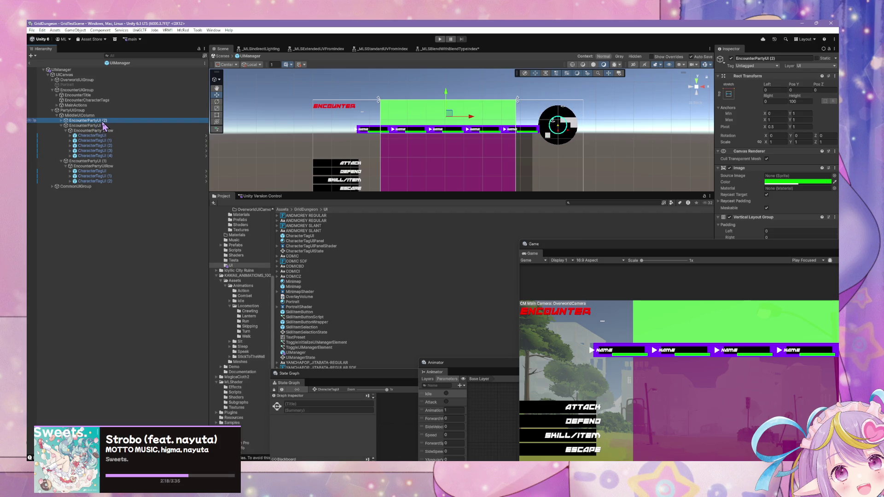
{"action": "left_click", "coordinate": [89, 126]}
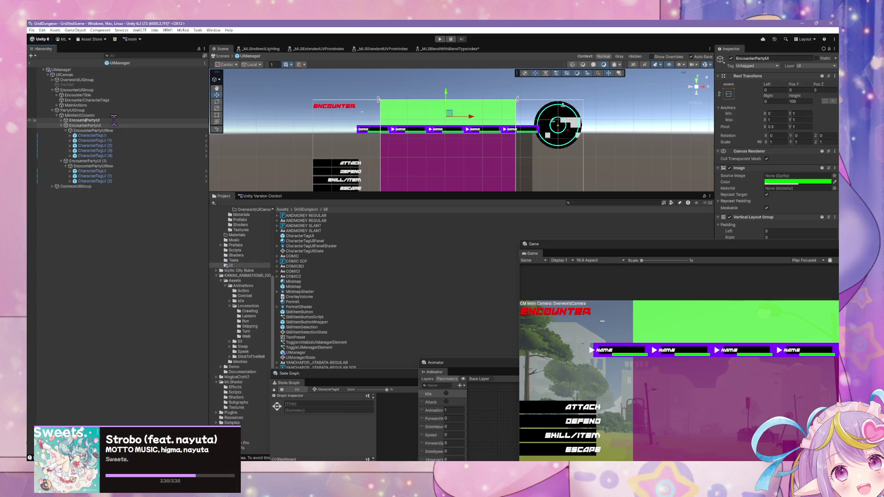
{"action": "type", "text": "PartyUI"}
- Rename the duplicated group to PartyUI
{"action": "left_click", "coordinate": [115, 125]}
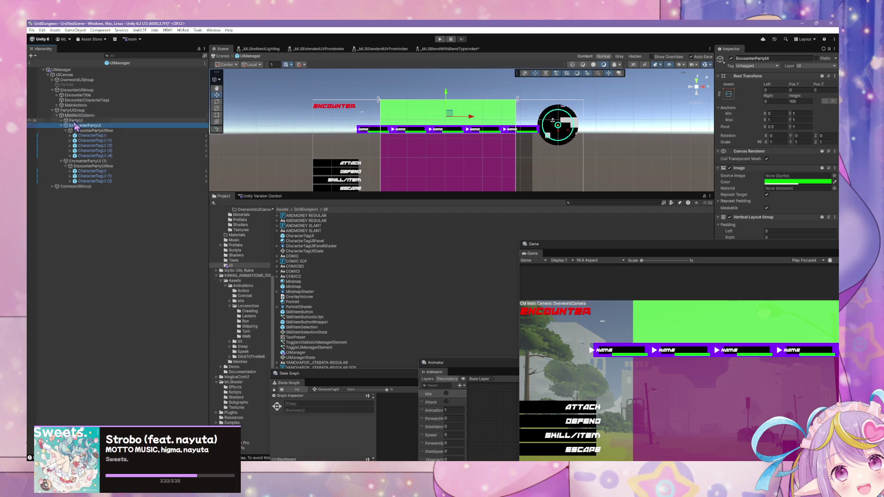
{"action": "left_click", "coordinate": [61, 120]}
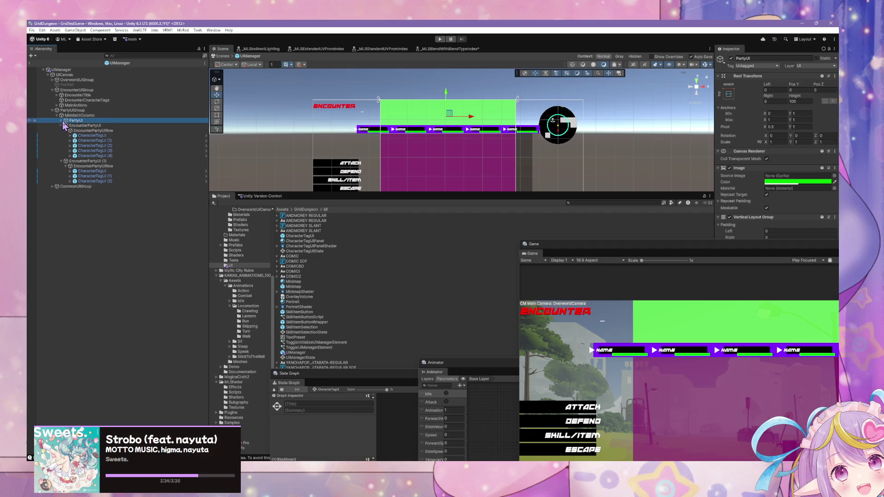
{"action": "left_click", "coordinate": [86, 121]}
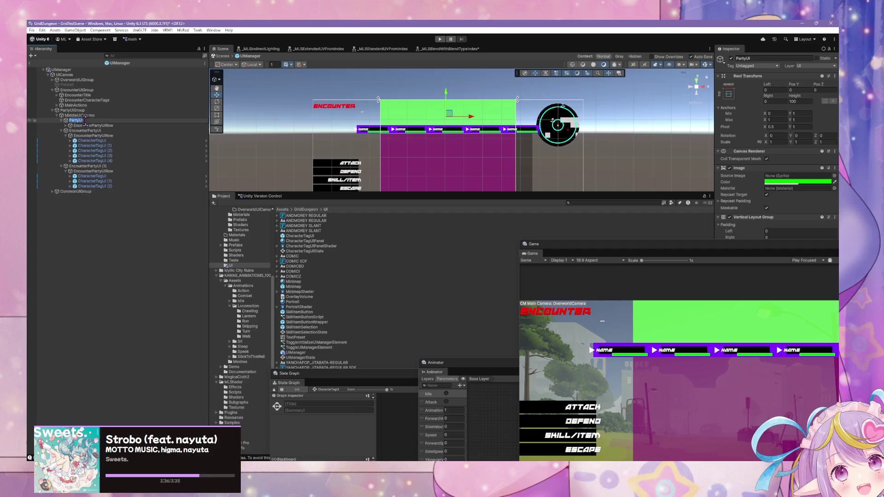
{"action": "type", "text": "Top"}
{"action": "key", "text": "Return"}
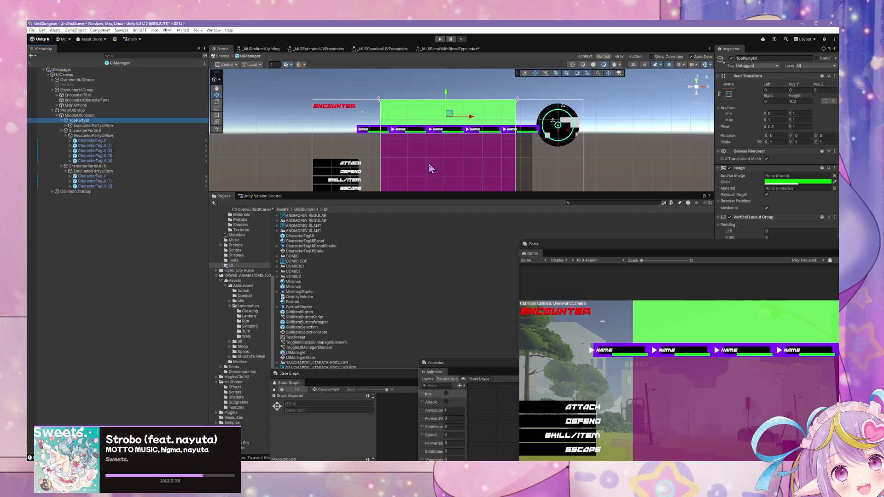
{"action": "mouse_move", "coordinate": [754, 249]}
{"action": "left_mouse_down"}
{"action": "mouse_move", "coordinate": [466, 260]}
{"action": "mouse_move", "coordinate": [475, 259]}
{"action": "left_mouse_up"}
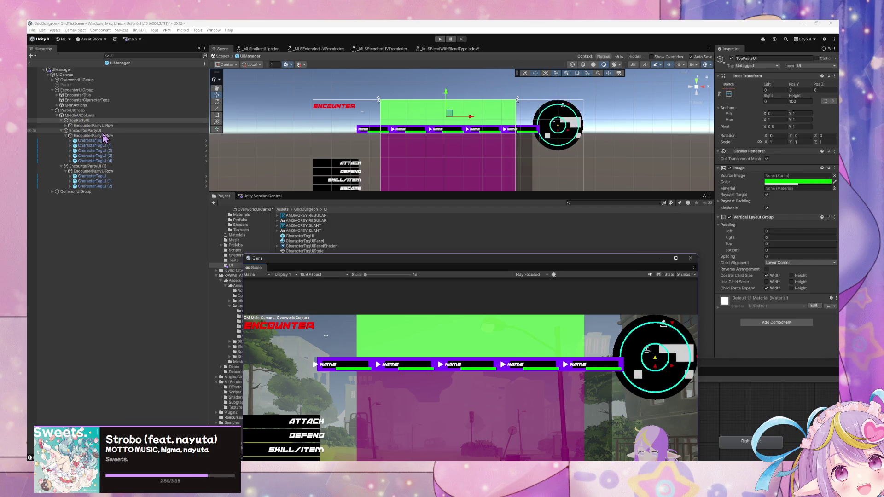
{"action": "left_click", "coordinate": [80, 121]}
{"action": "left_click", "coordinate": [79, 121]}
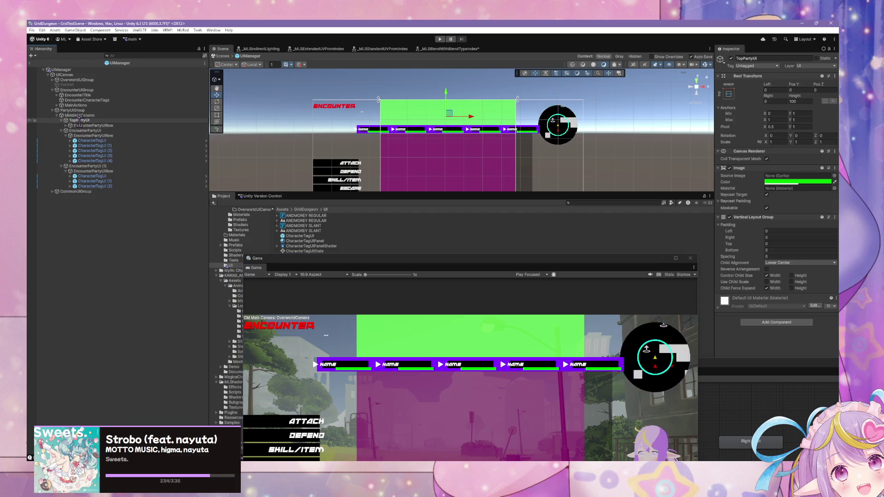
{"action": "key", "text": "BackSpace"}
{"action": "key", "text": "BackSpace"}
{"action": "key", "text": "BackSpace"}
{"action": "key", "text": "Return"}
- Rename the row inside PartyUI to PartyUIRow and check its five character tags
{"action": "left_click", "coordinate": [80, 125]}
{"action": "left_click", "coordinate": [93, 125]}
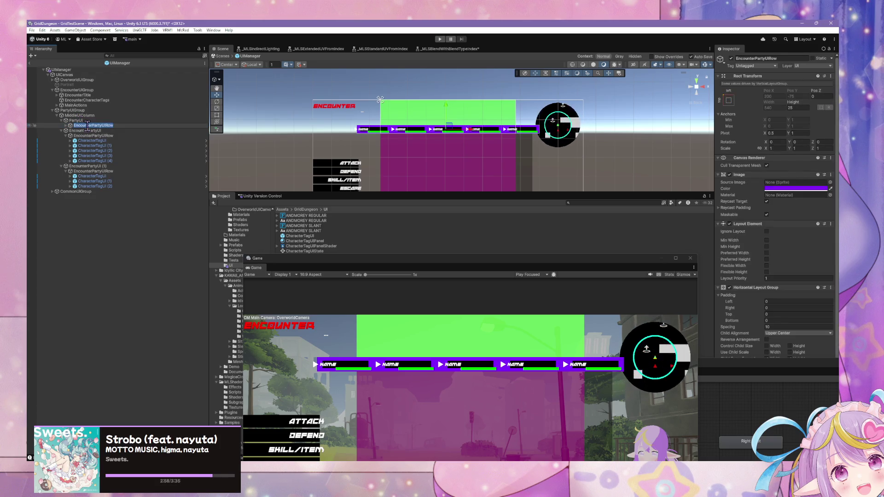
{"action": "key", "text": "BackSpace"}
{"action": "key", "text": "BackSpace"}
{"action": "key", "text": "BackSpace"}
{"action": "key", "text": "Return"}
{"action": "key", "text": "Right"}
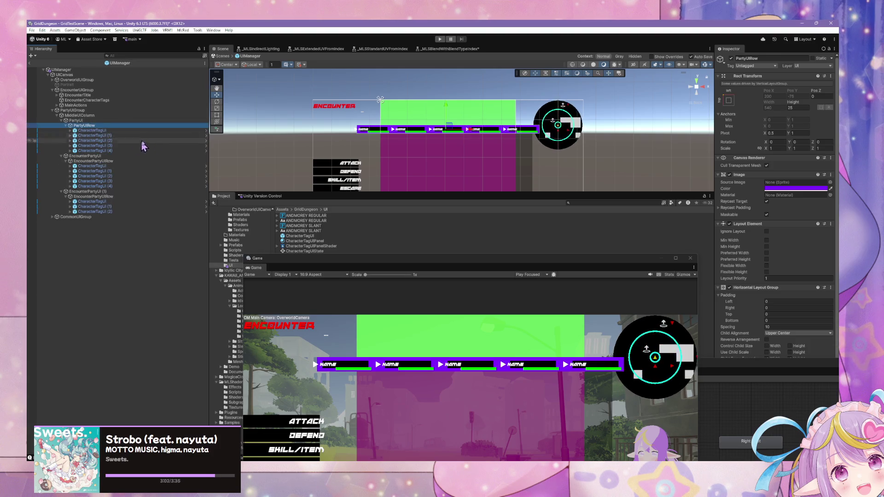
{"action": "left_click", "coordinate": [117, 135]}
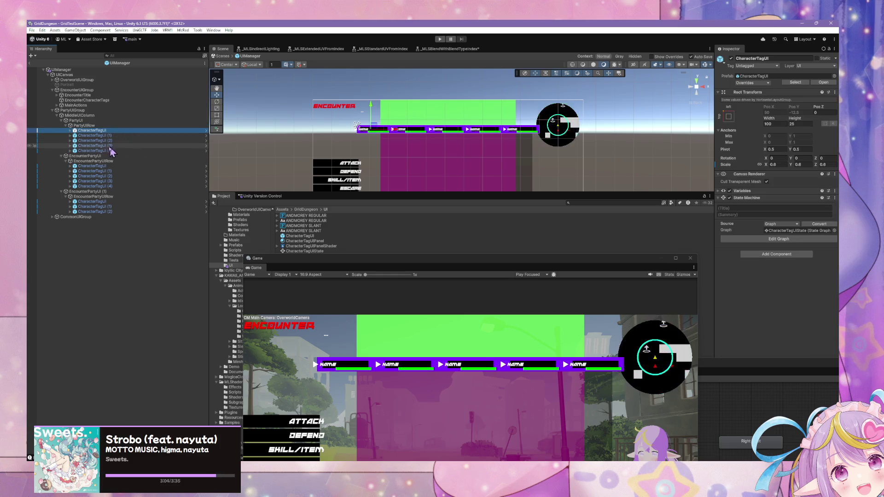
{"action": "key", "text": "Up"}
{"action": "key", "text": "Up"}
{"action": "key", "text": "Up"}
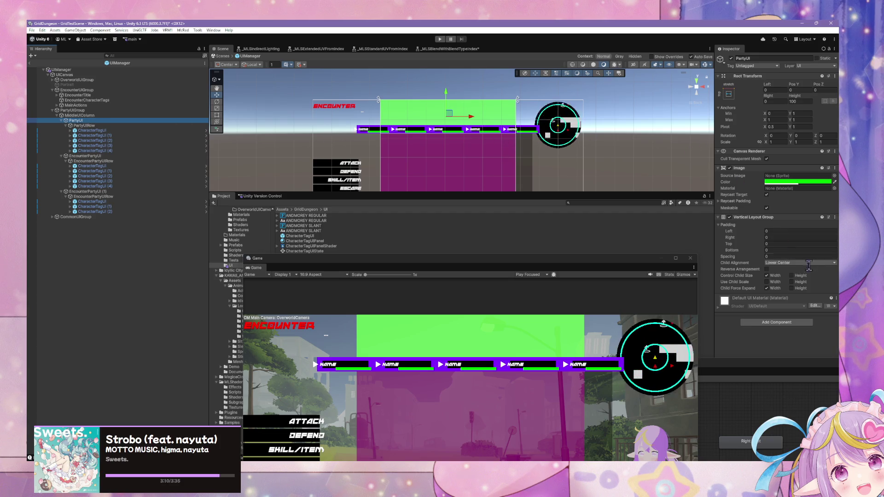
- Delete the original top EncounterPartyUI group so PartyUI replaces it
{"action": "left_click", "coordinate": [728, 94]}
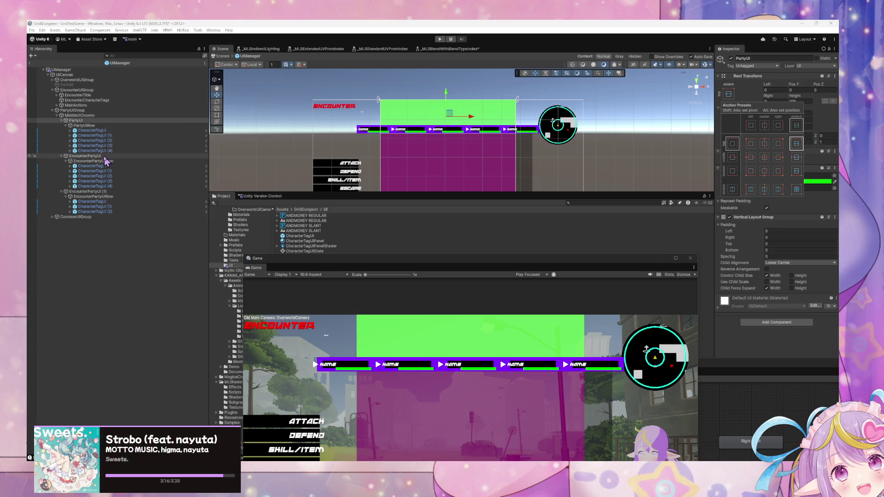
{"action": "left_click", "coordinate": [142, 161]}
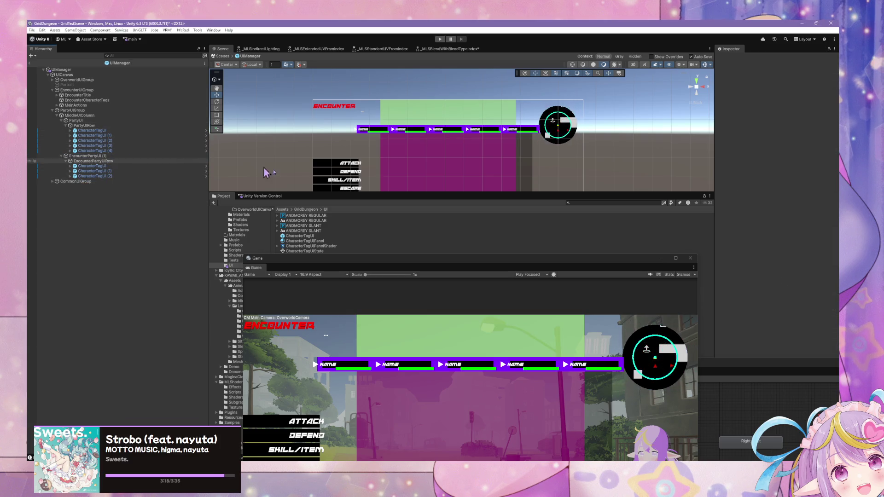
{"action": "left_click", "coordinate": [91, 157]}
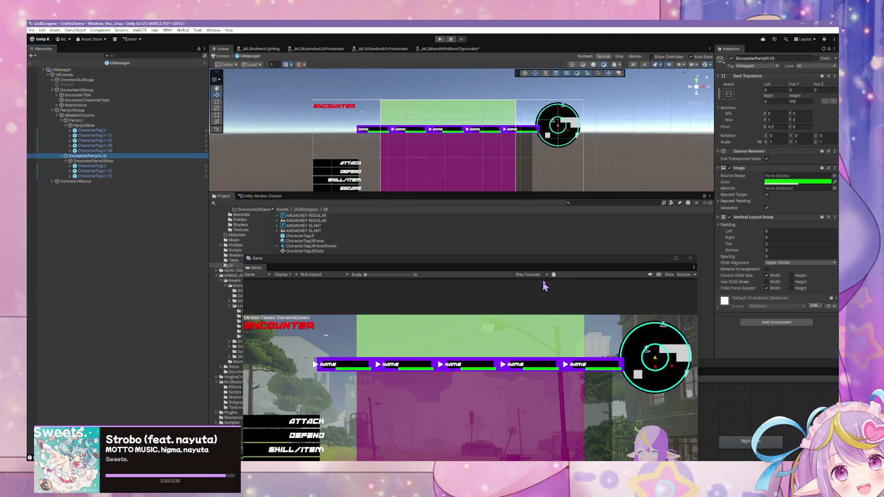
{"action": "left_click", "coordinate": [84, 126]}
{"action": "left_click", "coordinate": [76, 121]}
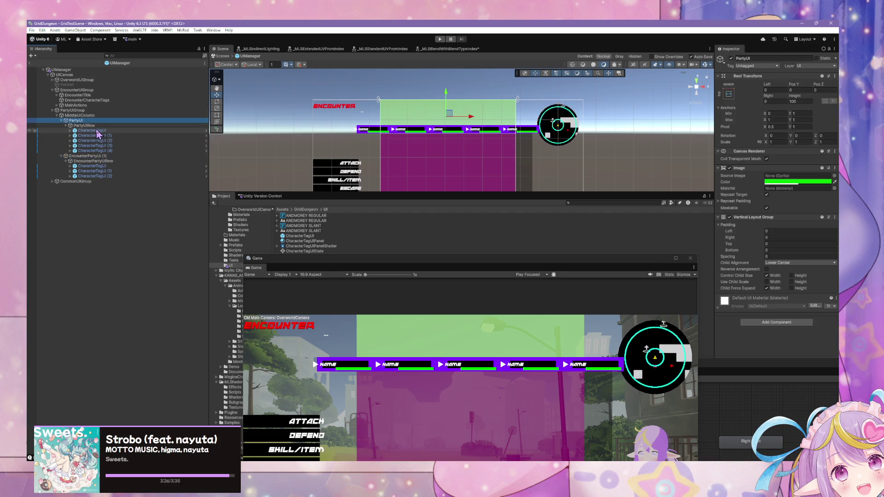
{"action": "left_click", "coordinate": [92, 131]}
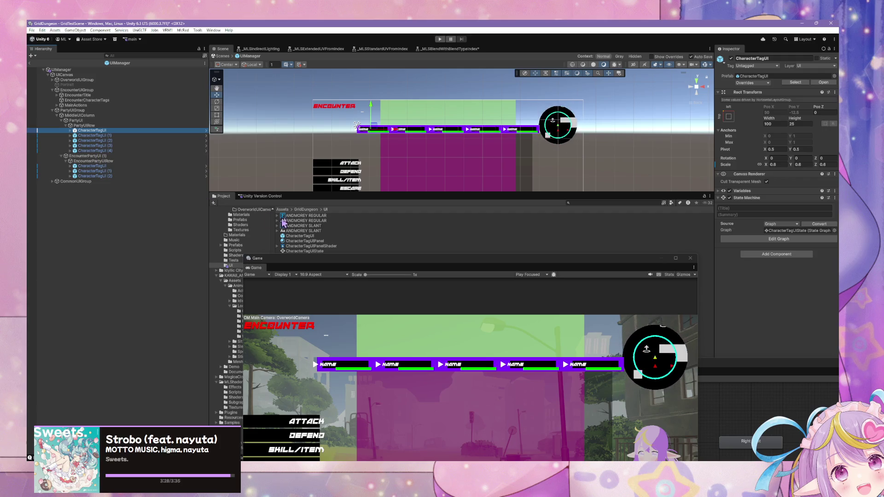
- Rename the top PartyUI group to TopPartyUI
{"action": "mouse_move", "coordinate": [368, 261]}
{"action": "left_mouse_down"}
{"action": "mouse_move", "coordinate": [249, 88]}
{"action": "mouse_move", "coordinate": [314, 126]}
{"action": "left_mouse_up"}
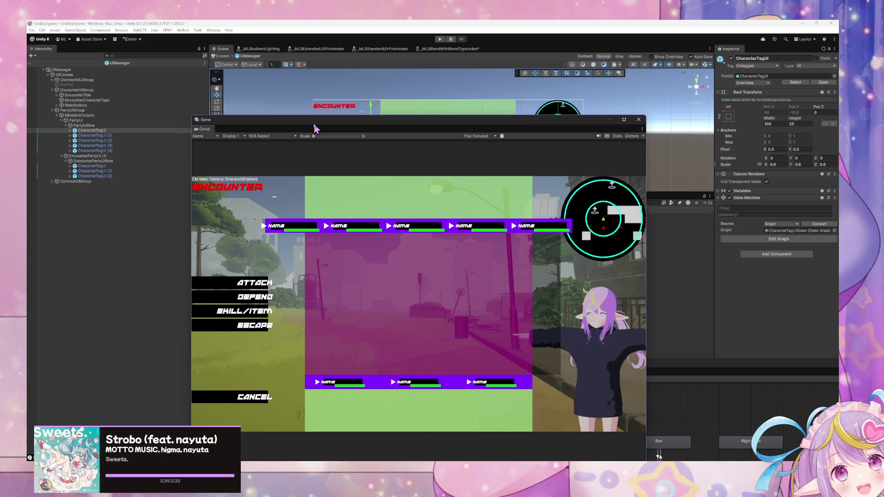
{"action": "left_click", "coordinate": [97, 157]}
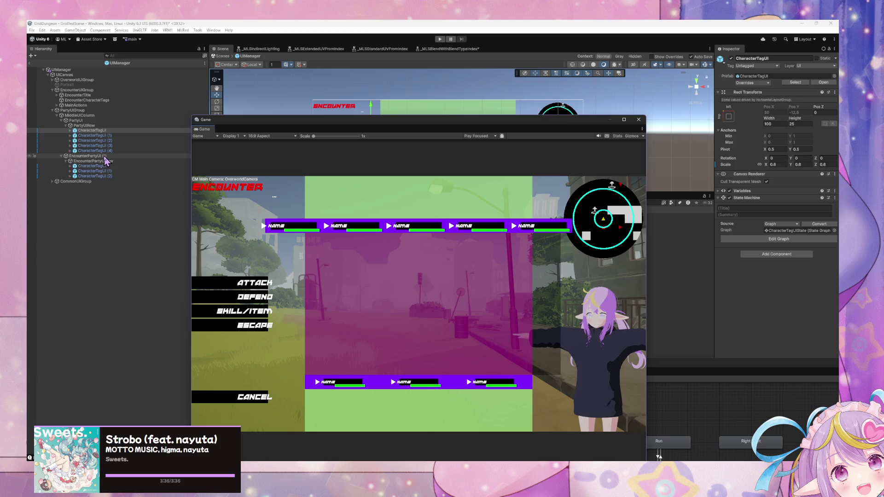
{"action": "left_click", "coordinate": [100, 121]}
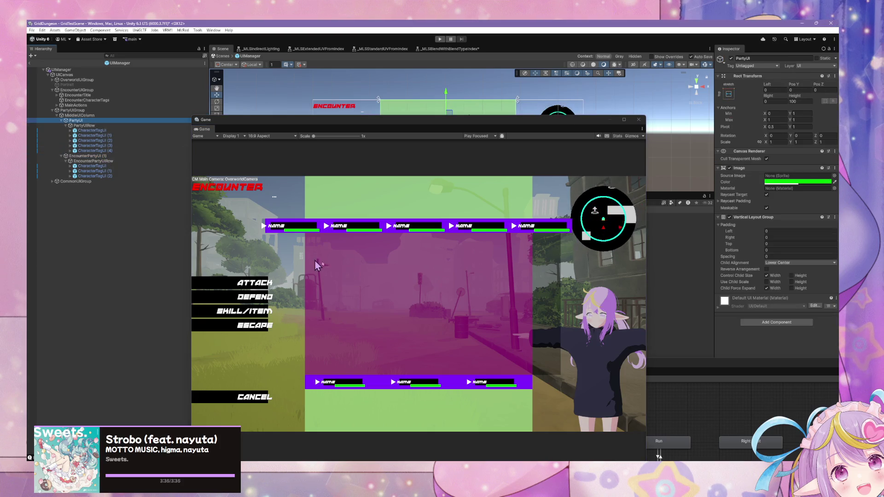
{"action": "left_click_drag", "start_coordinate": [476, 130], "coordinate": [401, 132]}
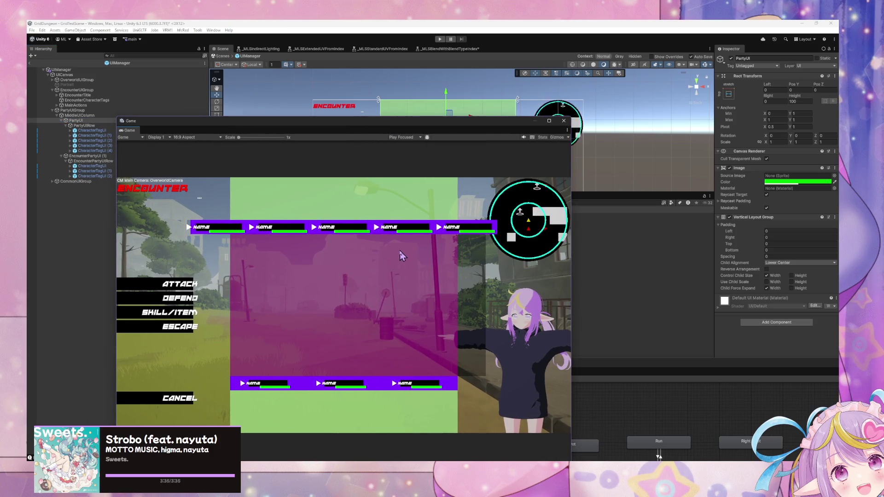
{"action": "left_click", "coordinate": [82, 121]}
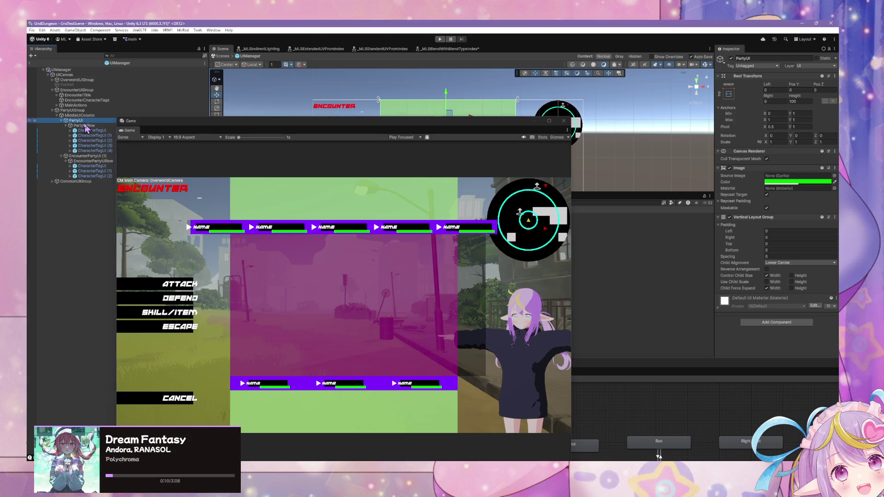
{"action": "type", "text": "Top"}
{"action": "key", "text": "Return"}
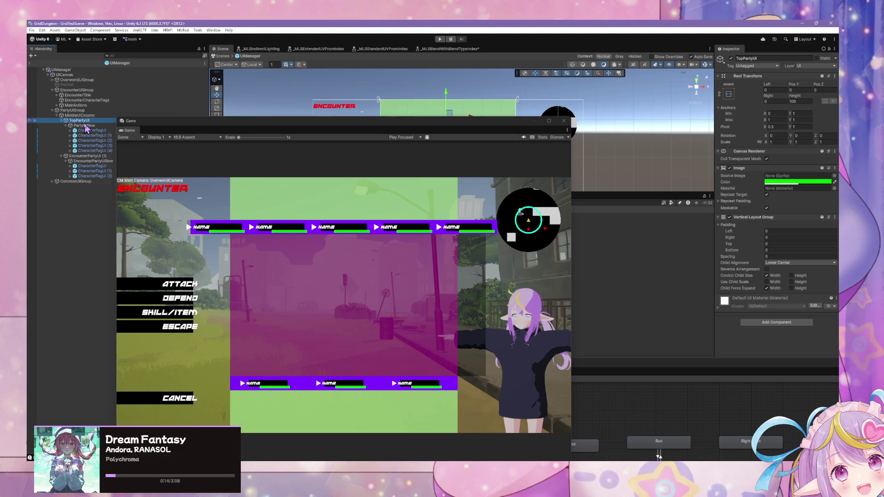
- Rename the lower EncounterPartyUI (1) group to BottomPartyUI
{"action": "left_click", "coordinate": [85, 125]}
{"action": "left_click", "coordinate": [86, 156]}
{"action": "left_click", "coordinate": [101, 156]}
{"action": "type", "text": "E"}
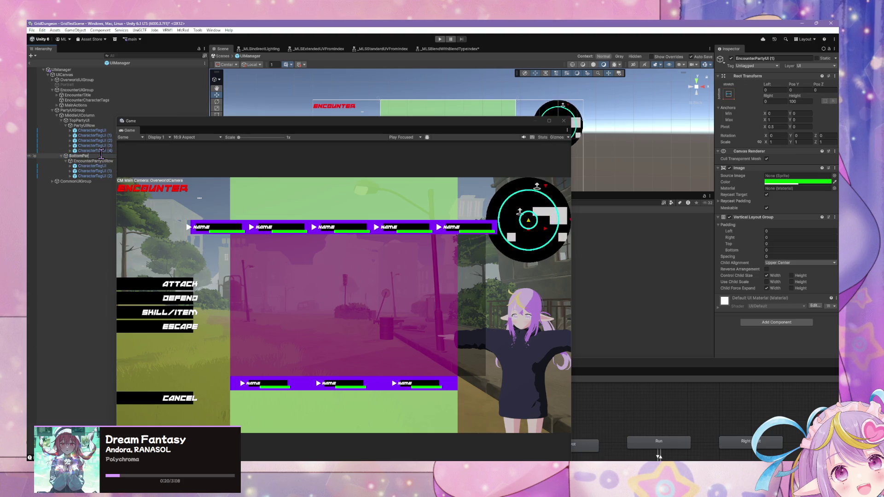
{"action": "type", "text": "UI"}
{"action": "key", "text": "Return"}
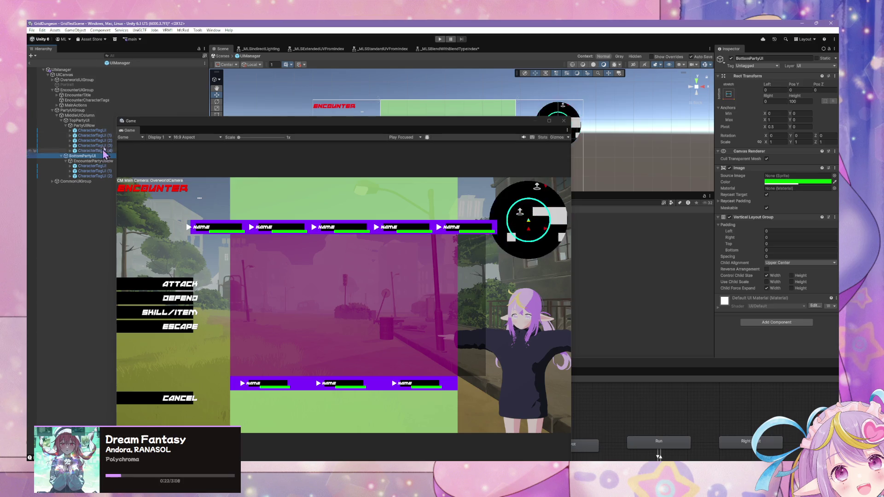
{"action": "left_click_drag", "start_coordinate": [166, 126], "coordinate": [490, 143]}
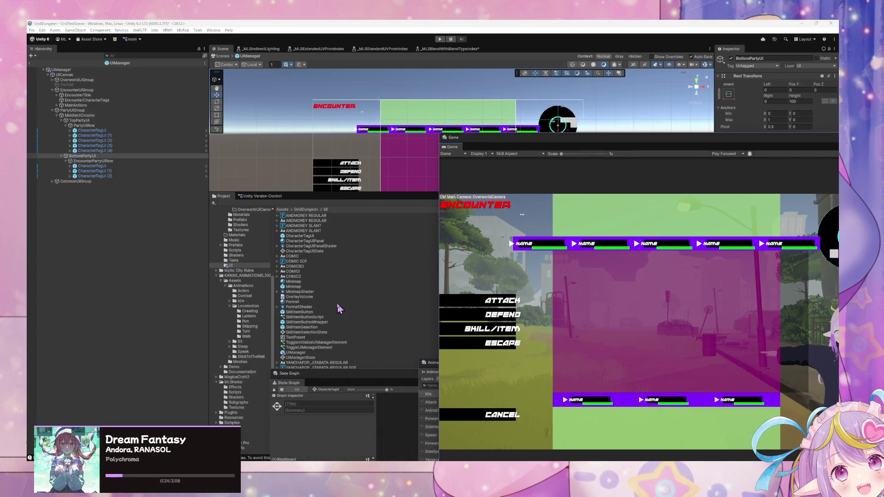
- Create a PartyUI folder among the UI assets and open it
{"action": "left_click_drag", "start_coordinate": [303, 193], "coordinate": [300, 184]}
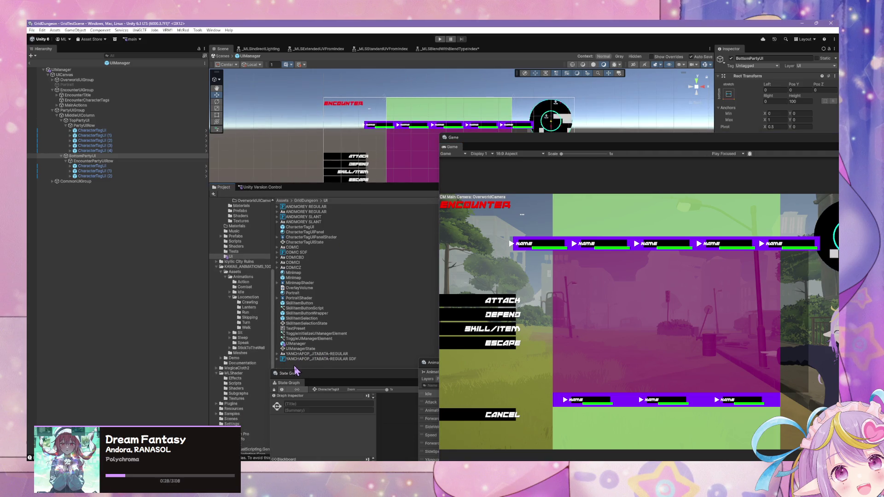
{"action": "right_click", "coordinate": [295, 366]}
{"action": "mouse_move", "coordinate": [345, 163]}
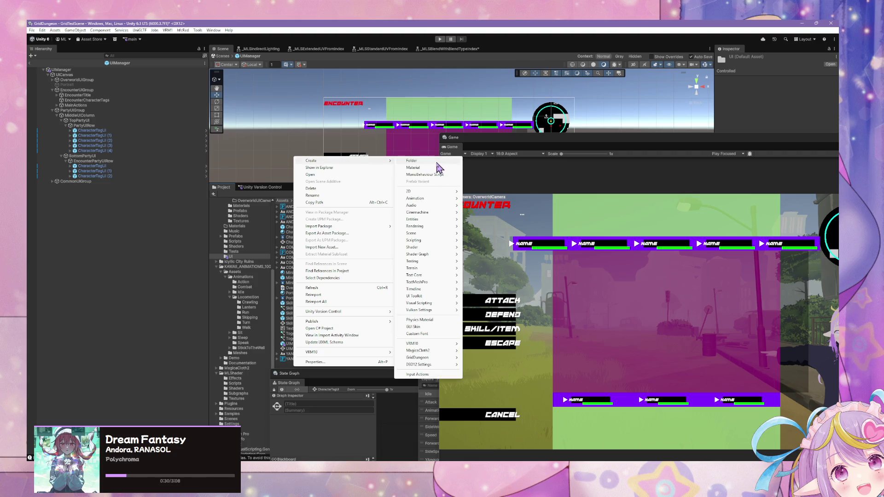
{"action": "left_click", "coordinate": [437, 164]}
{"action": "type", "text": "PartyUI"}
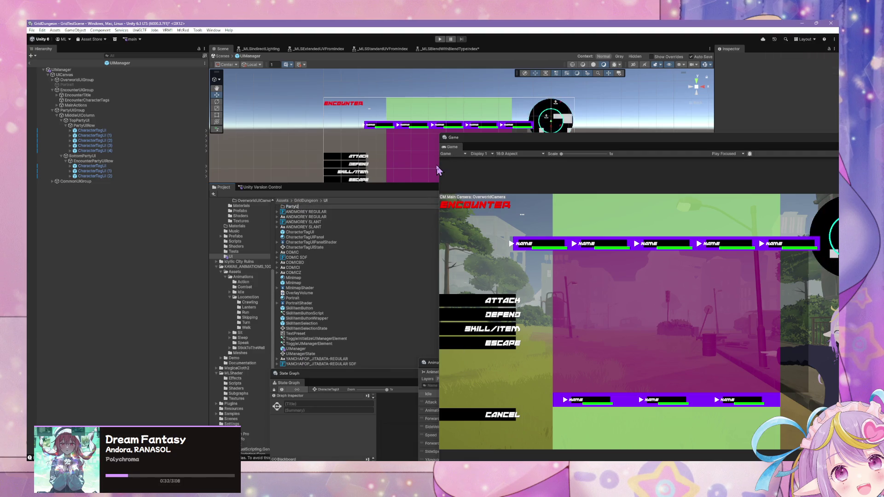
{"action": "key", "text": "Return"}
{"action": "double_click", "coordinate": [298, 207]}
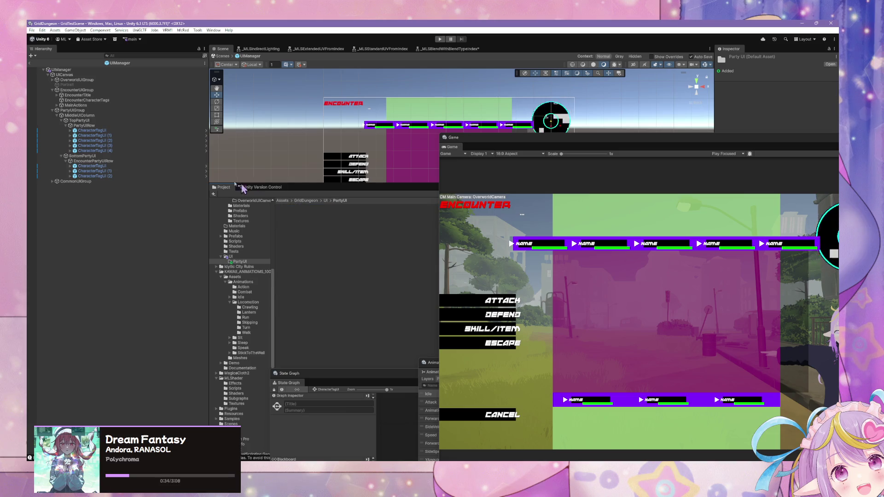
- Delete the five character tags under PartyUIRow in the top row
{"action": "left_click", "coordinate": [84, 125]}
{"action": "left_click", "coordinate": [94, 150]}
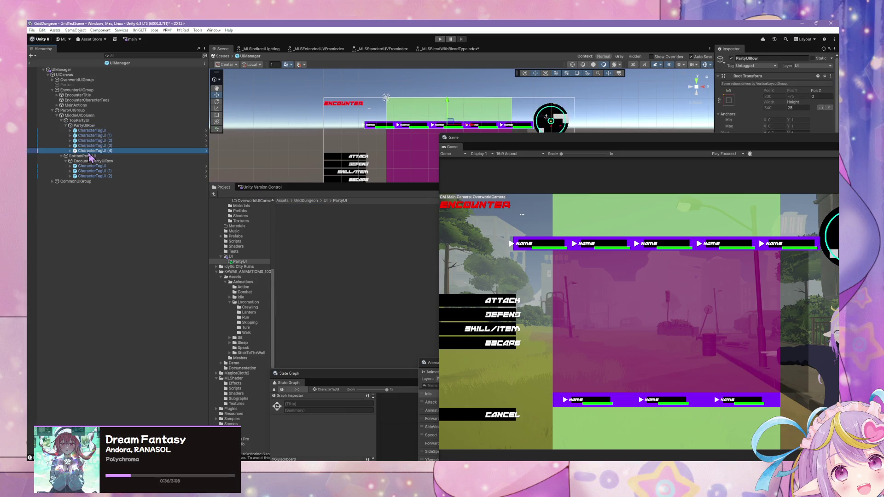
{"action": "key", "text": "Up"}
{"action": "key", "text": "Up"}
{"action": "key", "text": "Up"}
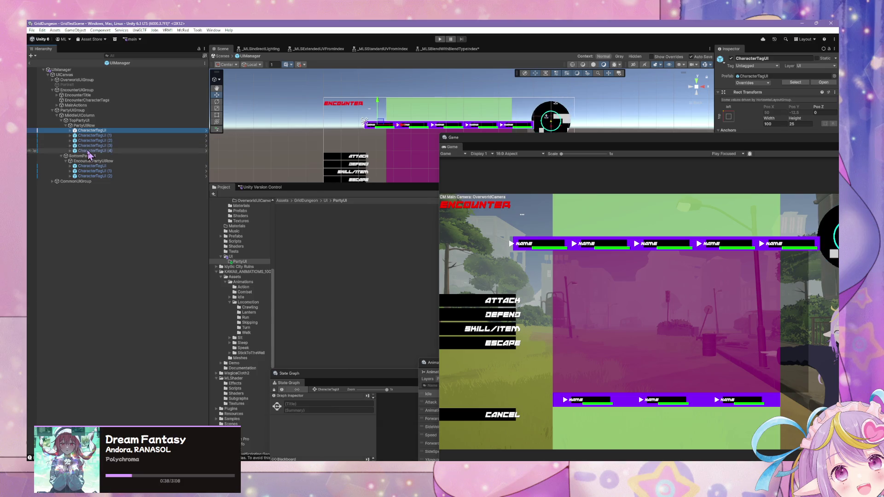
{"action": "left_click", "coordinate": [90, 151], "text": "shift"}
{"action": "key", "text": "Delete"}
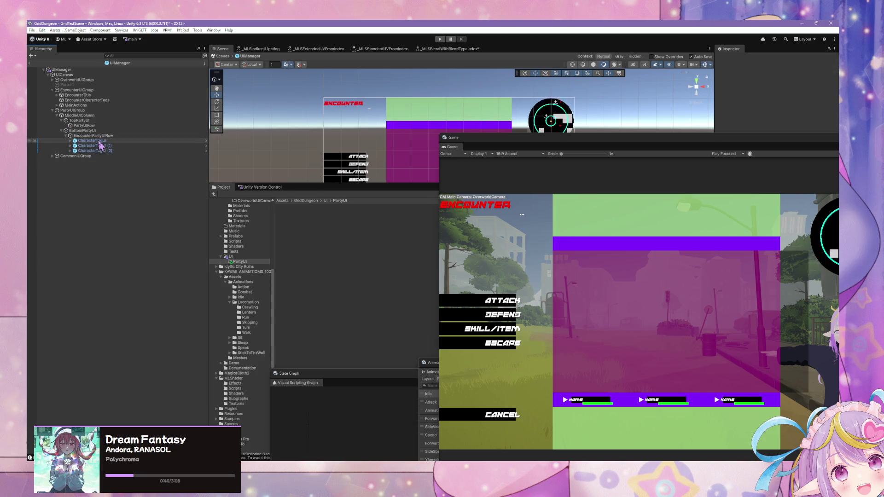
- Delete the three character tags from the bottom party row
{"action": "left_click", "coordinate": [93, 150]}
{"action": "key", "text": "Up"}
{"action": "key", "text": "Up"}
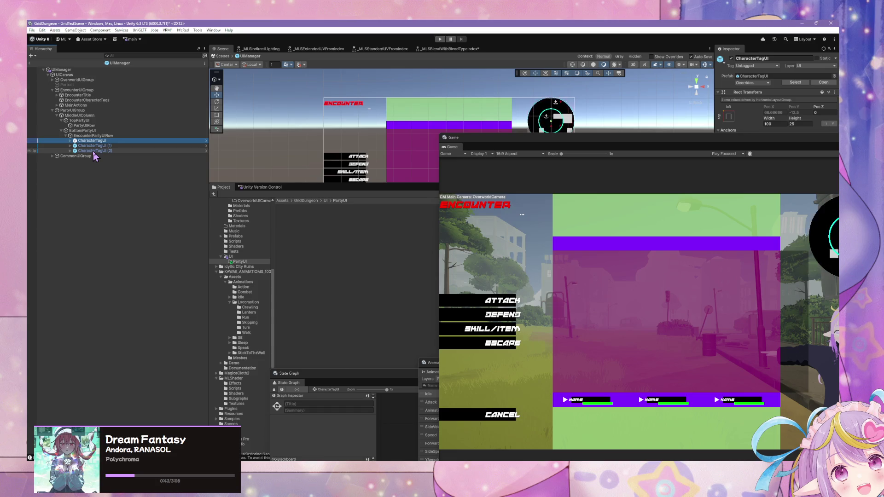
{"action": "left_click", "coordinate": [93, 150], "text": "shift"}
{"action": "key", "text": "Delete"}
{"action": "left_click", "coordinate": [95, 136]}
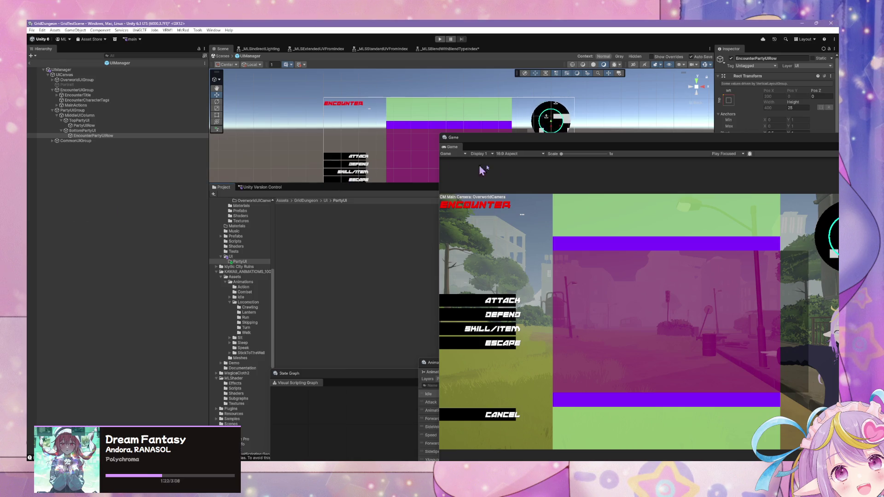
- Drag PartyUIRow into the PartyUI folder to save it as a prefab
{"action": "mouse_move", "coordinate": [503, 145]}
{"action": "left_mouse_down"}
{"action": "mouse_move", "coordinate": [269, 102]}
{"action": "mouse_move", "coordinate": [252, 206]}
{"action": "left_mouse_up"}
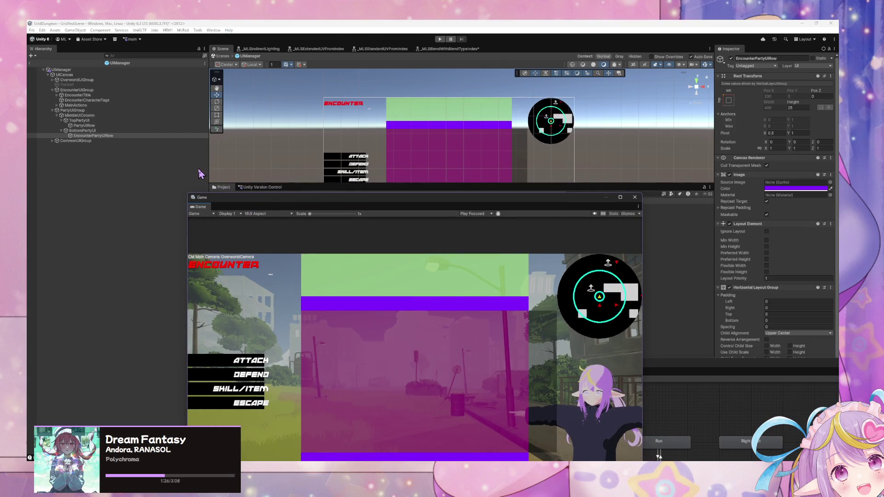
{"action": "left_click", "coordinate": [83, 125]}
{"action": "left_click", "coordinate": [82, 135]}
{"action": "left_click", "coordinate": [79, 141]}
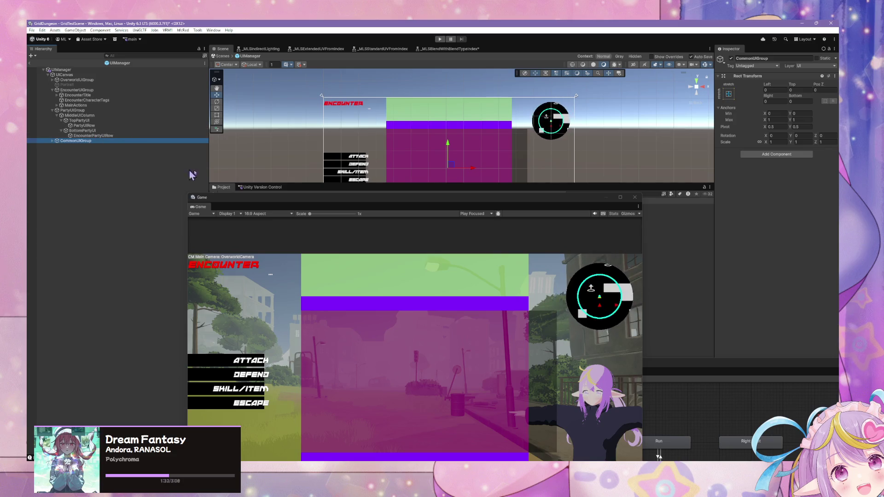
{"action": "left_click_drag", "start_coordinate": [245, 198], "coordinate": [499, 211]}
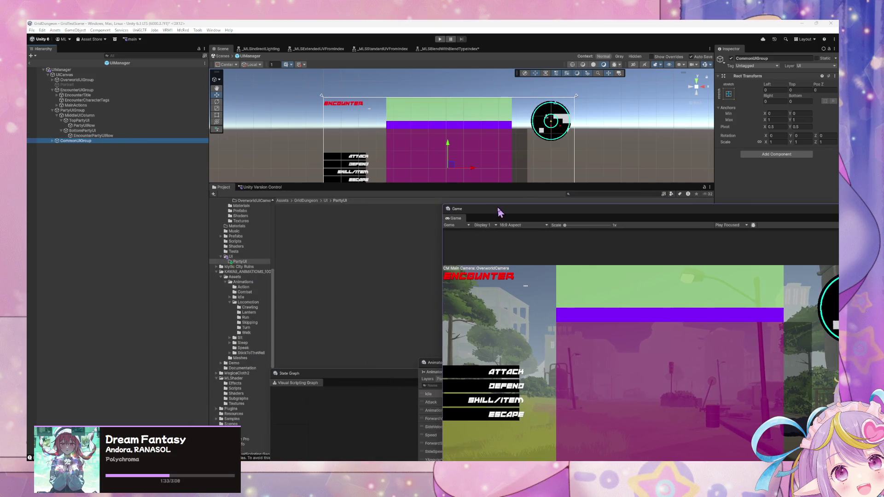
{"action": "left_click", "coordinate": [86, 126]}
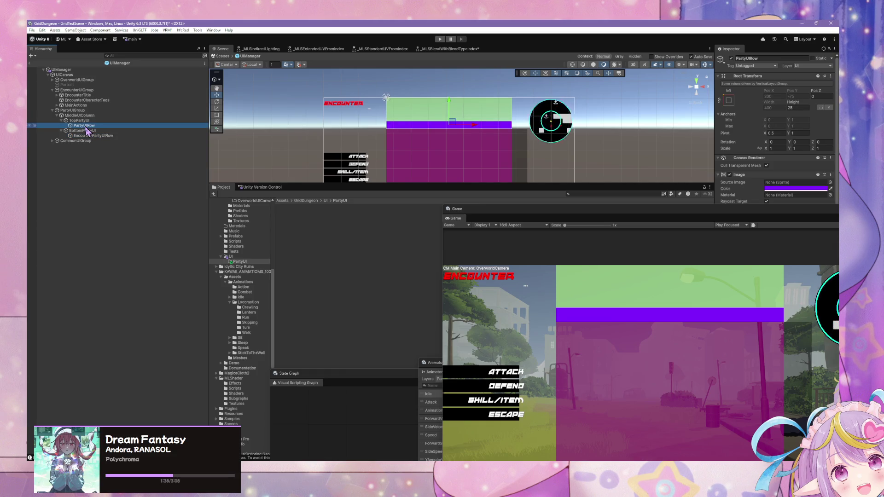
{"action": "left_click_drag", "start_coordinate": [84, 131], "coordinate": [336, 230]}
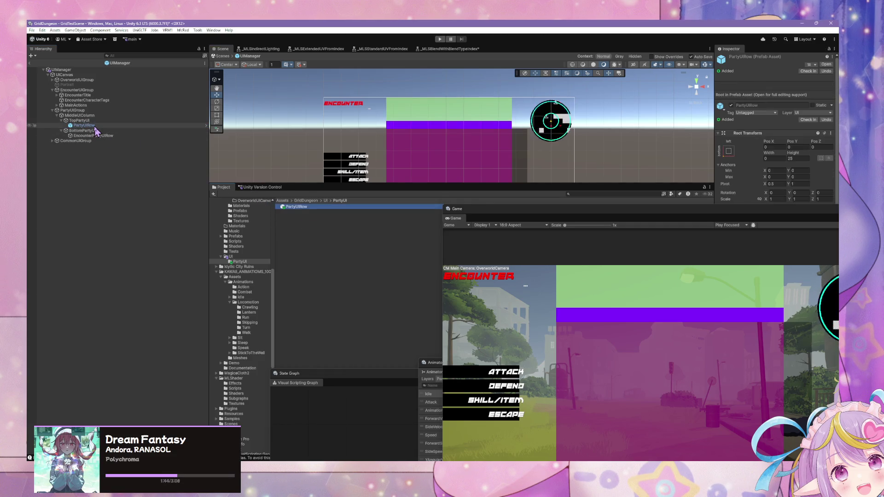
- Delete PartyUIRow and EncounterPartyUIRow from the scene
{"action": "left_click", "coordinate": [93, 126]}
{"action": "key", "text": "Delete"}
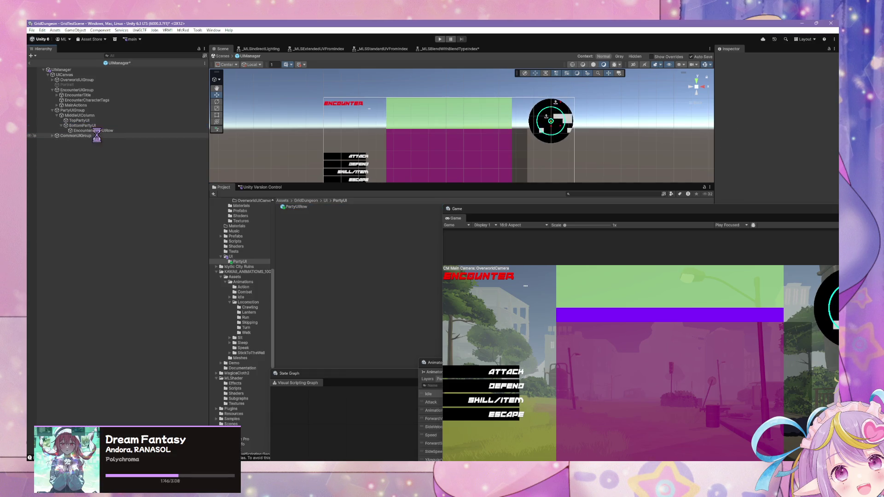
{"action": "left_click", "coordinate": [96, 131]}
{"action": "key", "text": "Delete"}
- Save TopPartyUI and BottomPartyUI as prefabs in the PartyUI folder
{"action": "left_click", "coordinate": [80, 121]}
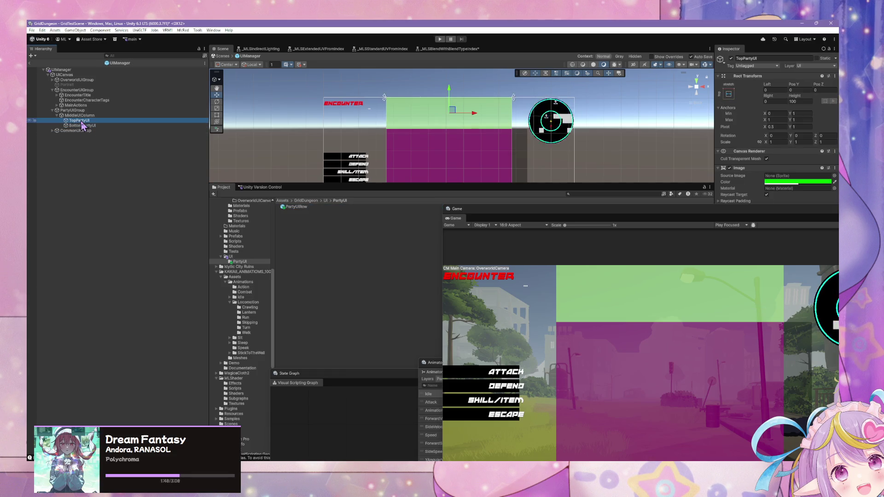
{"action": "mouse_move", "coordinate": [79, 124]}
{"action": "left_mouse_down"}
{"action": "mouse_move", "coordinate": [298, 219]}
{"action": "mouse_move", "coordinate": [281, 211]}
{"action": "left_mouse_up"}
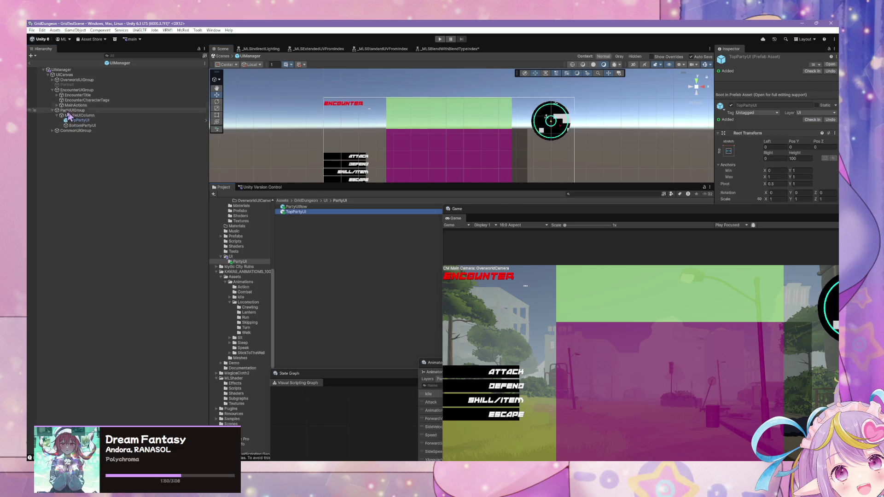
{"action": "left_click_drag", "start_coordinate": [76, 127], "coordinate": [317, 225]}
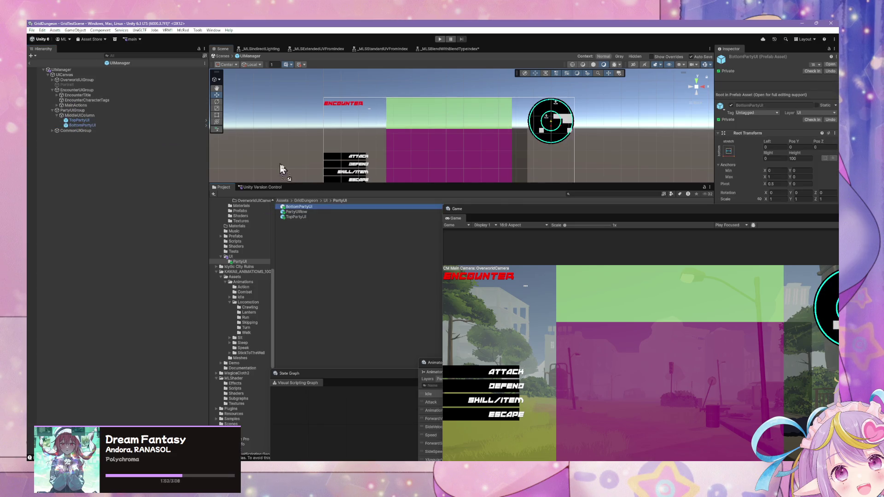
{"action": "left_click", "coordinate": [293, 218]}
{"action": "mouse_move", "coordinate": [576, 217]}
{"action": "left_mouse_down"}
{"action": "mouse_move", "coordinate": [342, 223]}
{"action": "mouse_move", "coordinate": [278, 201]}
{"action": "left_mouse_up"}
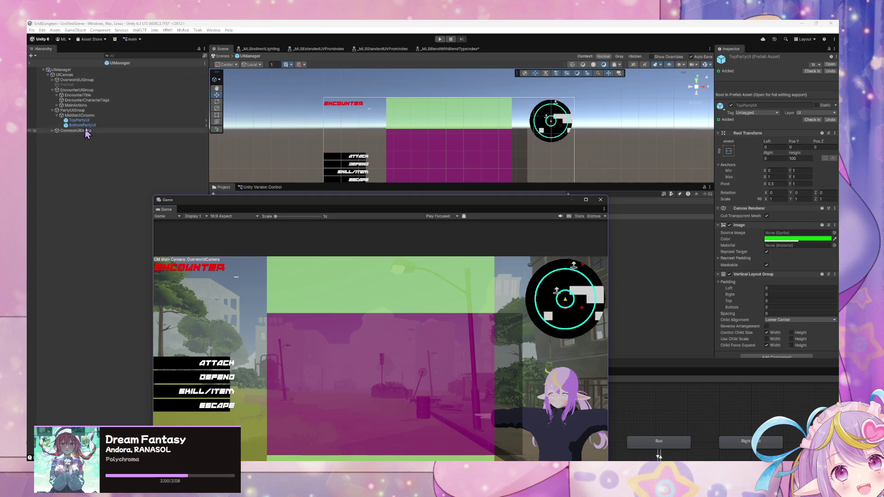
- Set MiddleUIColumn's Rect Transform Pos X to 25
{"action": "left_click", "coordinate": [429, 140]}
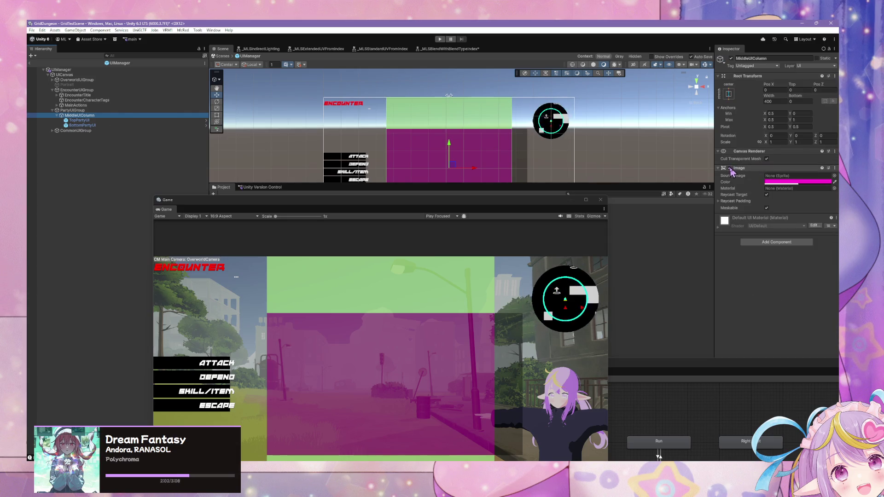
{"action": "left_click", "coordinate": [730, 168]}
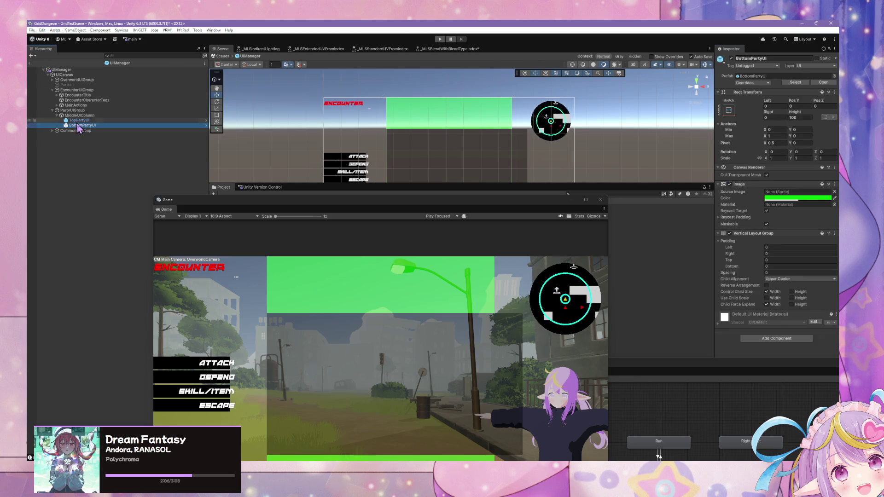
{"action": "left_click", "coordinate": [73, 111]}
{"action": "left_click", "coordinate": [80, 116]}
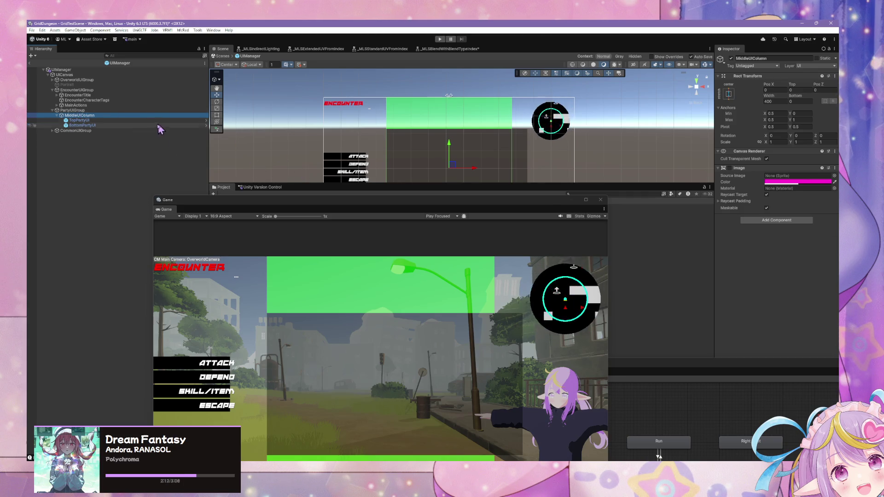
{"action": "key", "text": "Down"}
{"action": "key", "text": "Down"}
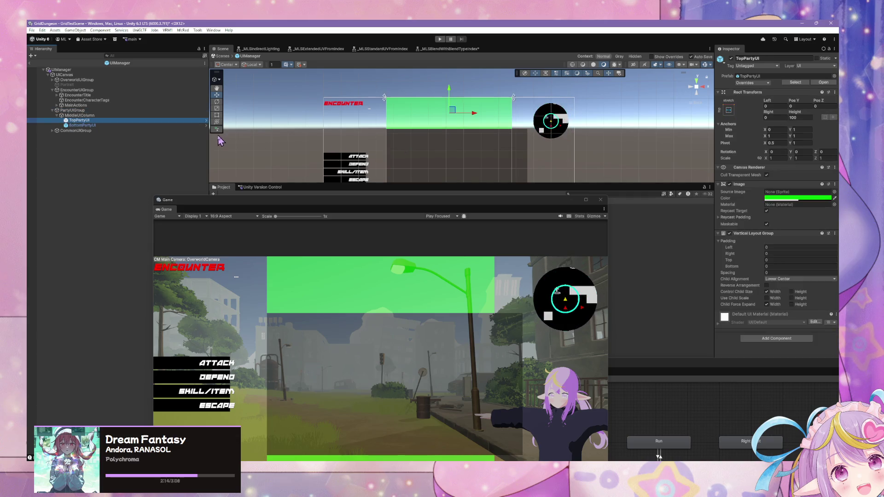
{"action": "key", "text": "Up"}
{"action": "key", "text": "Up"}
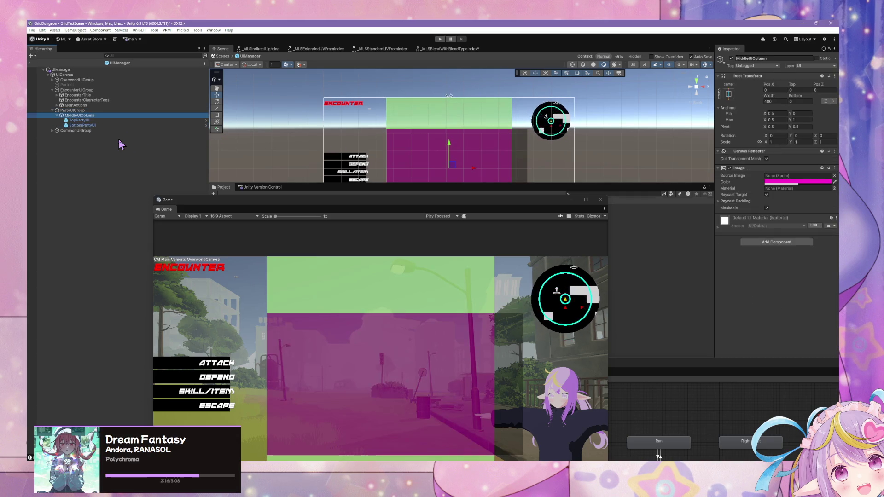
{"action": "left_click", "coordinate": [349, 191]}
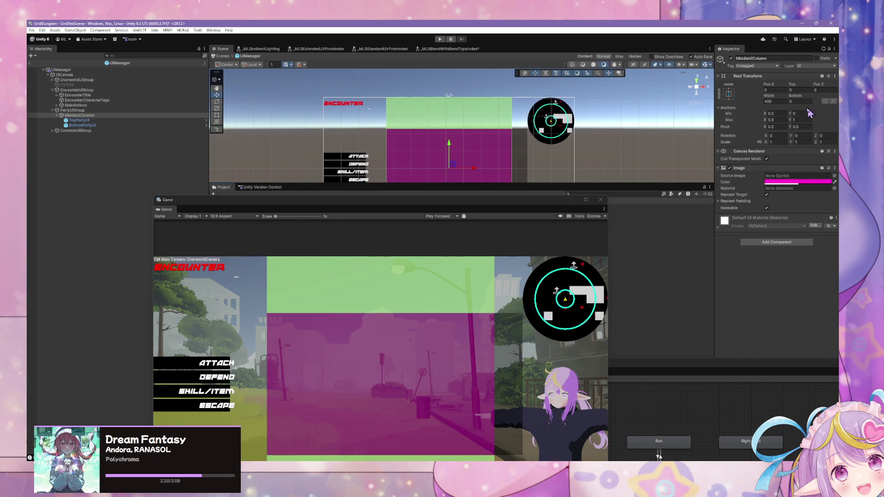
{"action": "left_click_drag", "start_coordinate": [771, 86], "coordinate": [793, 88]}
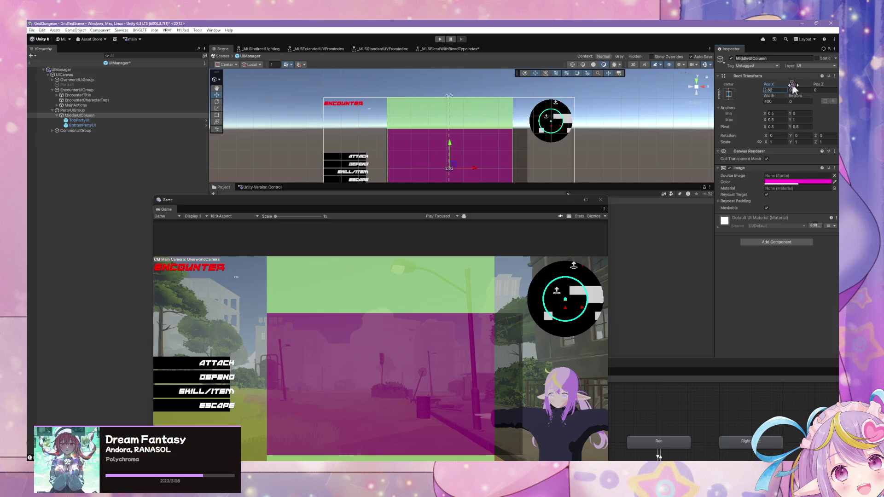
{"action": "type", "text": "25"}
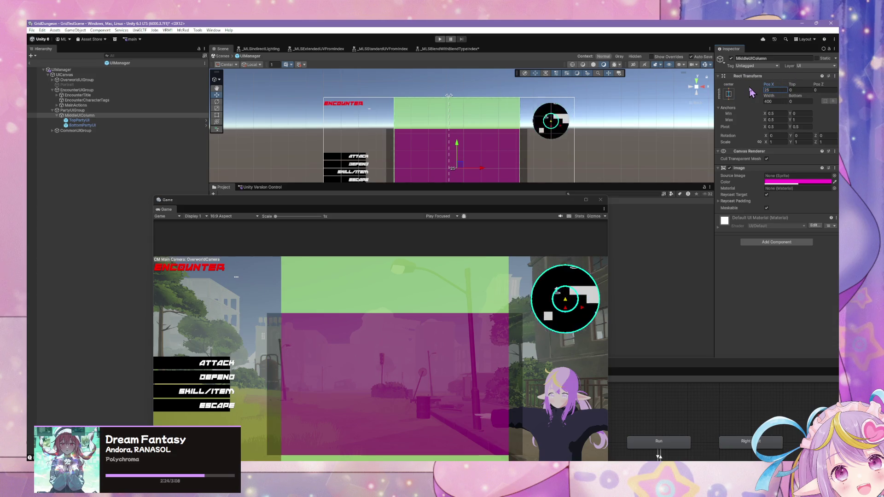